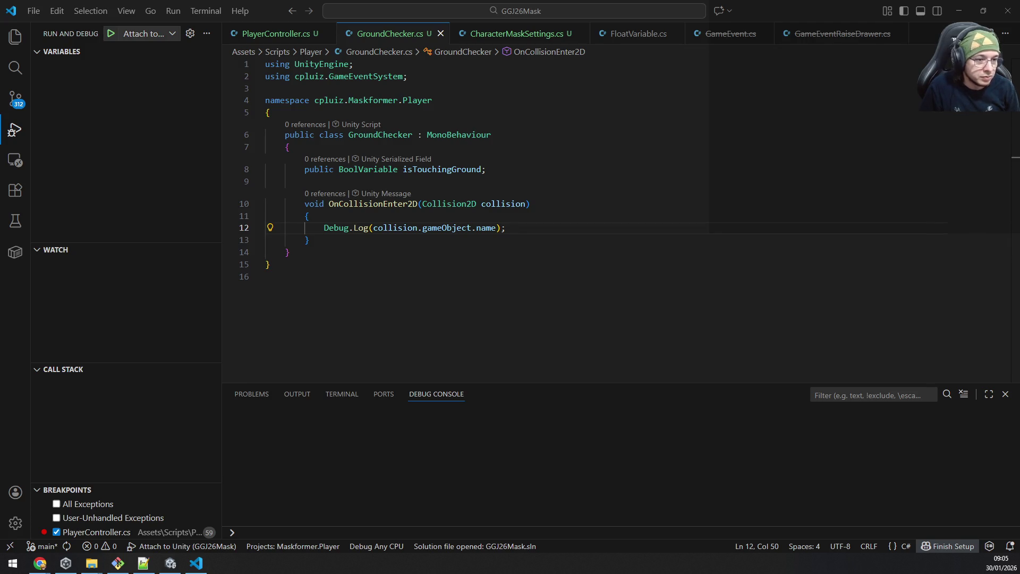
Step: Bring Unity back in front of the code editor and start the game in play mode
left_click(521, 223)
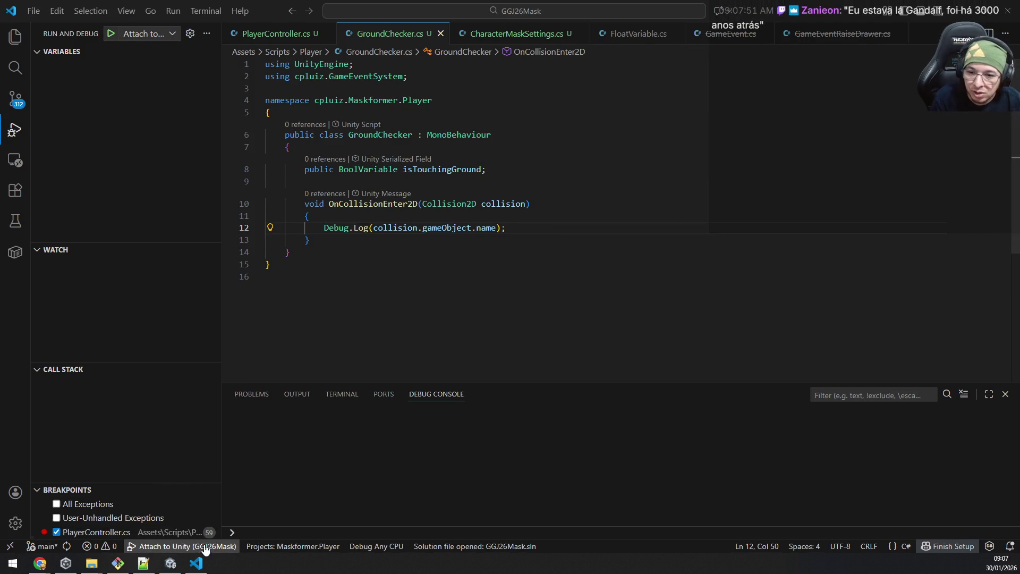
left_click(200, 564)
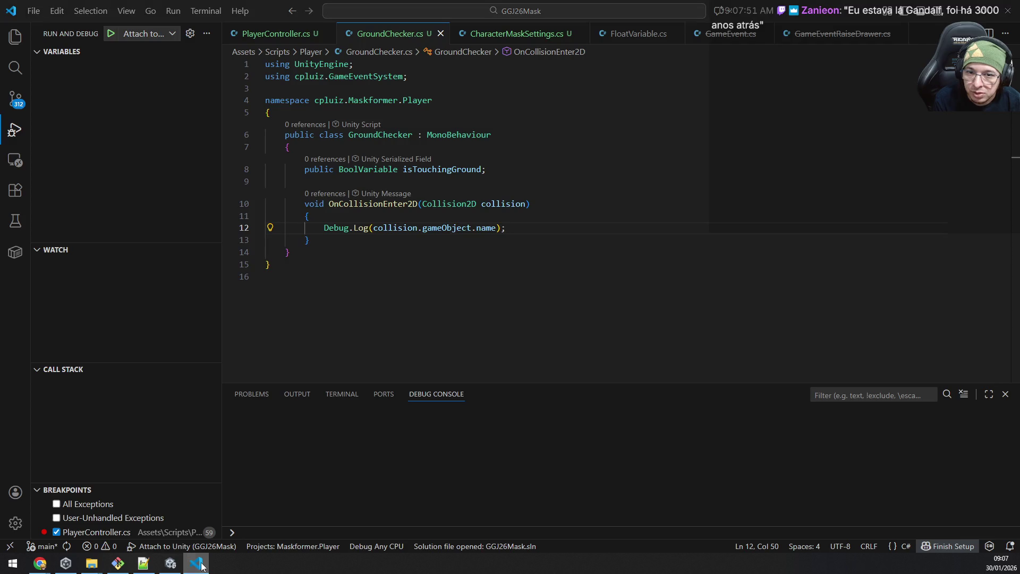
scroll(391, 255, "down", 2)
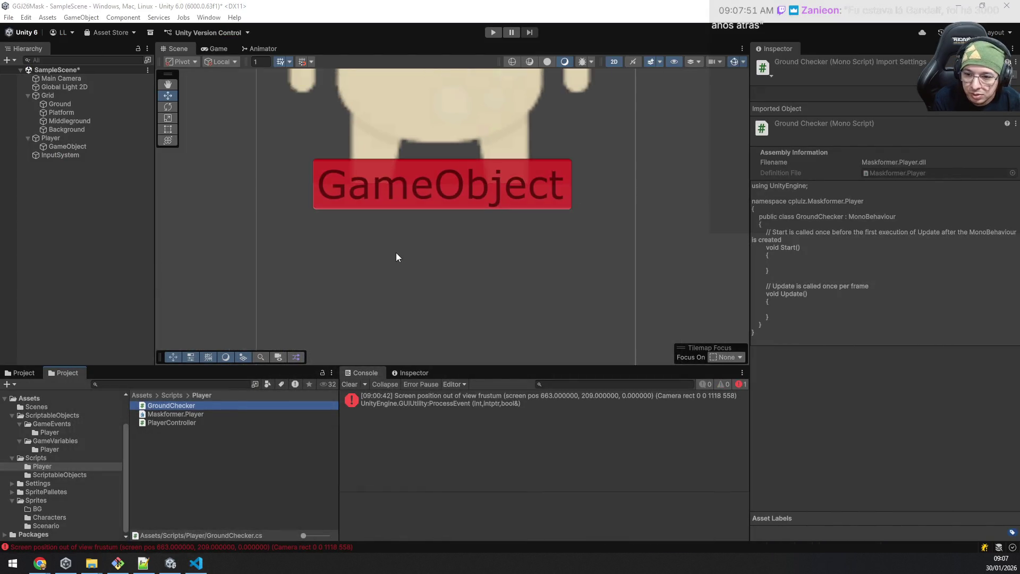
scroll(396, 252, "down", 2)
scroll(398, 256, "down", 2)
scroll(401, 256, "down", 2)
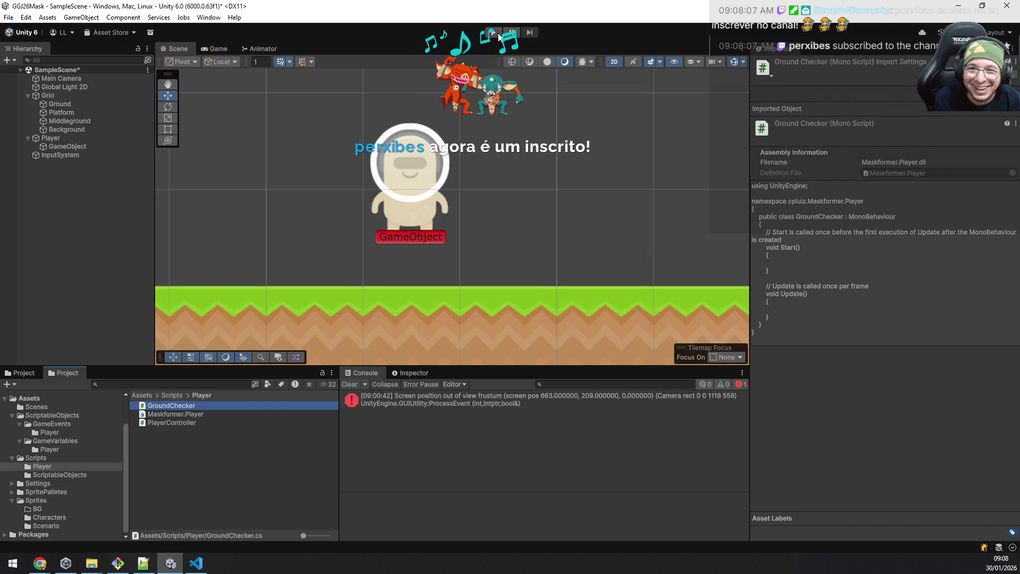
left_click(495, 33)
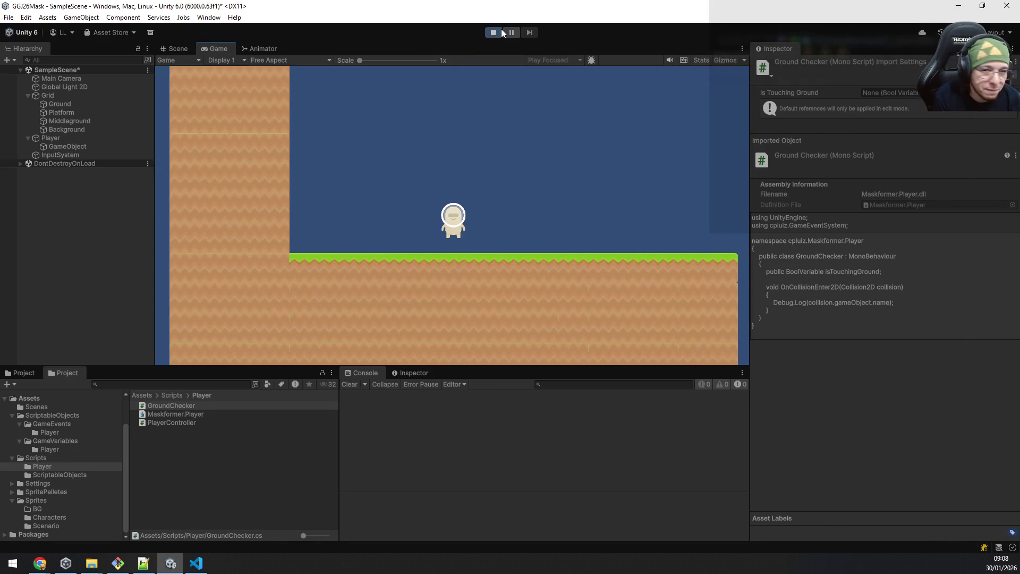
Step: Playtest the character, walking left and right with A/D and jumping with Space
key("d")
key("a")
key("space")
key("d")
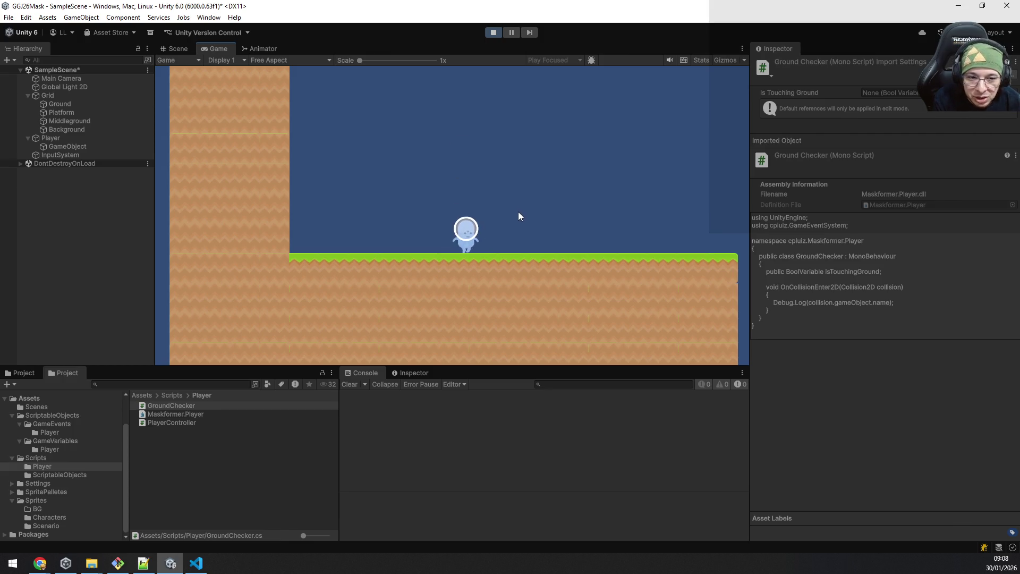
key("space")
key("d")
key("a")
key("space")
key("space")
key("d")
key("space")
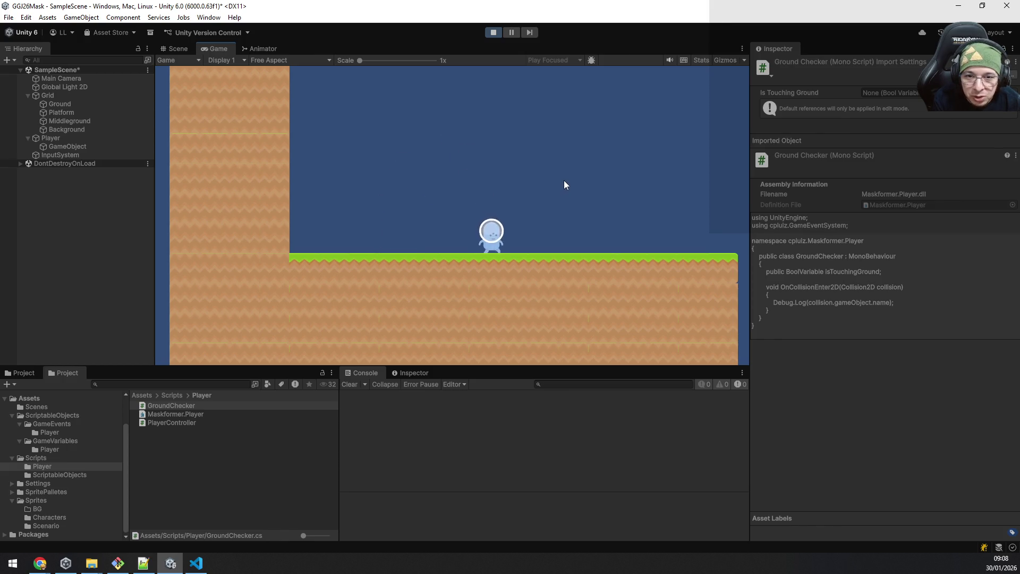
Step: Move and jump a little more, then select the GameObject child under Player to view its components
key("a")
key("space")
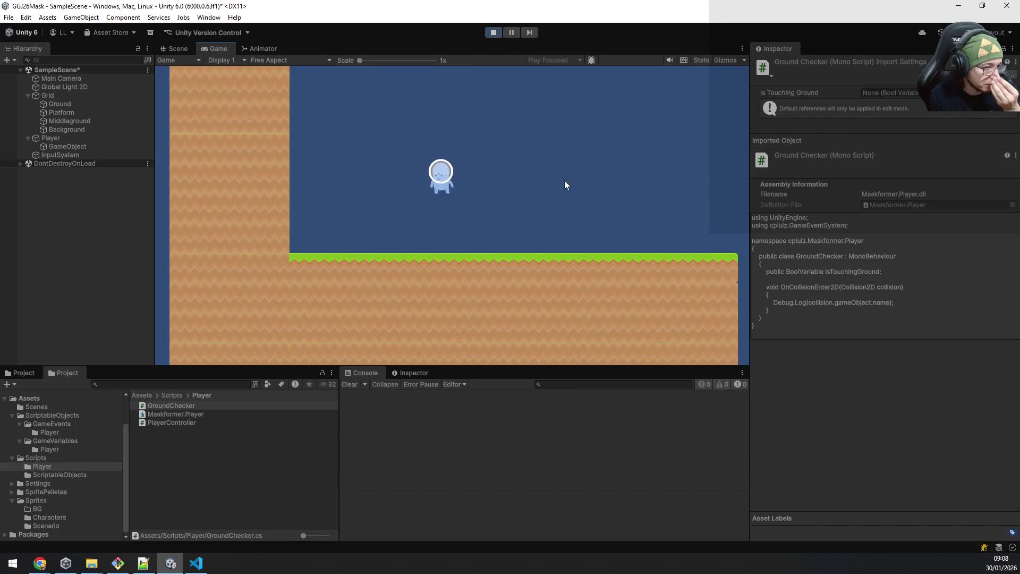
key("d")
key("a")
key("d")
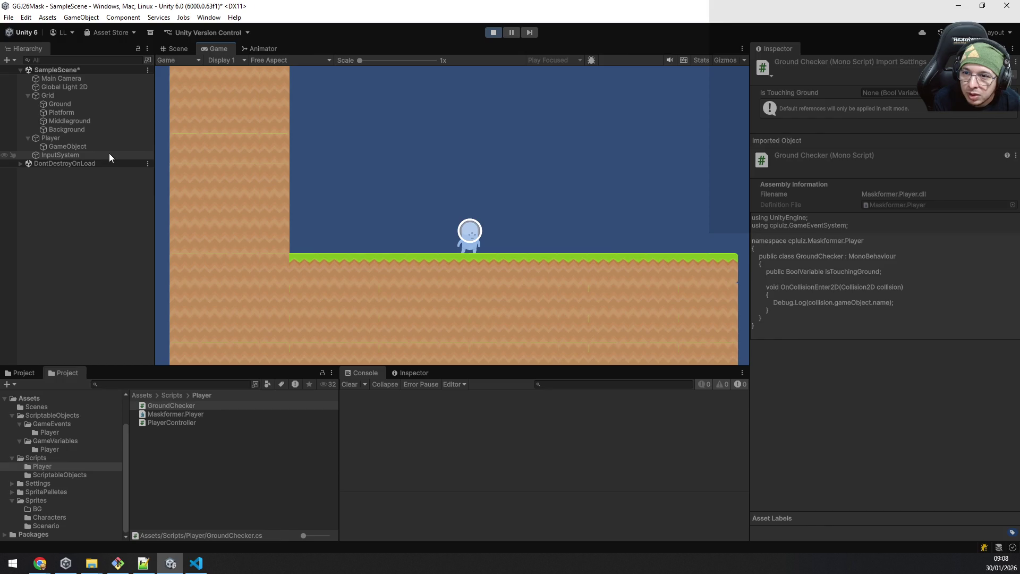
left_click(80, 146)
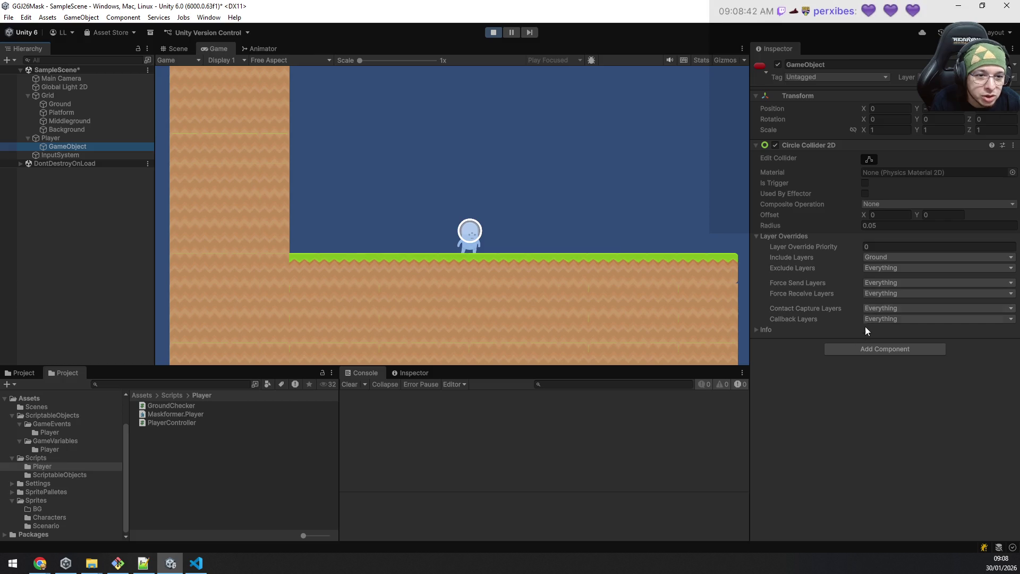
Step: Add a Rigidbody 2D to the Player's GameObject child, dismissing the 3D Rigidbody conflict, and expand its properties
left_click(862, 347)
type("rigid")
key("Return")
key("Escape")
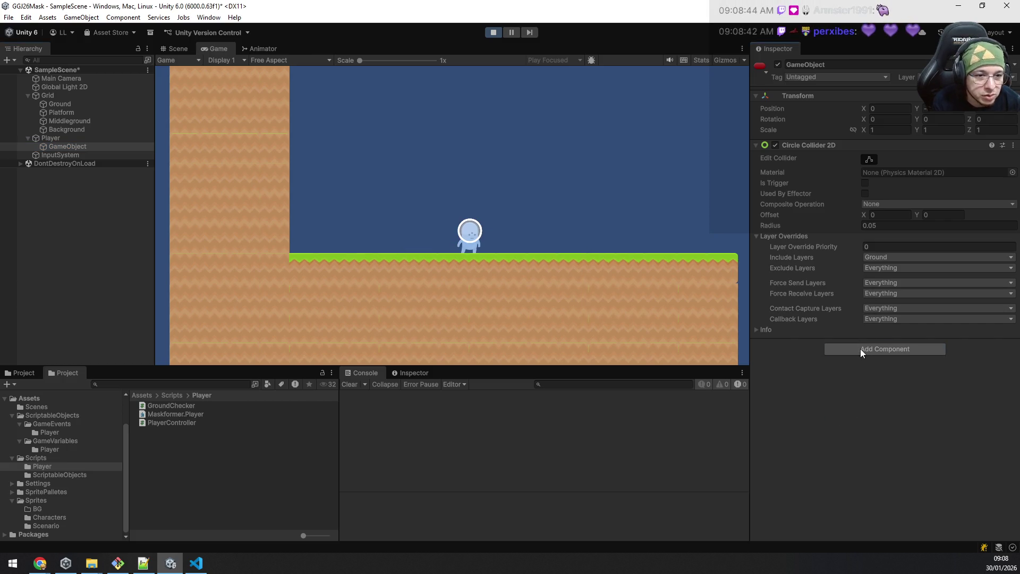
left_click(860, 348)
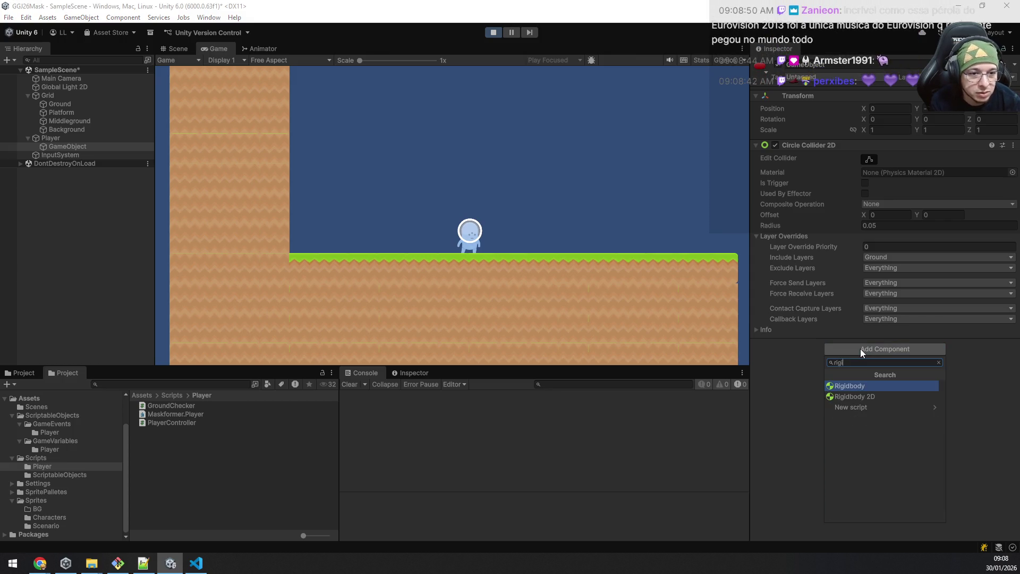
key("Down")
key("Return")
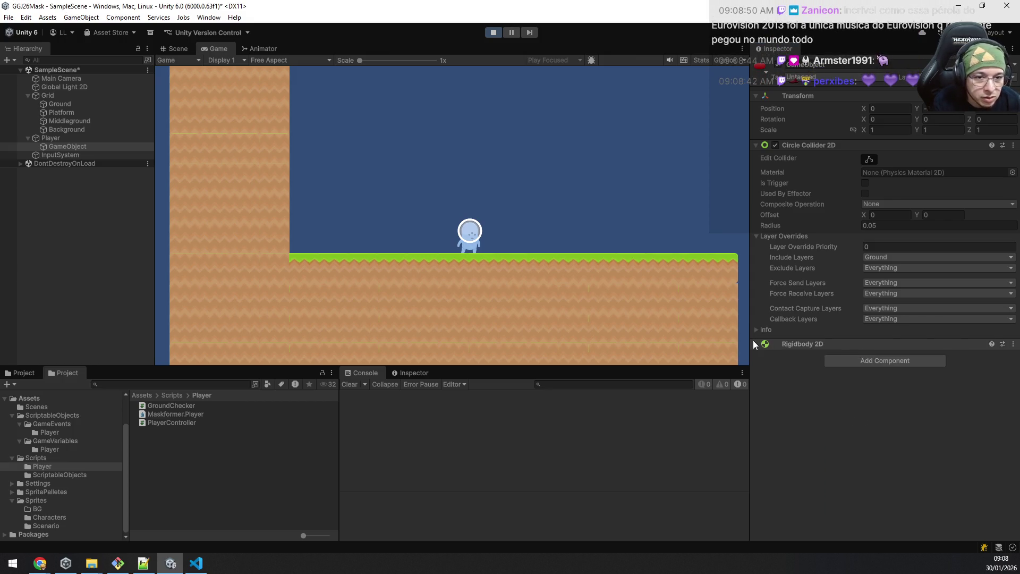
left_click(753, 341)
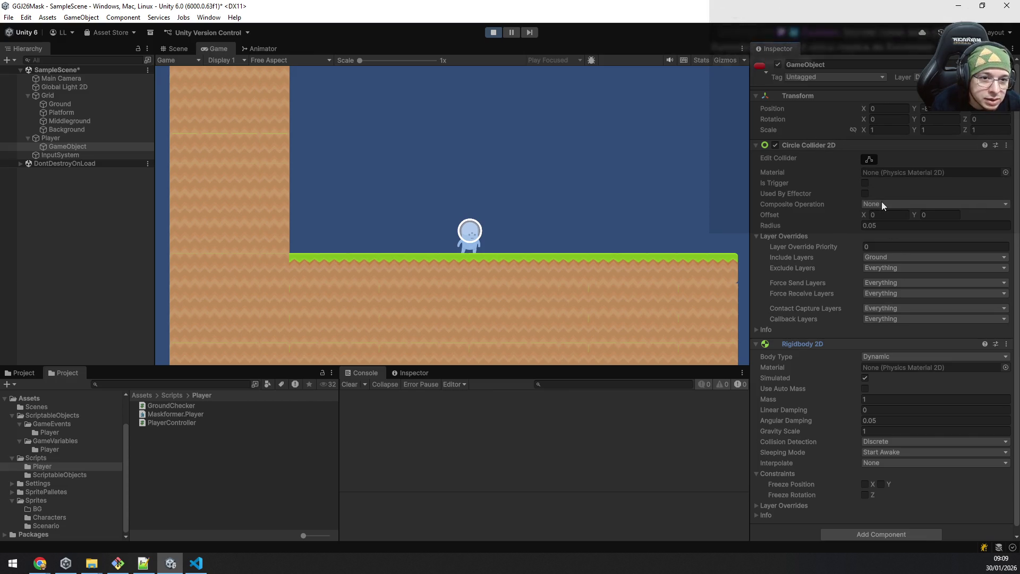
left_click(196, 565)
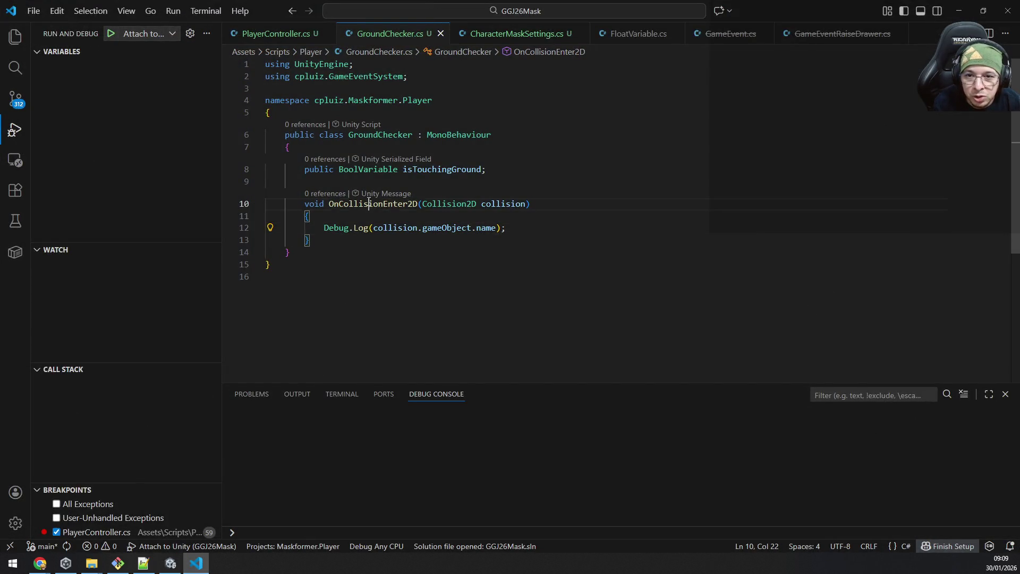
Step: Abandon renaming OnCollisionEnter2D and insert an OnTriggerEnter2D stub above it via IntelliSense
double_click(373, 204)
type("OnTrigge")
key("Escape")
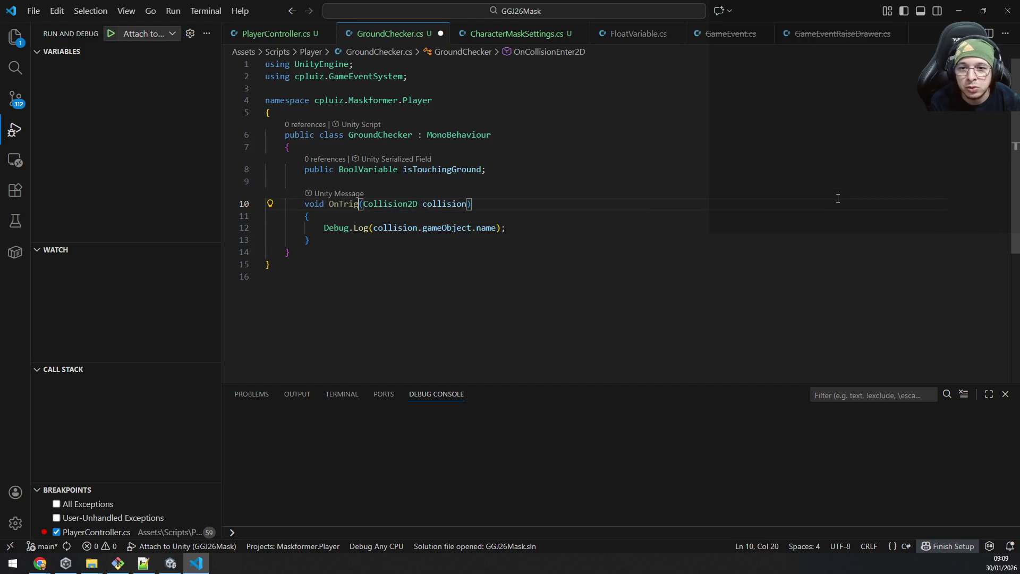
key("ctrl+z")
key("Home")
key("Home")
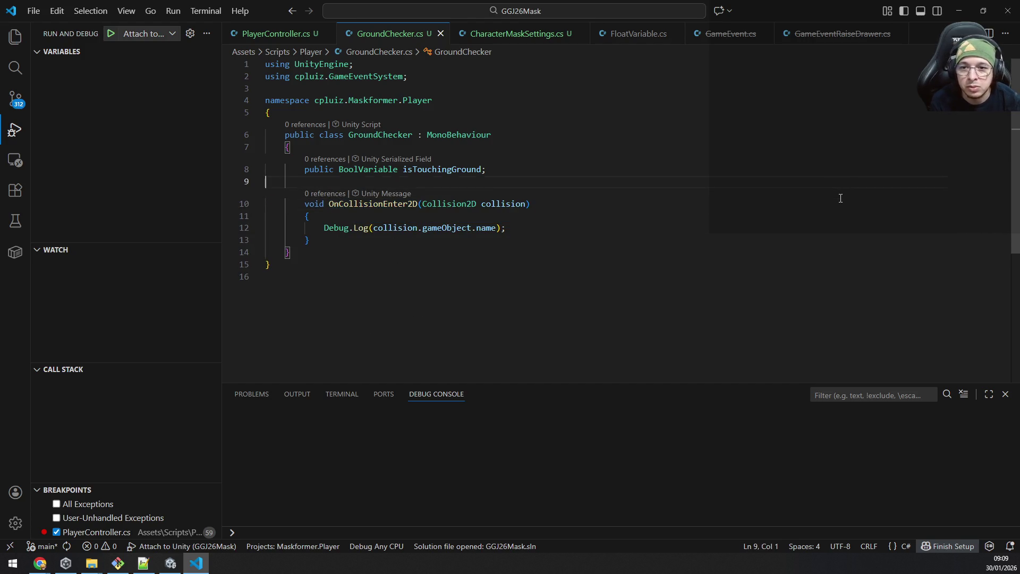
key("Return")
key("Up")
type("void Ontrigge")
key("Down")
key("Return")
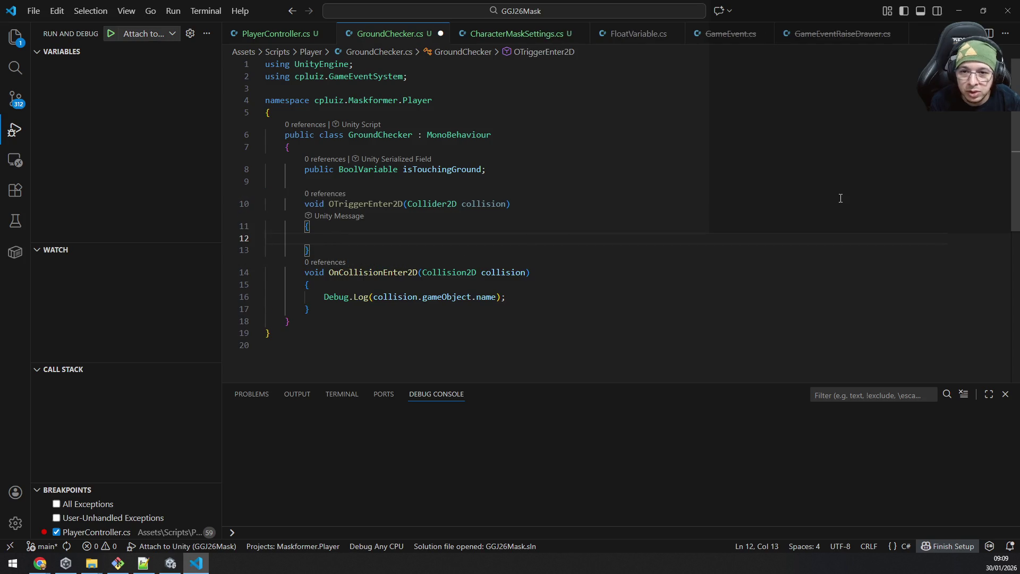
Step: Try moving the trigger signature onto the collision method by cut and paste, then undo it
key("Up")
key("Up")
key("End")
key("shift+Home")
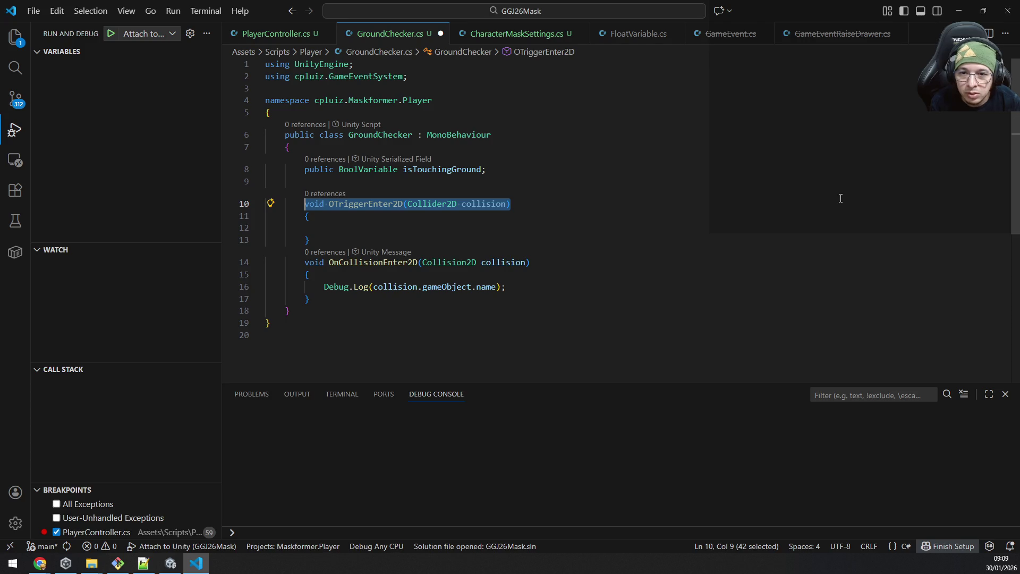
key("shift+Right")
key("shift+Right")
key("shift+Right")
key("ctrl+c")
key("BackSpace")
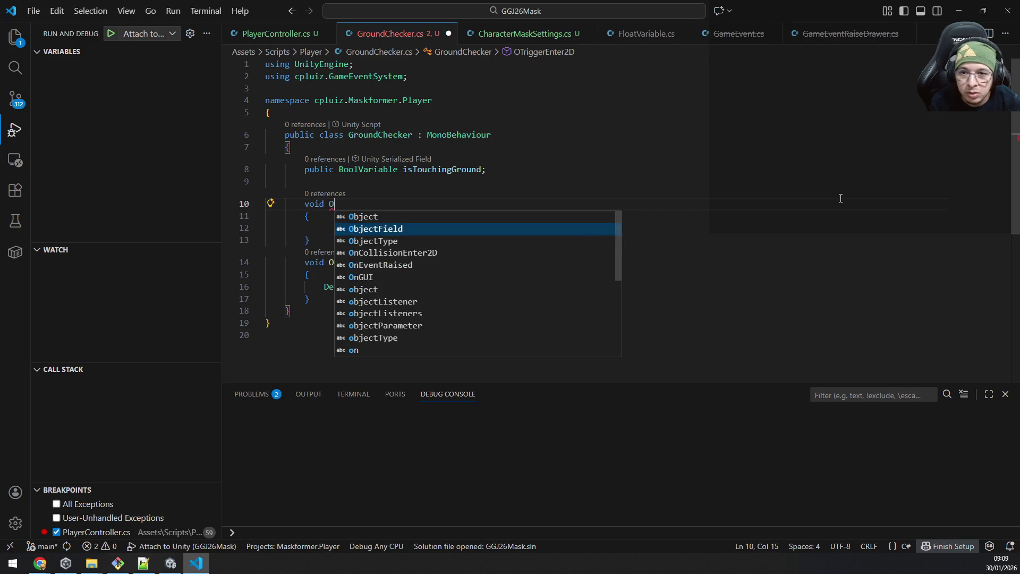
key("Down")
key("Escape")
key("Down")
key("Down")
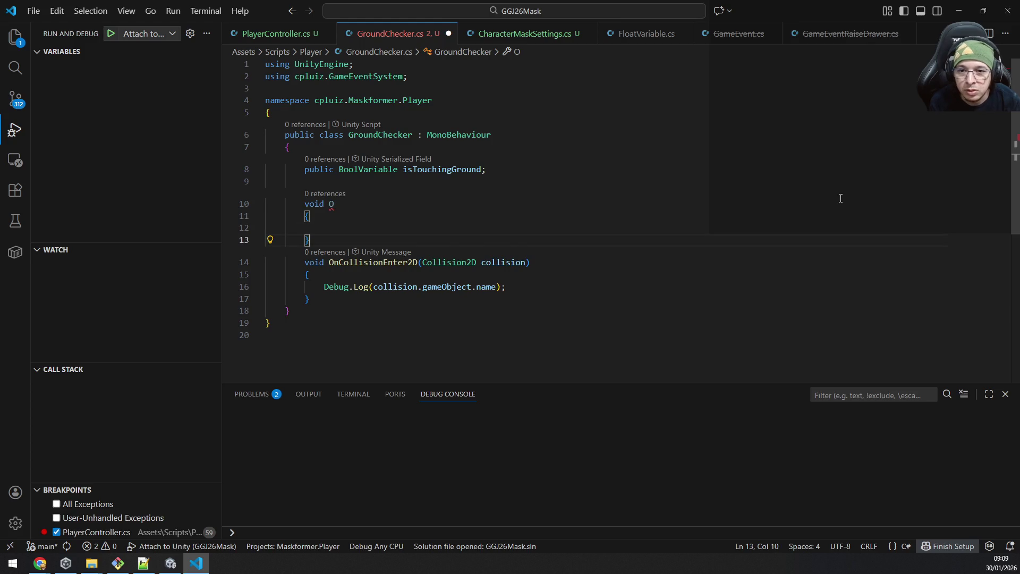
key("shift+Up")
key("shift+Up")
key("shift+Up")
key("shift+Up")
key("BackSpace")
key("Down")
key("End")
key("ctrl+shift+Left")
key("ctrl+shift+Left")
key("ctrl+shift+Left")
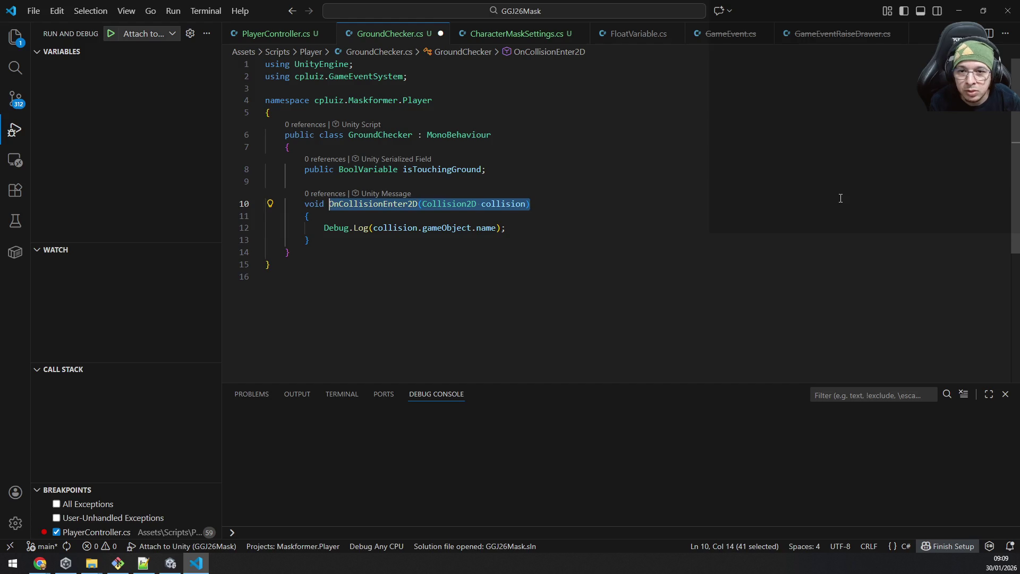
key("ctrl+v")
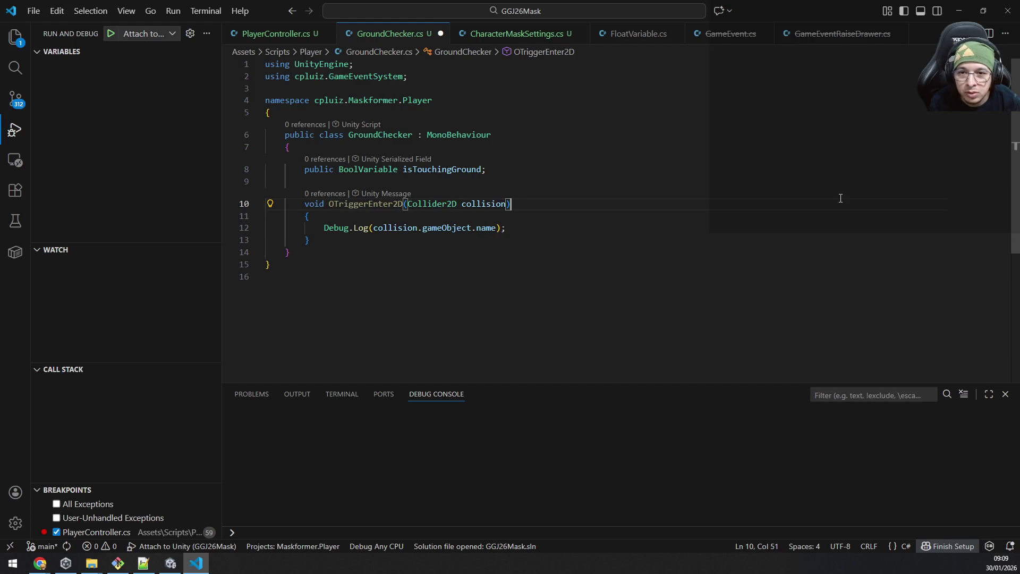
key("ctrl+z")
key("ctrl+z")
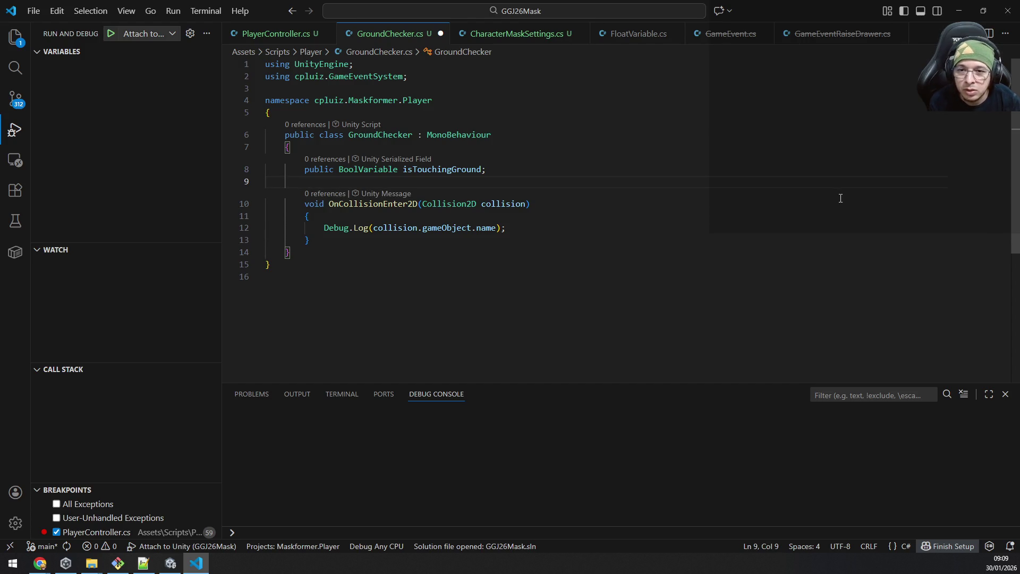
type("ontrigger")
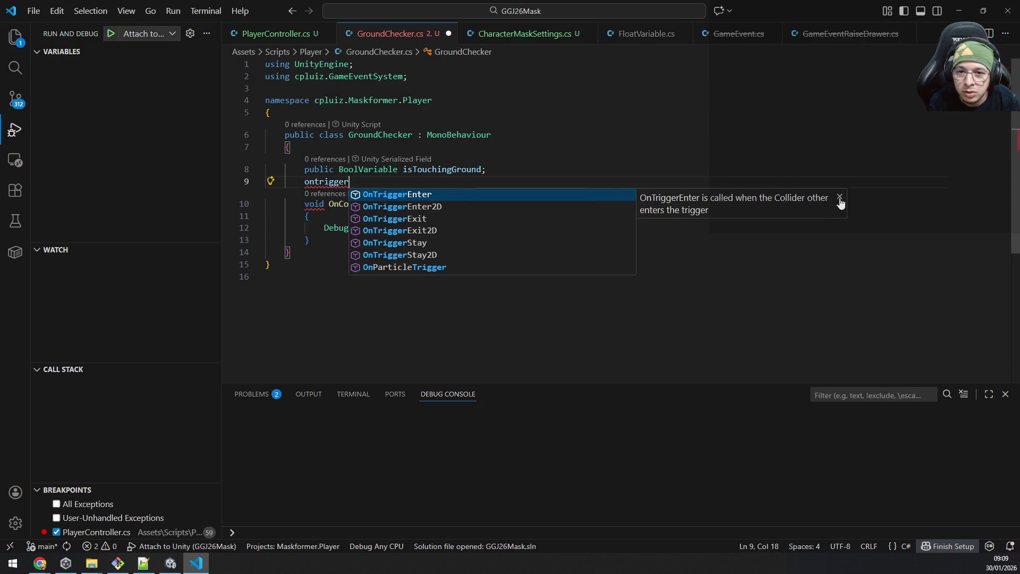
Step: Reinsert OnTriggerEnter2D, move the Debug.Log name line into it, delete OnCollisionEnter2D, and return to Unity
key("Down")
key("Return")
key("Down")
key("Down")
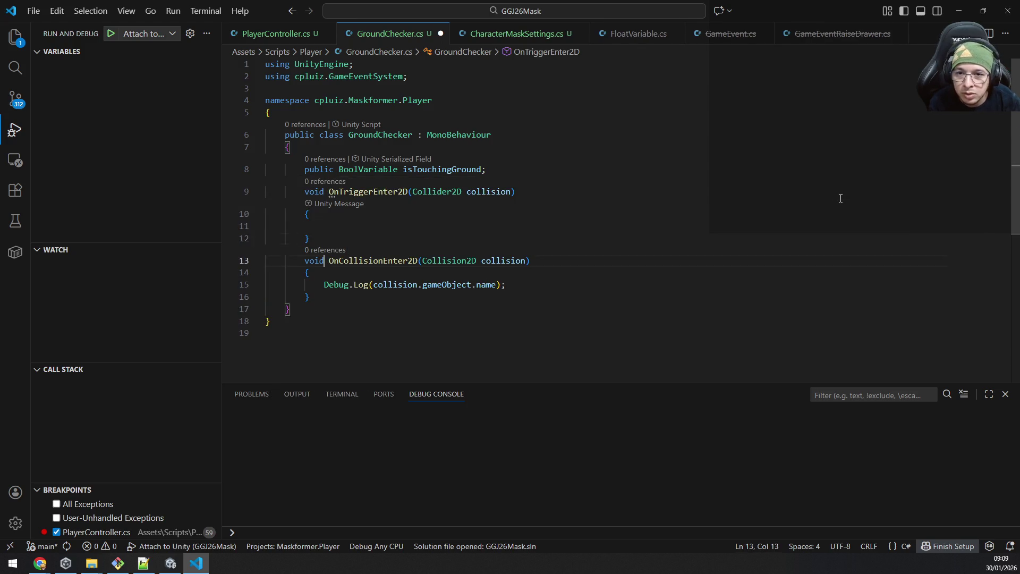
key("Down")
key("Down")
key("End")
key("shift+Home")
key("ctrl+x")
key("Up")
key("Up")
key("Up")
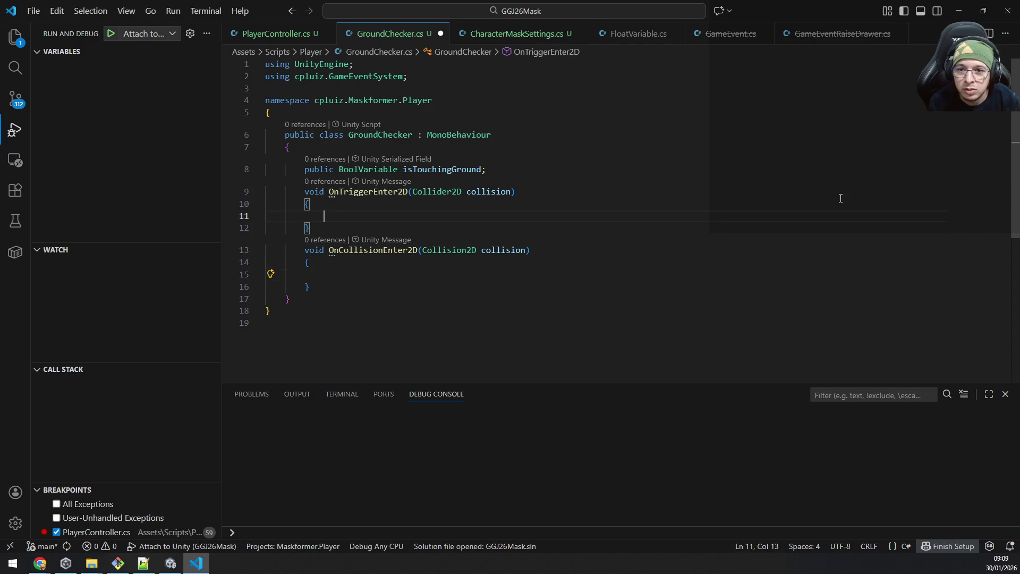
key("ctrl+v")
key("Down")
key("Down")
key("Down")
key("shift+Up")
key("shift+Up")
key("shift+Up")
key("shift+Up")
key("BackSpace")
key("alt+Tab")
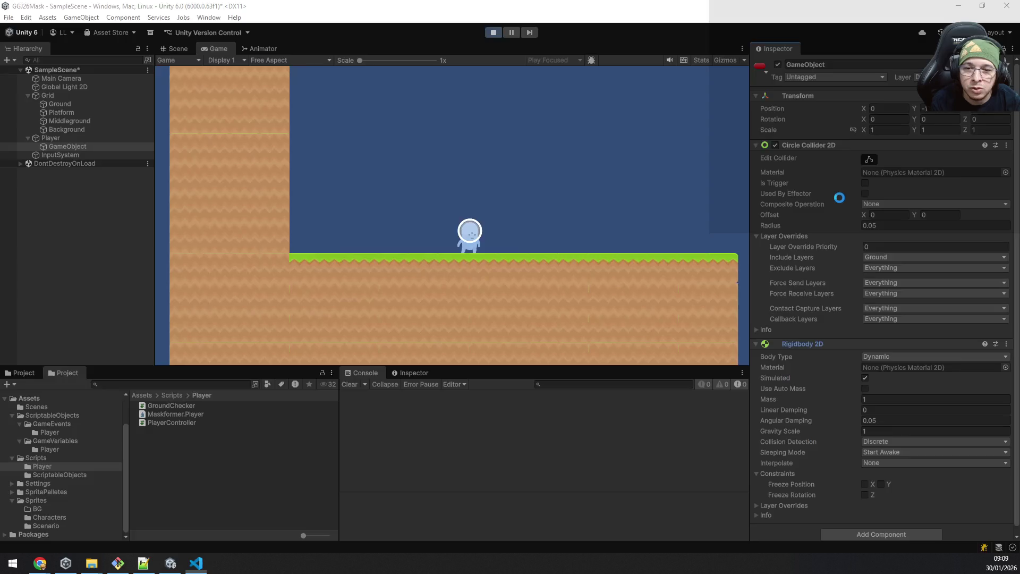
Step: Stop the game, tick Is Trigger on the child's Circle Collider 2D, and run the game again
left_click(493, 33)
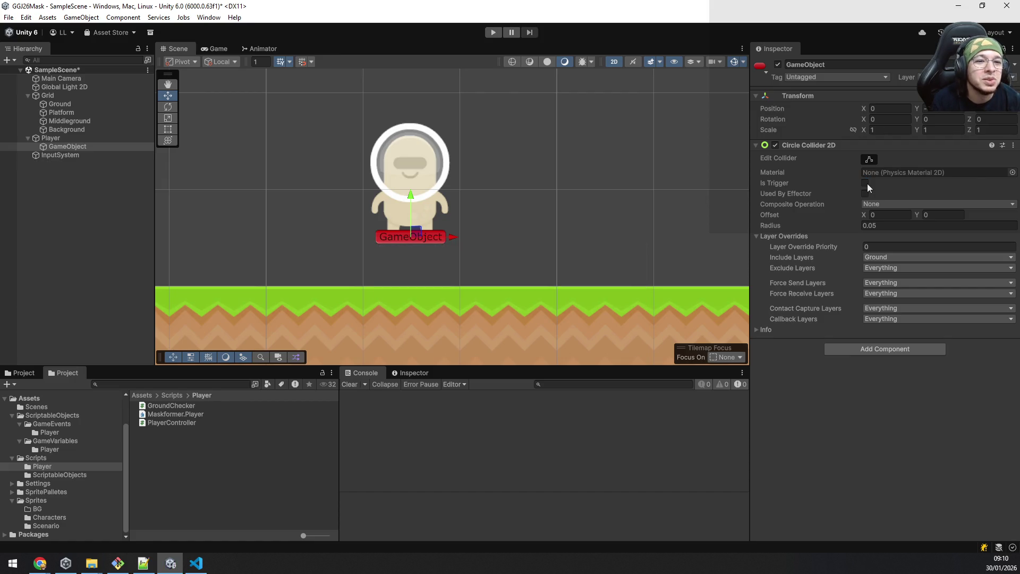
left_click(865, 183)
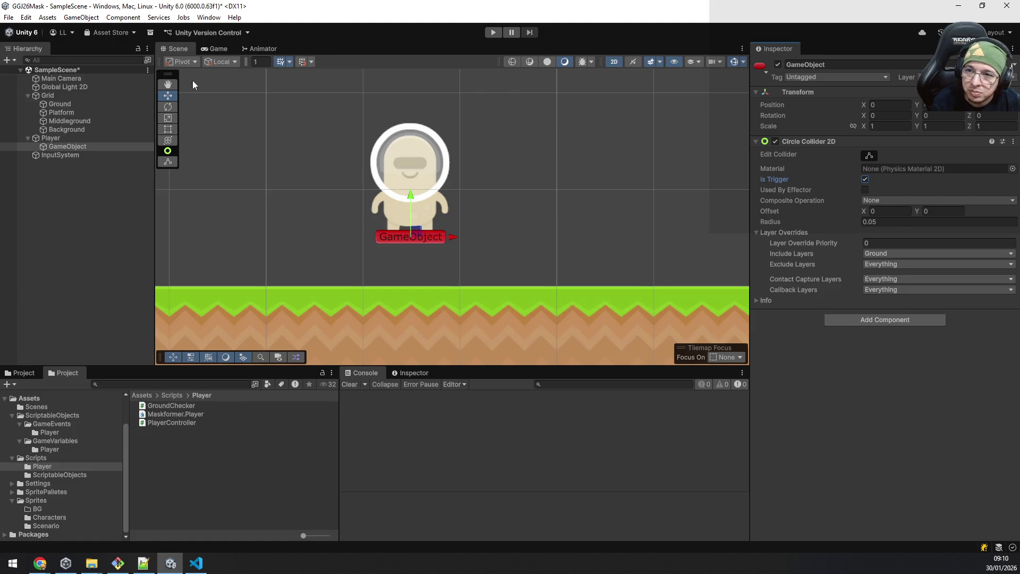
left_click(491, 33)
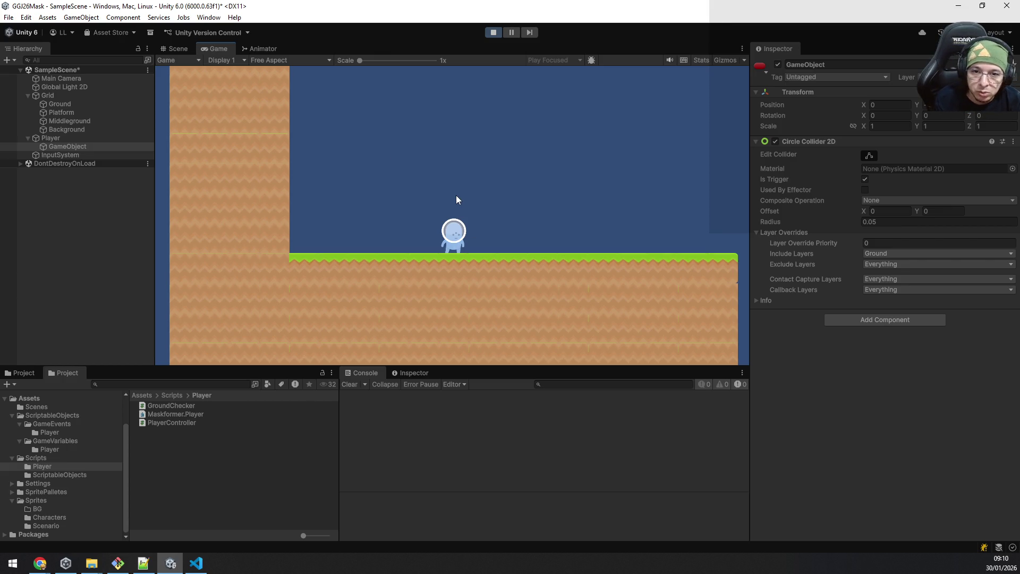
Step: While playing, walk and jump the character and set the collider's Exclude Layers to Nothing
key("d")
key("a")
key("d")
key("space")
key("space")
left_click(895, 267)
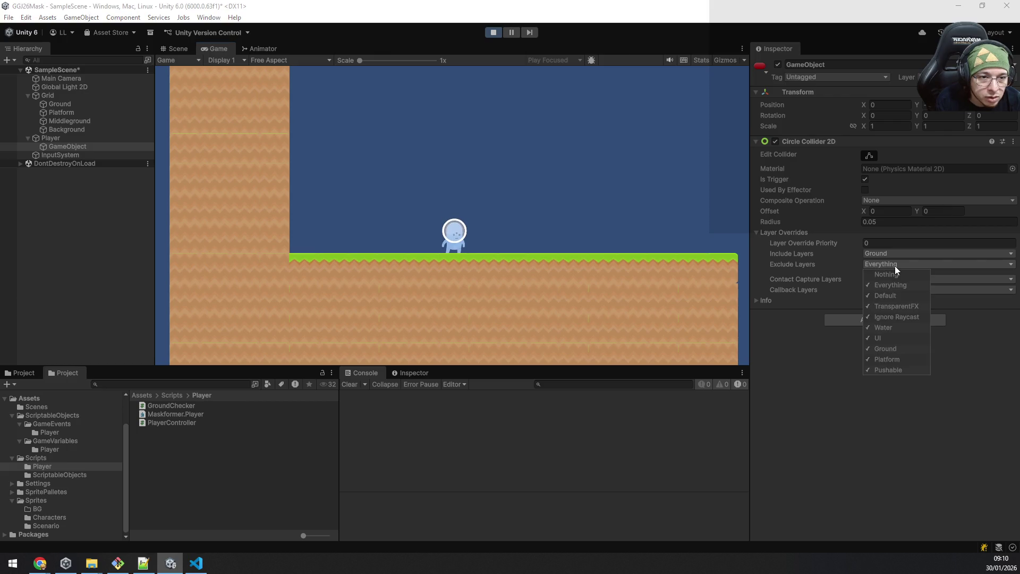
left_click(892, 274)
left_click(869, 393)
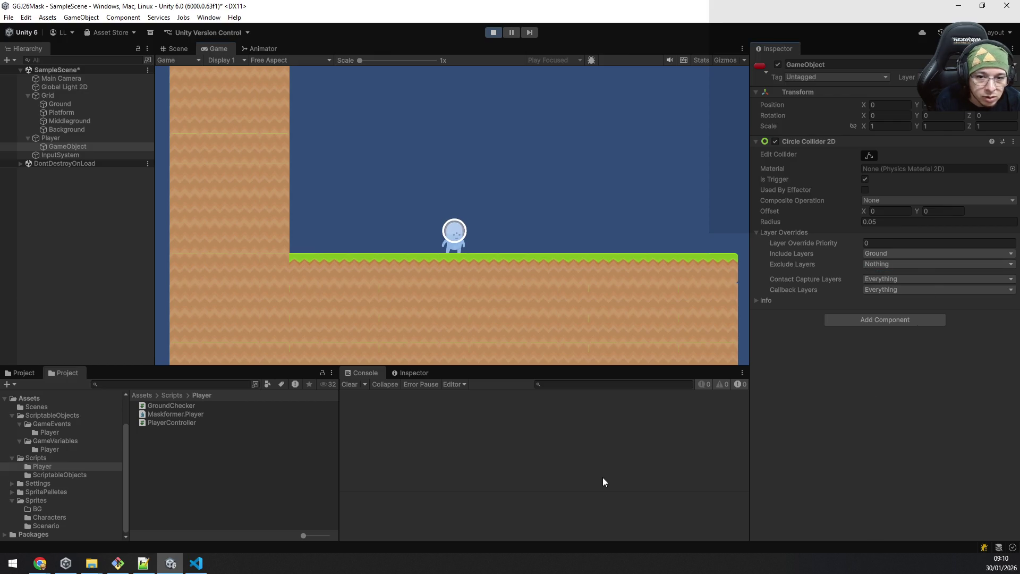
key("space")
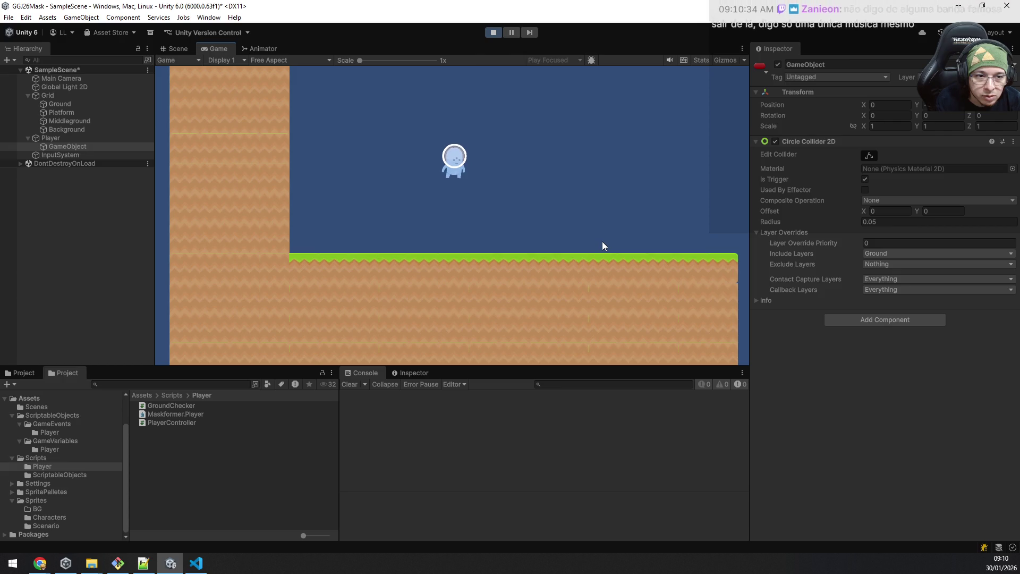
Step: Glance at the GroundChecker code, add a Rigidbody 2D to the ground-check child, test jumping, and stop the game
key("alt+Tab")
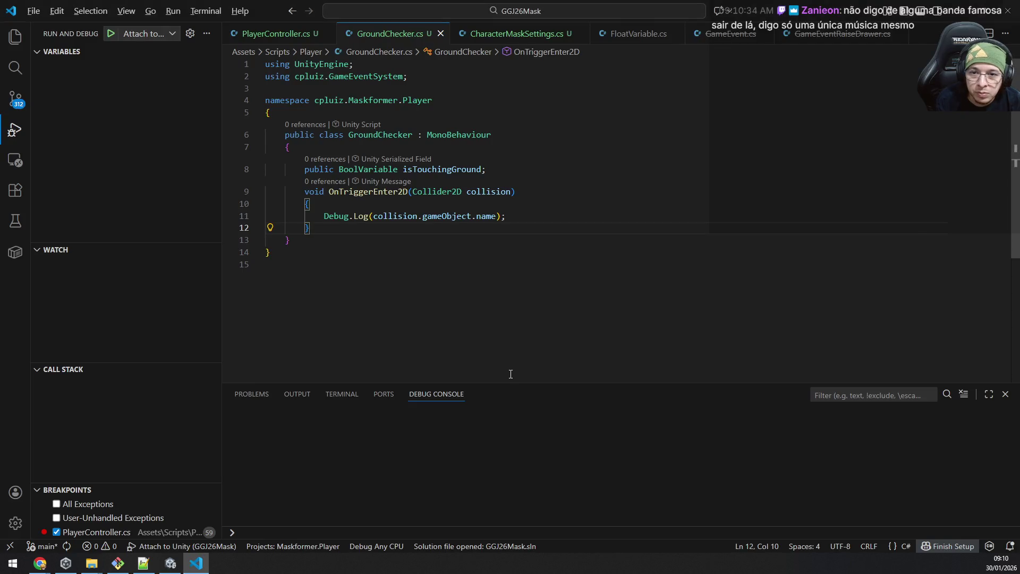
key("alt+Tab")
left_click(892, 318)
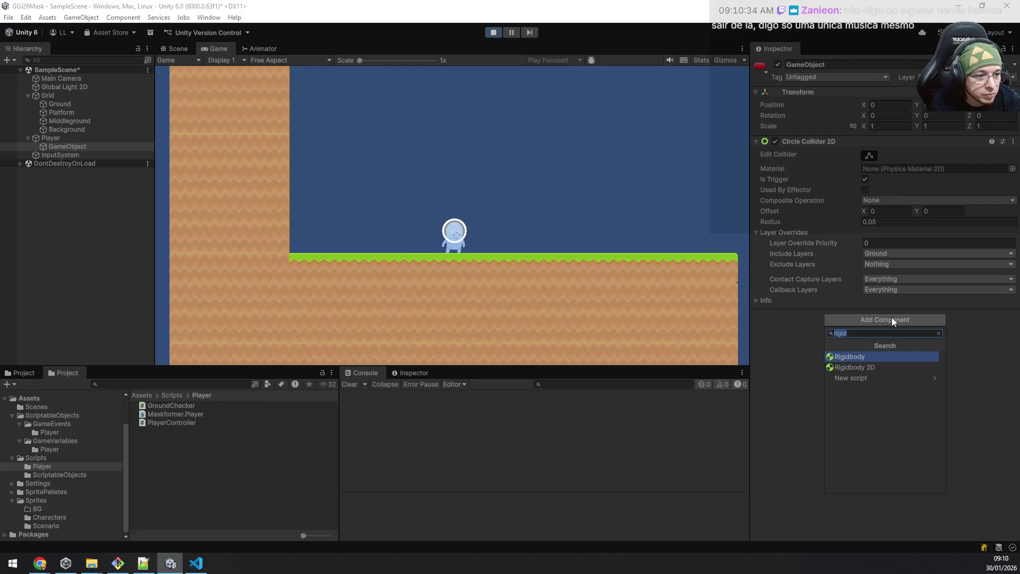
type("rigid")
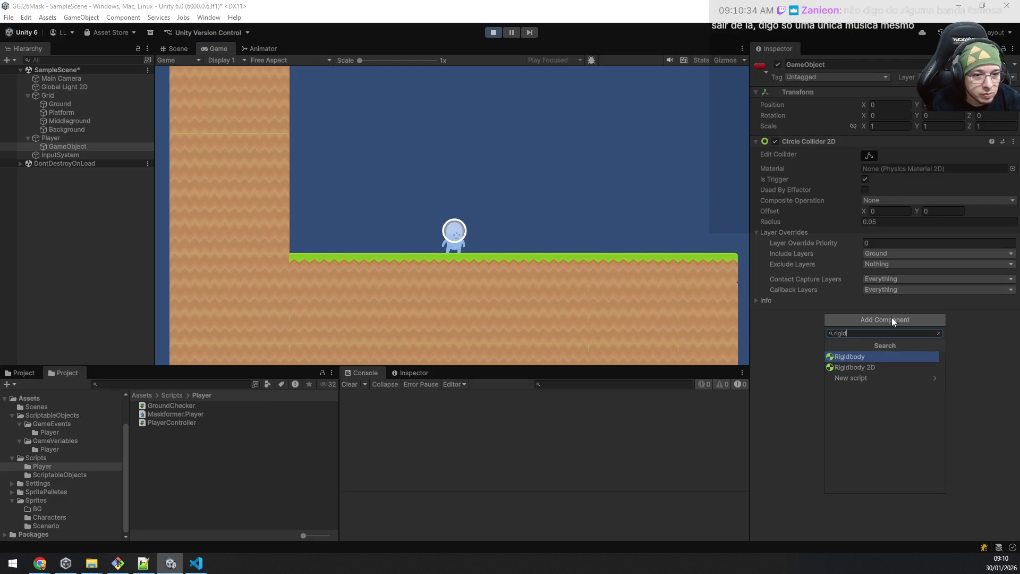
key("Down")
key("Return")
left_click(606, 279)
key("space")
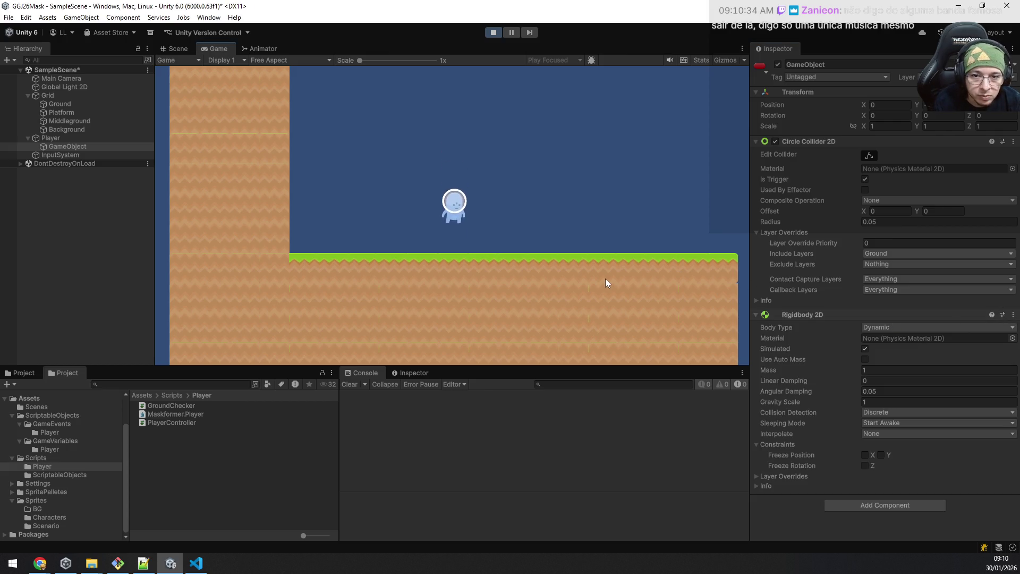
key("space")
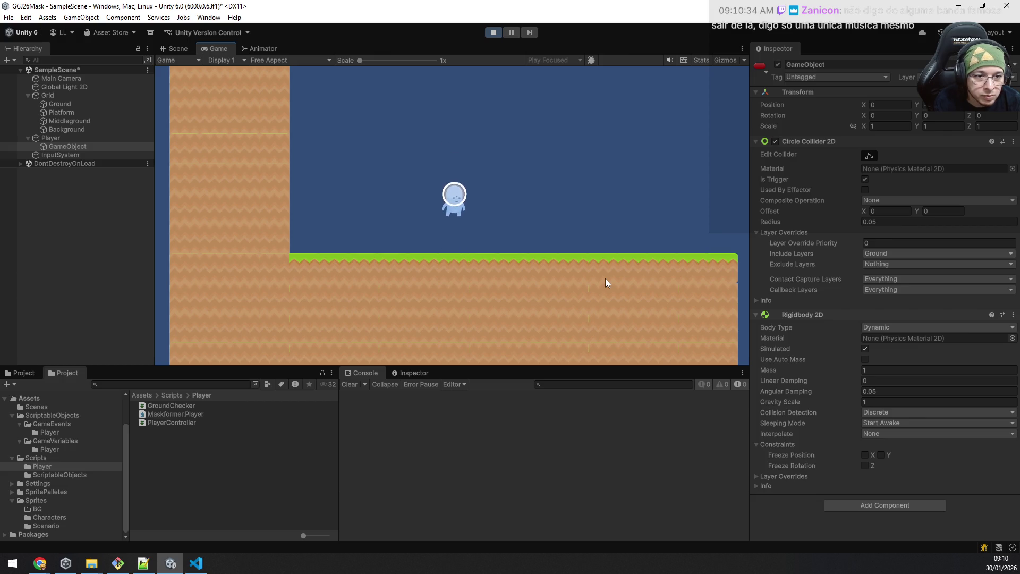
key("space")
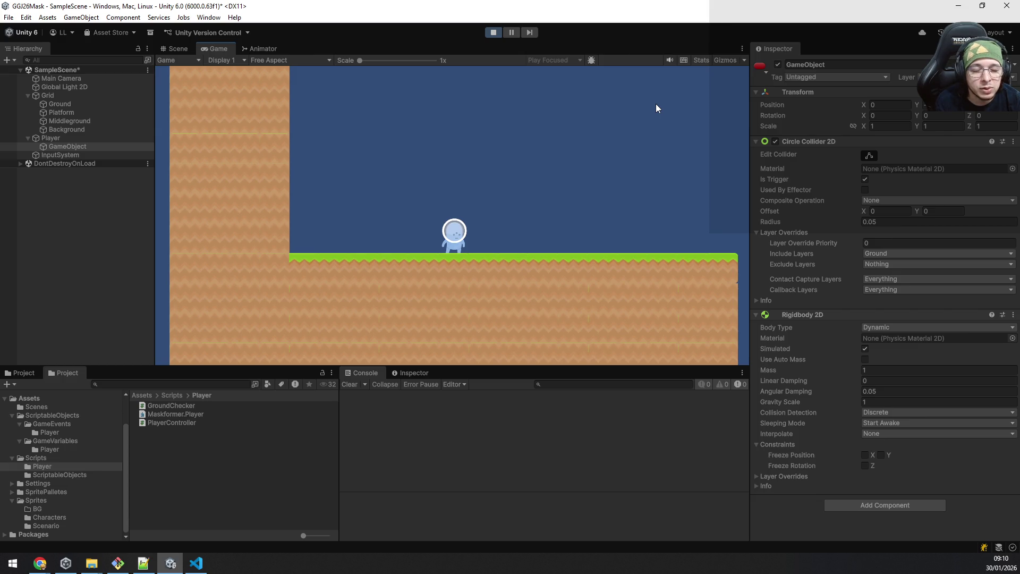
left_click(493, 33)
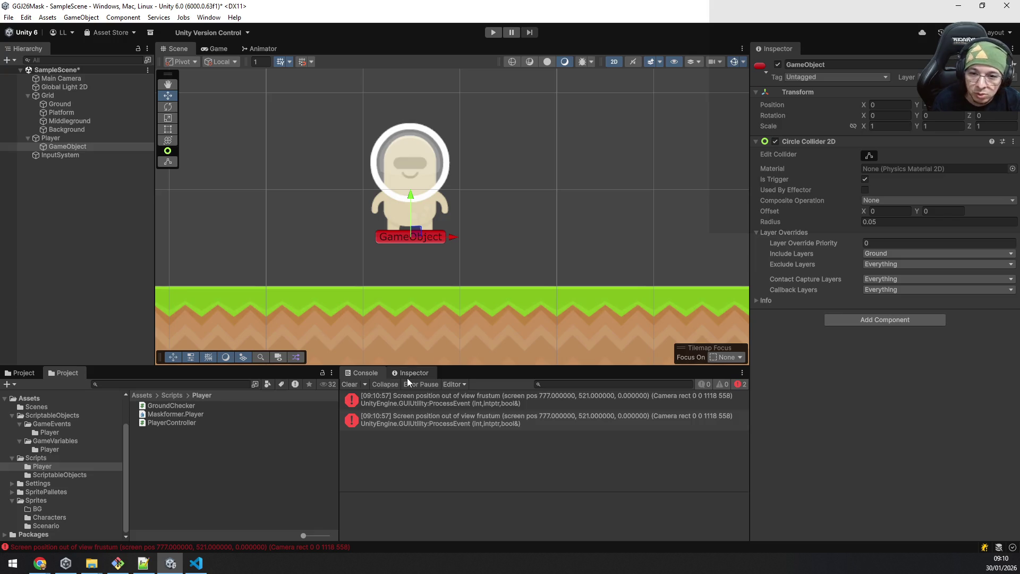
Step: Clear the console, attach GroundChecker to the child with IsTouchingGround assigned, save the scene and play again
left_click(356, 383)
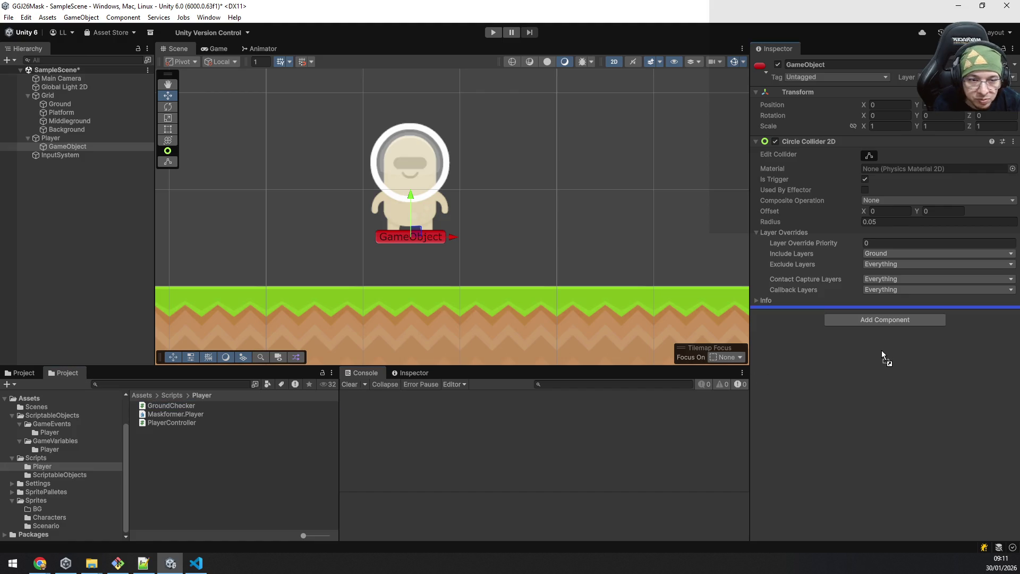
left_click_drag(179, 405, 883, 350)
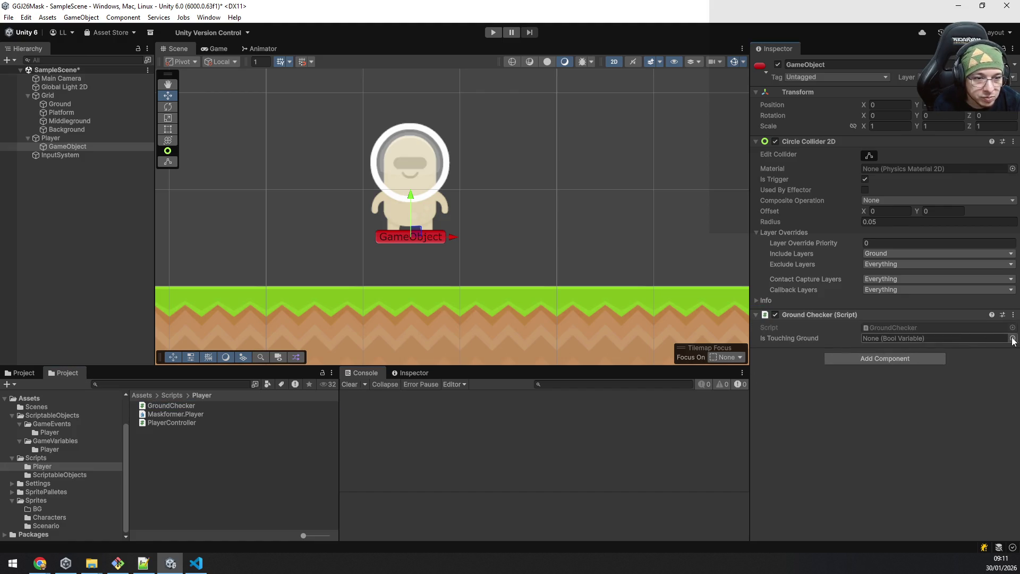
left_click(1012, 337)
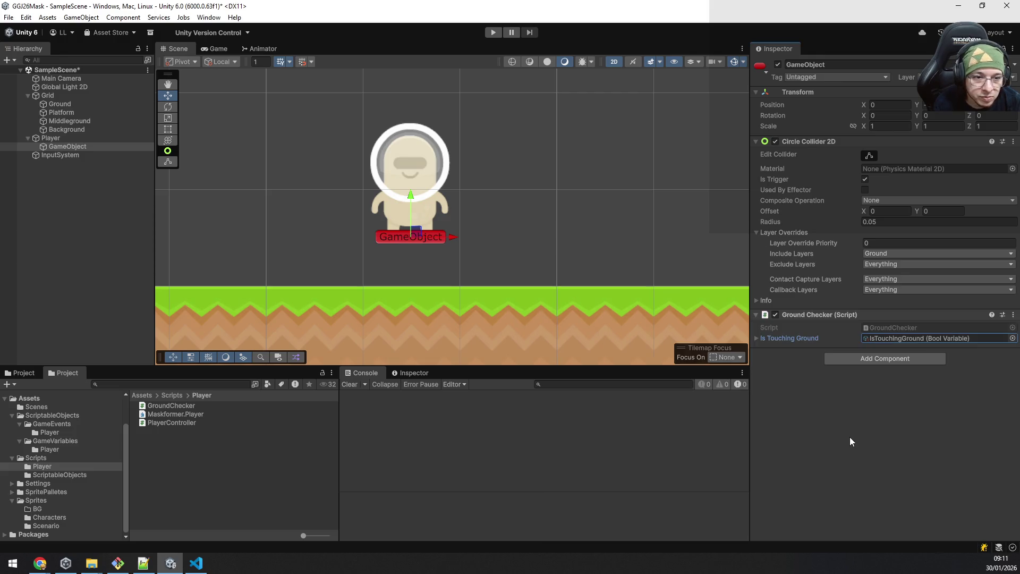
key("ctrl+s")
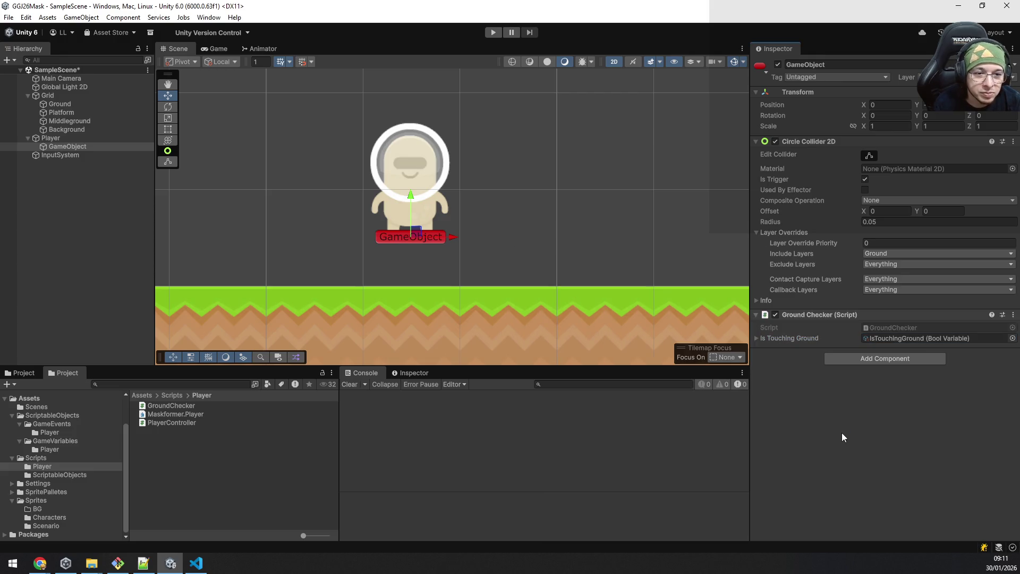
left_click(496, 33)
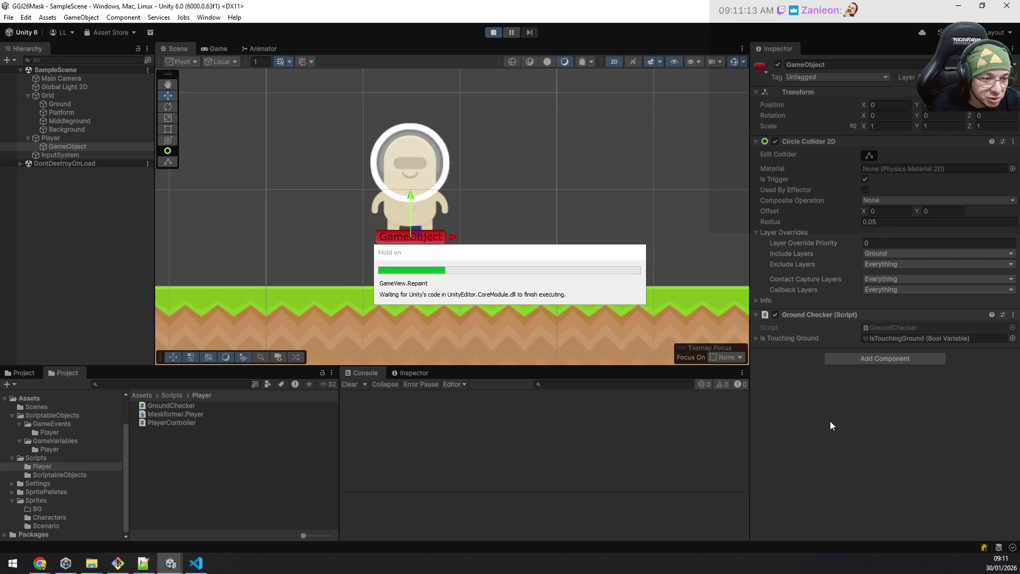
Step: During play, add a Rigidbody 2D to the ground-check child and test the character's jumping
key("space")
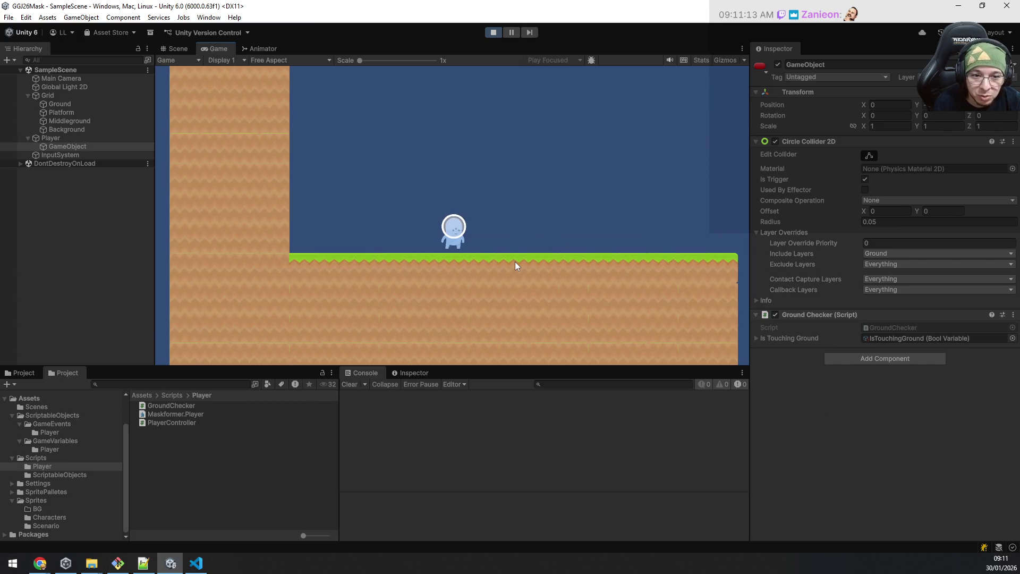
key("space")
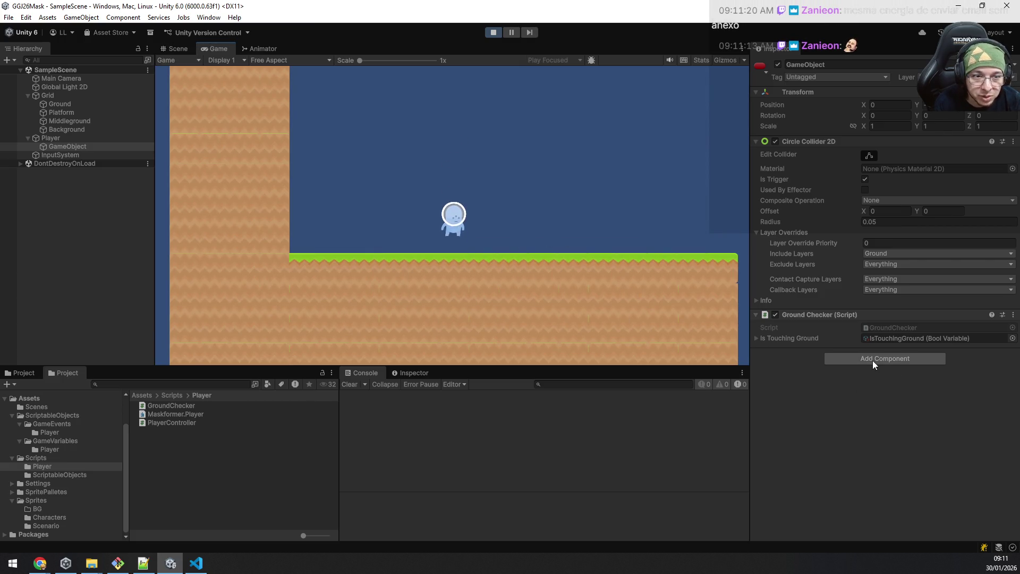
left_click(871, 359)
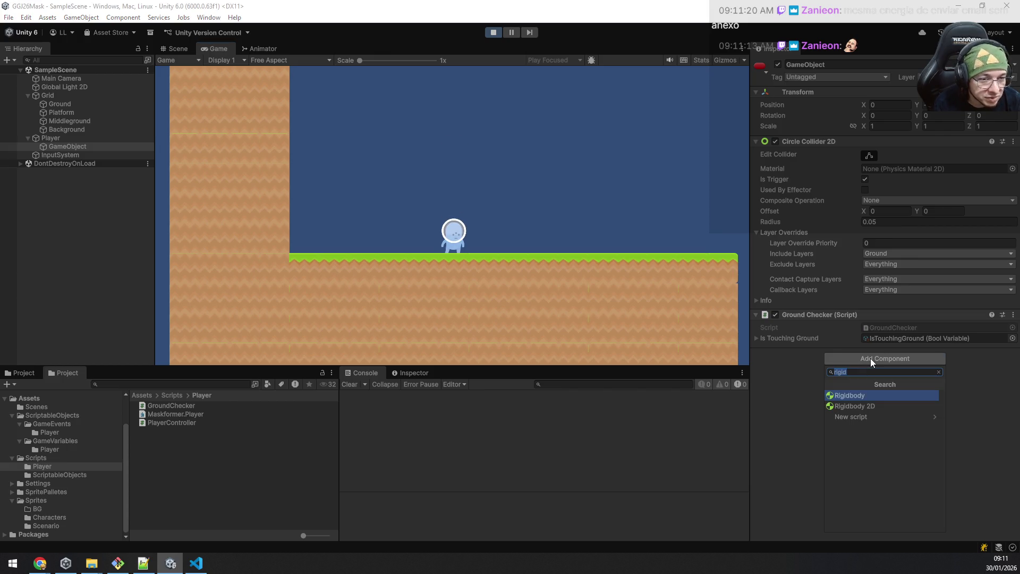
left_click(866, 403)
left_click(547, 310)
key("space")
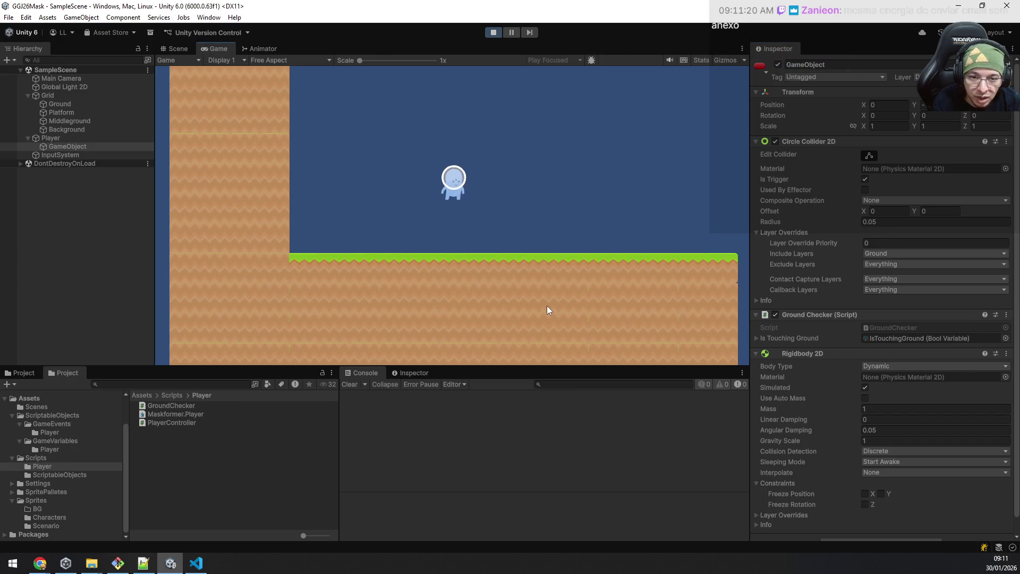
key("space")
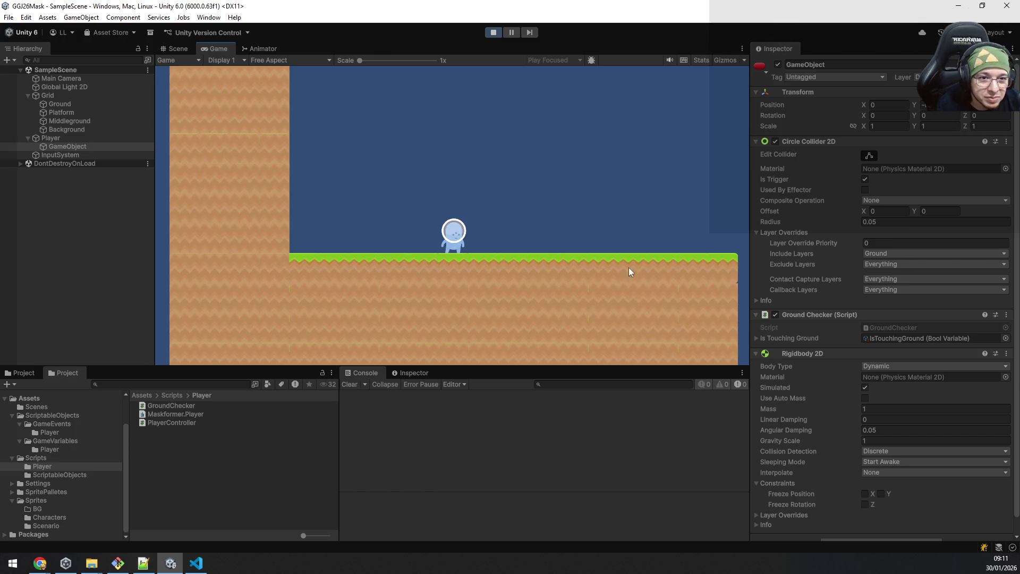
Step: Return to the Scene view and compare the Player with its child GameObject in the Hierarchy
left_click(174, 48)
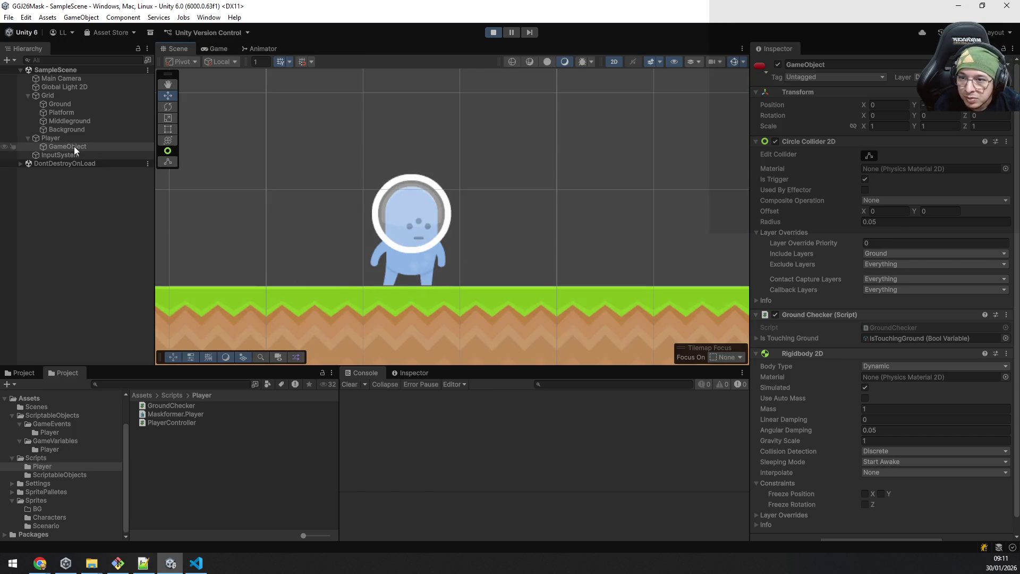
left_click(53, 138)
left_click(60, 144)
scroll(352, 290, "up", 2)
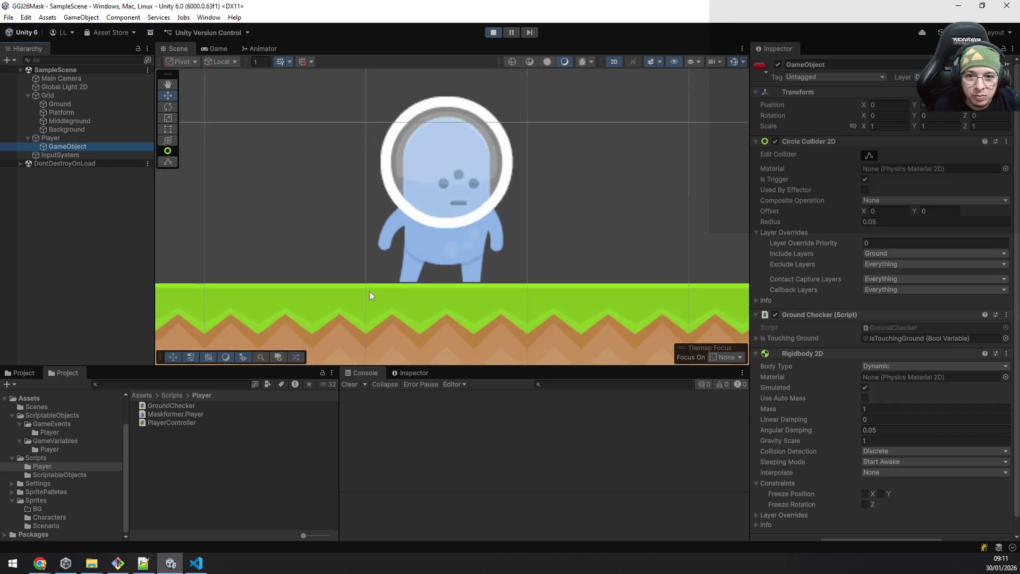
scroll(369, 290, "up", 2)
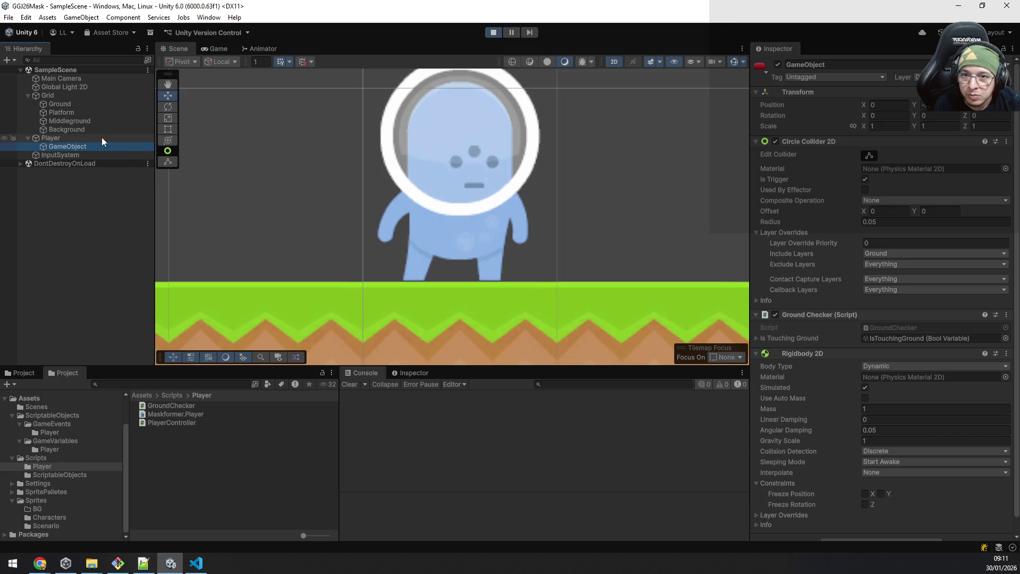
scroll(316, 197, "down", 2)
scroll(527, 208, "down", 2)
scroll(528, 208, "down", 2)
scroll(530, 204, "down", 2)
scroll(529, 204, "up", 2)
scroll(528, 200, "up", 2)
scroll(514, 197, "up", 2)
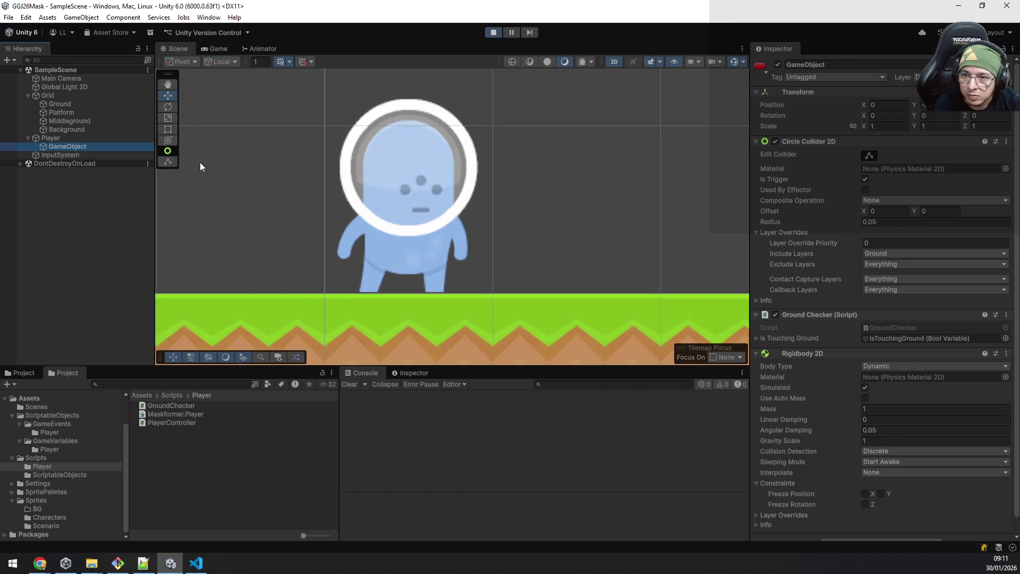
left_click(68, 141)
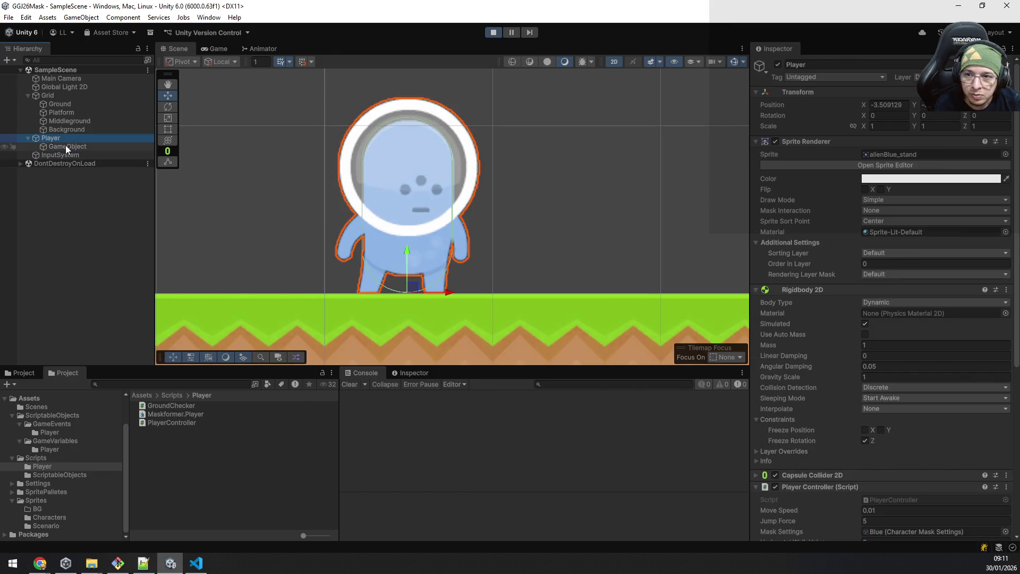
left_click(66, 147)
left_click(66, 138)
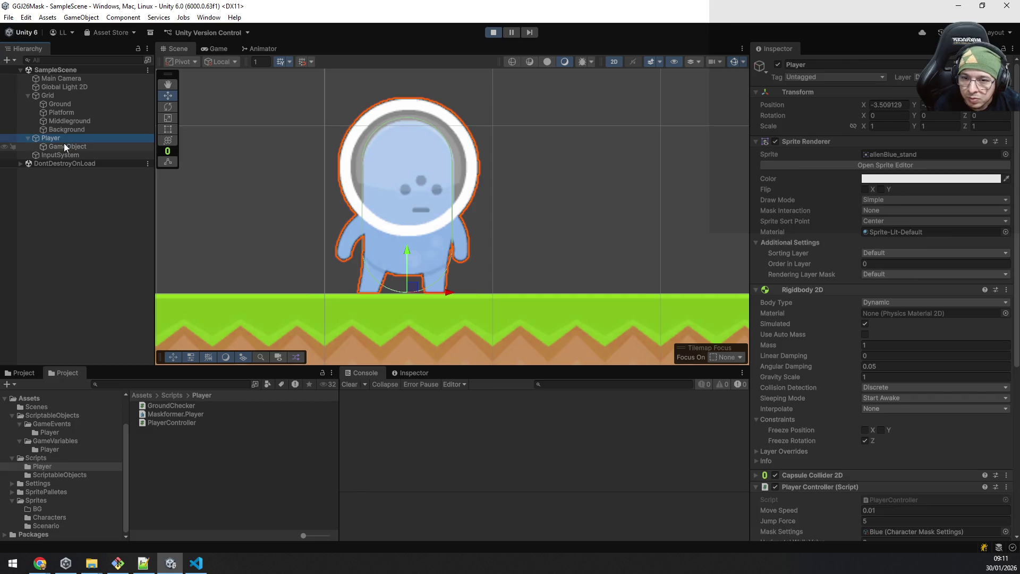
Step: Select the child GameObject and set its Circle Collider 2D radius to 0.1
left_click(64, 146)
left_click(888, 223)
type("0.0")
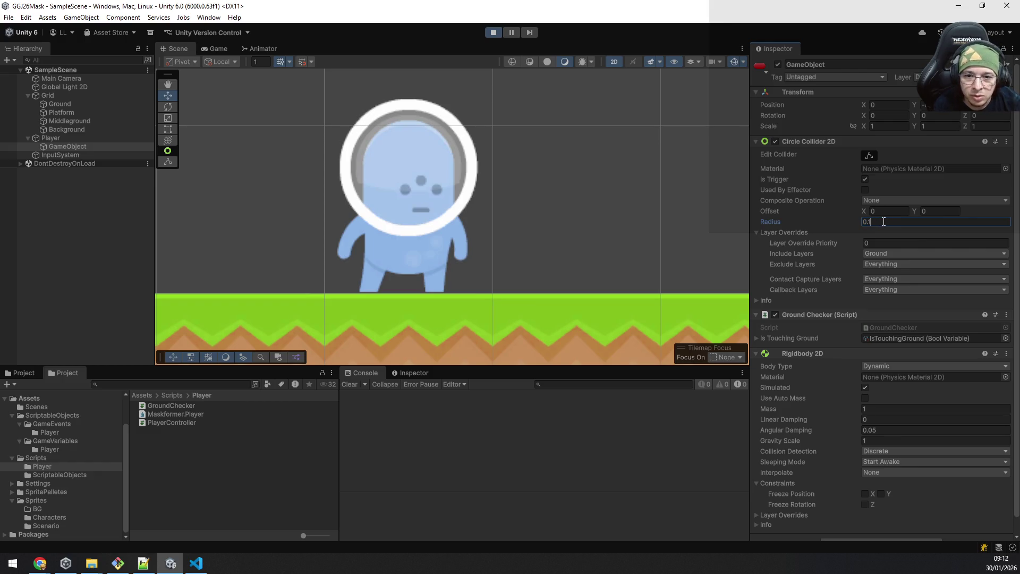
key("Return")
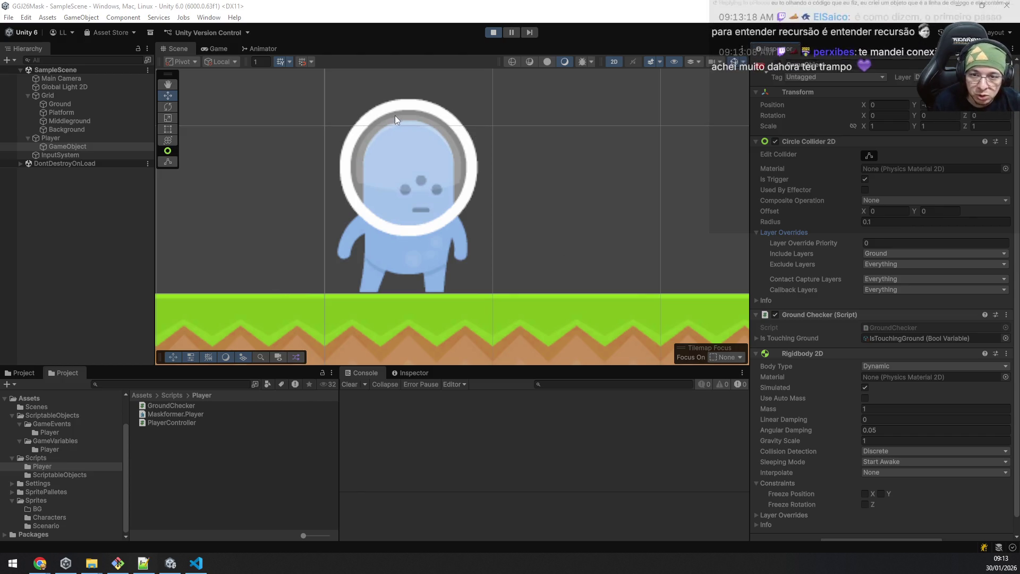
Step: Select the Ground tilemap in the Scene view to show its Tilemap and Tilemap Collider 2D components
left_click(454, 301)
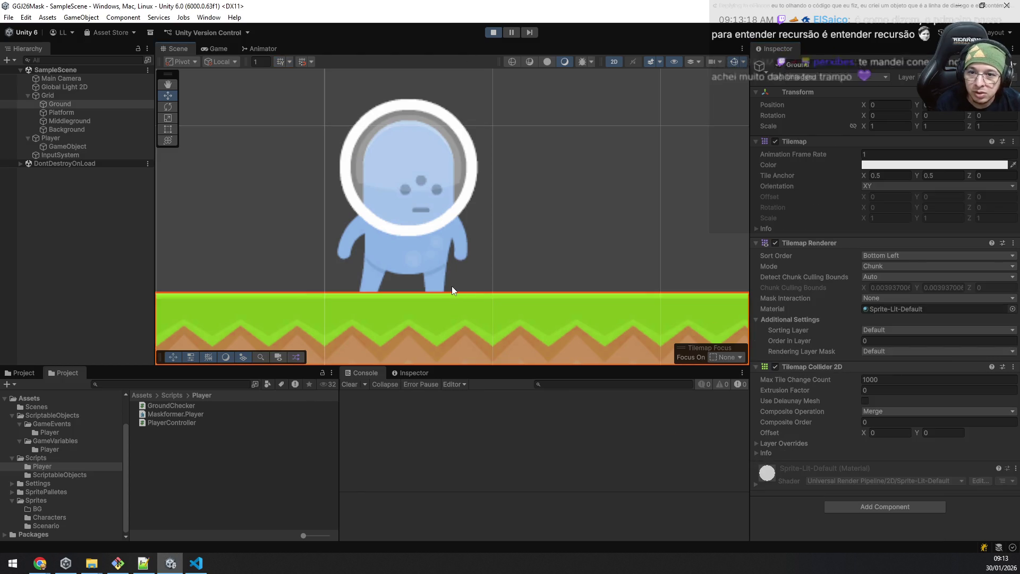
Step: Stop the running game and reselect the Player's ground-check child in the Hierarchy
left_click(86, 147)
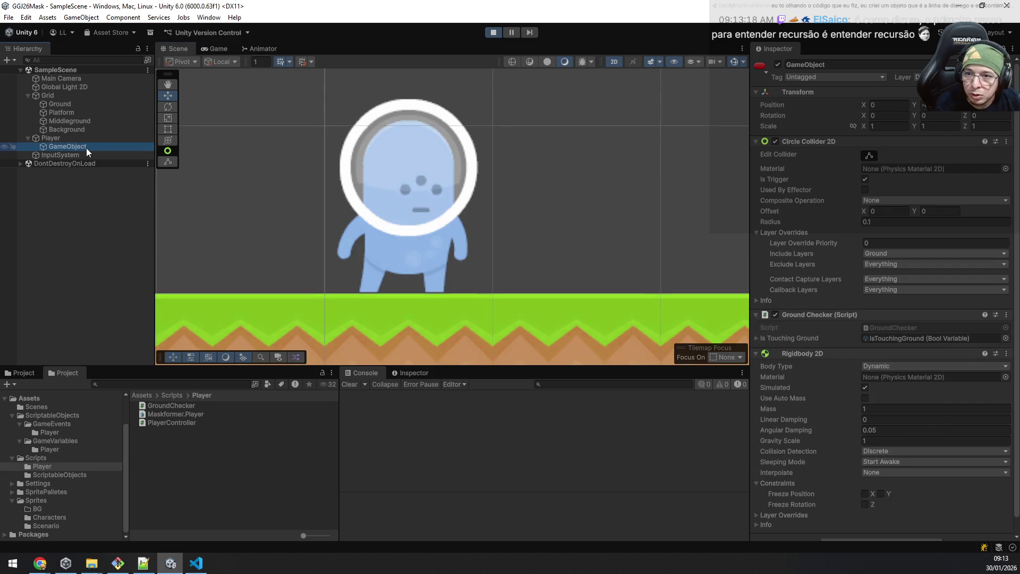
double_click(86, 147)
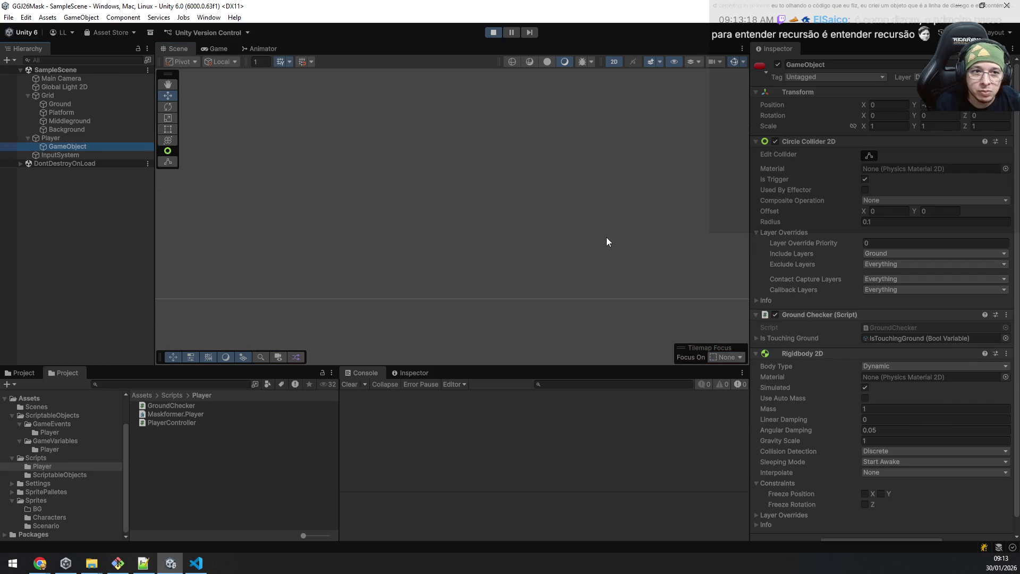
left_click(493, 32)
left_click(79, 139)
scroll(619, 185, "up", 3)
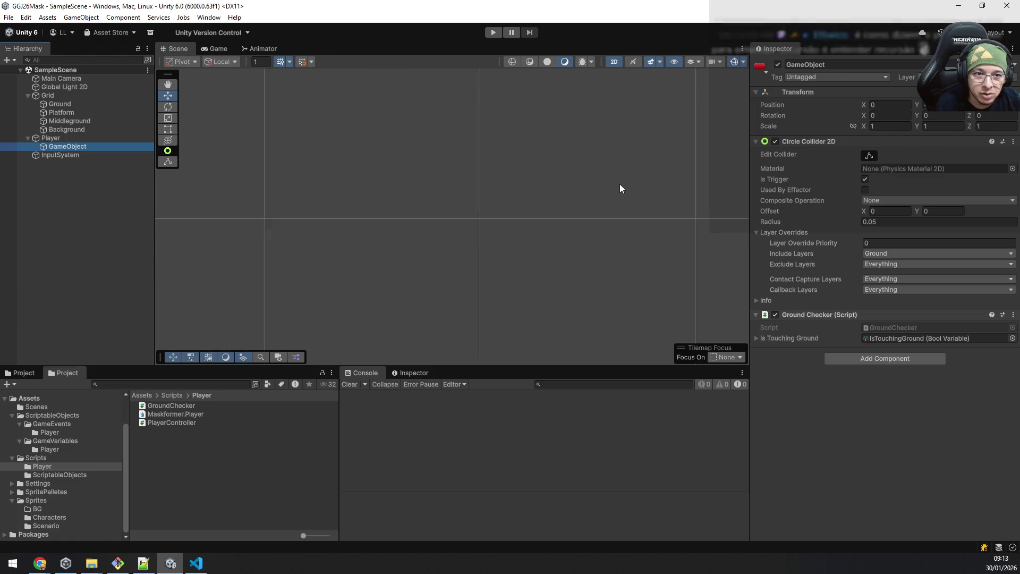
Step: Add a Rigidbody 2D to the ground-check child and set its Body Type to Kinematic
double_click(84, 148)
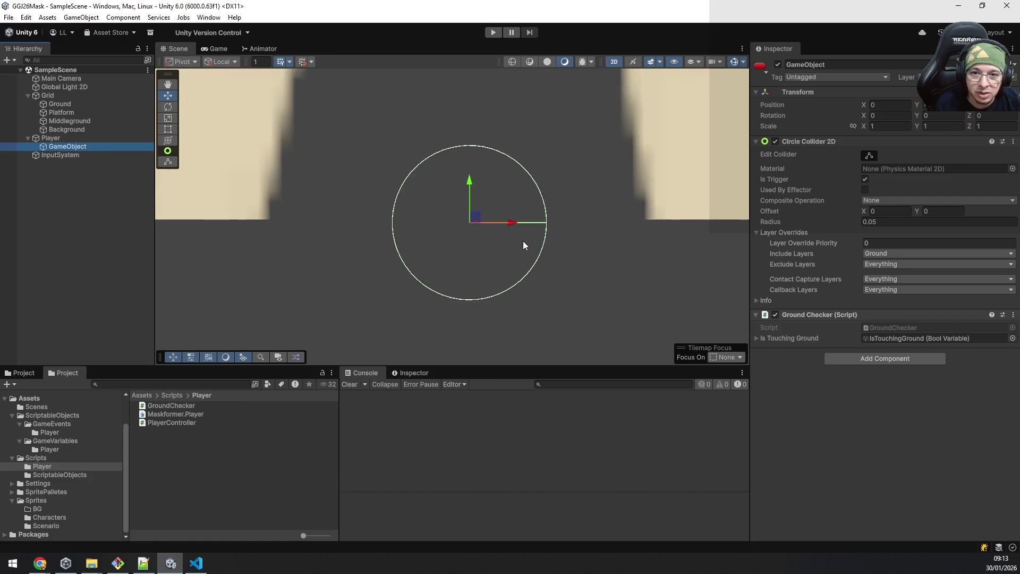
scroll(523, 241, "down", 5)
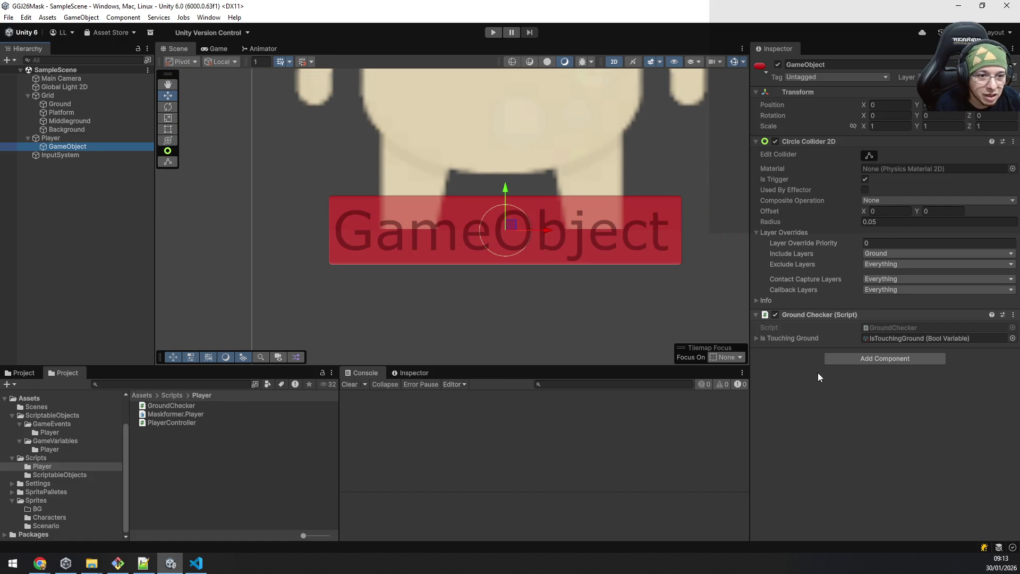
left_click(832, 362)
left_click(863, 402)
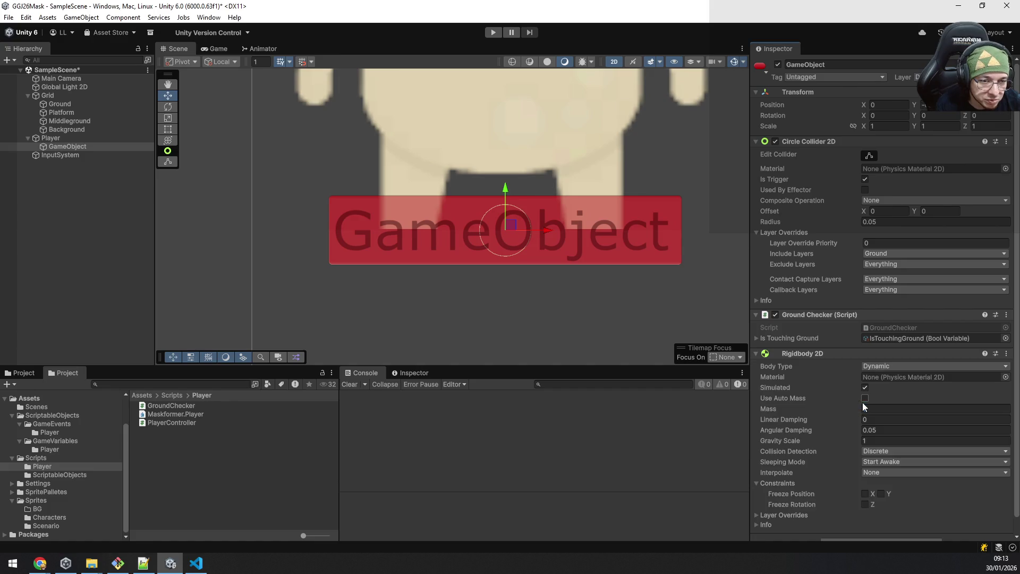
left_click(887, 366)
left_click(901, 392)
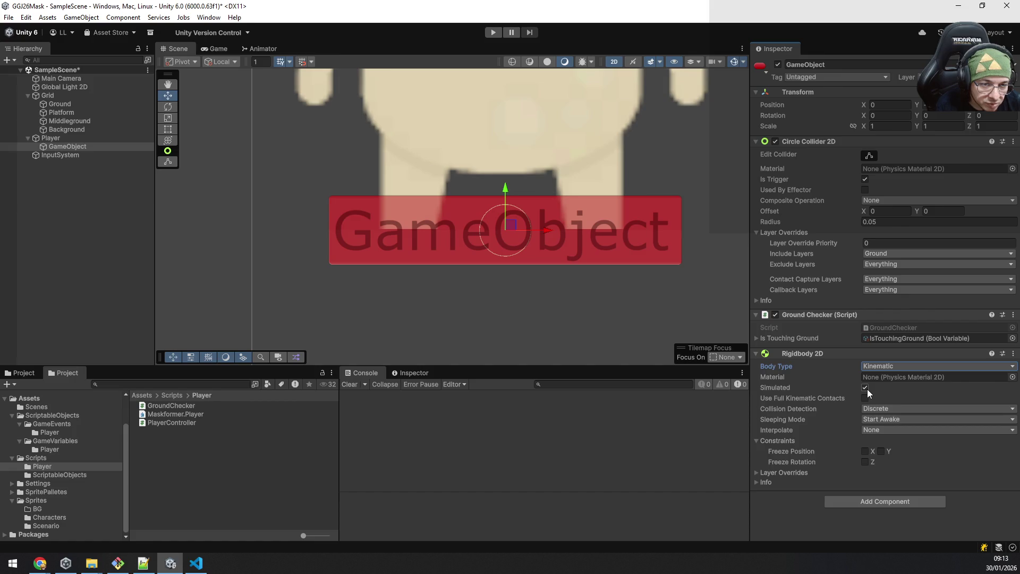
left_click(804, 513)
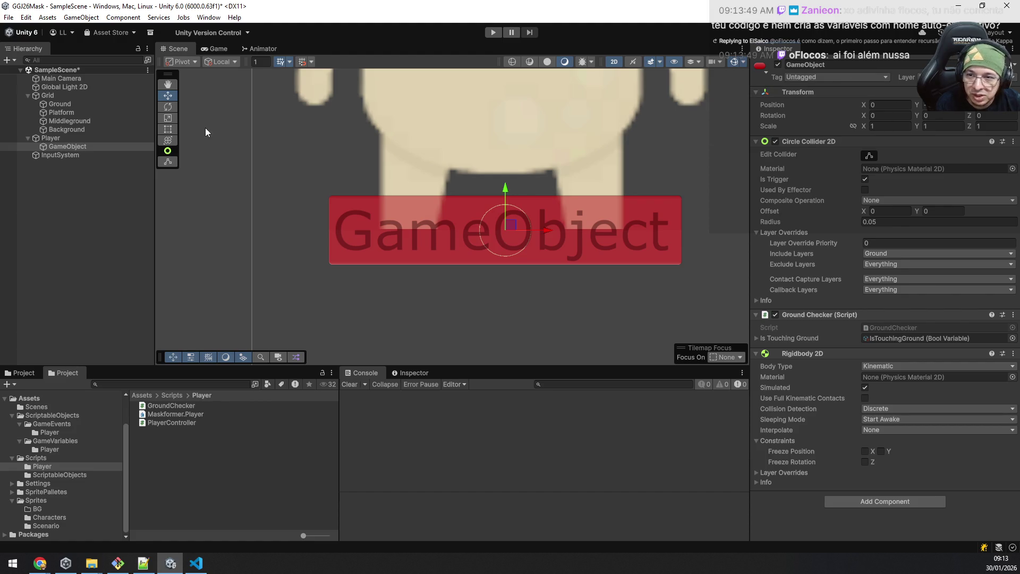
Step: Select the Player object and start the game to test the change
left_click(62, 138)
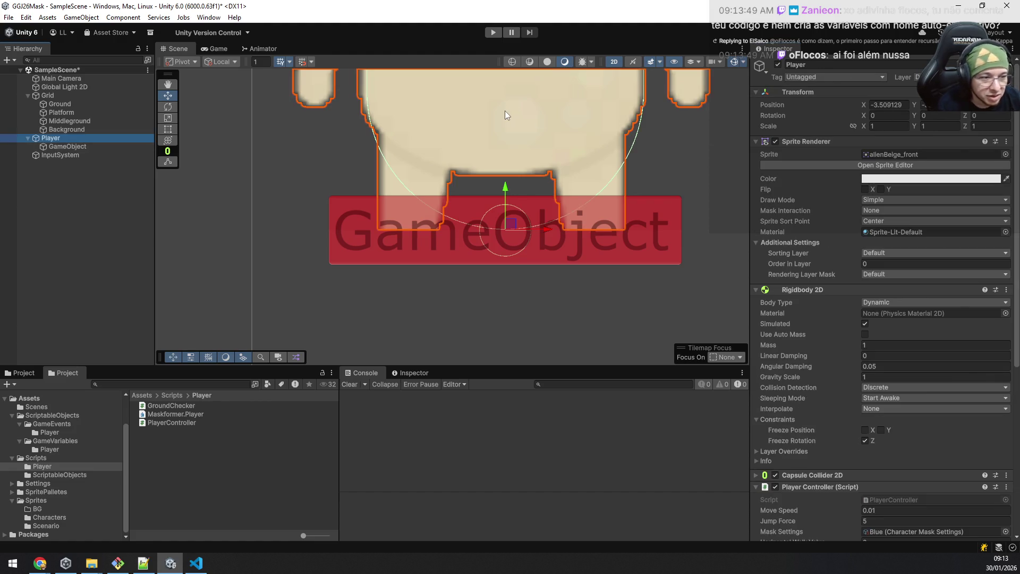
left_click(495, 32)
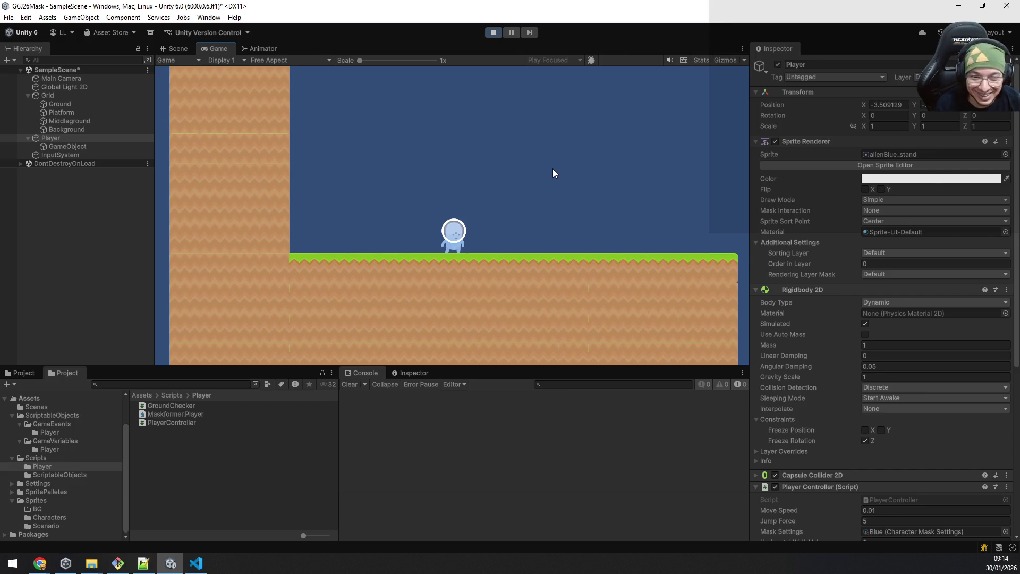
Step: Jump and walk the player right and back so it lands on the grass, then bring the browser forward
key("space")
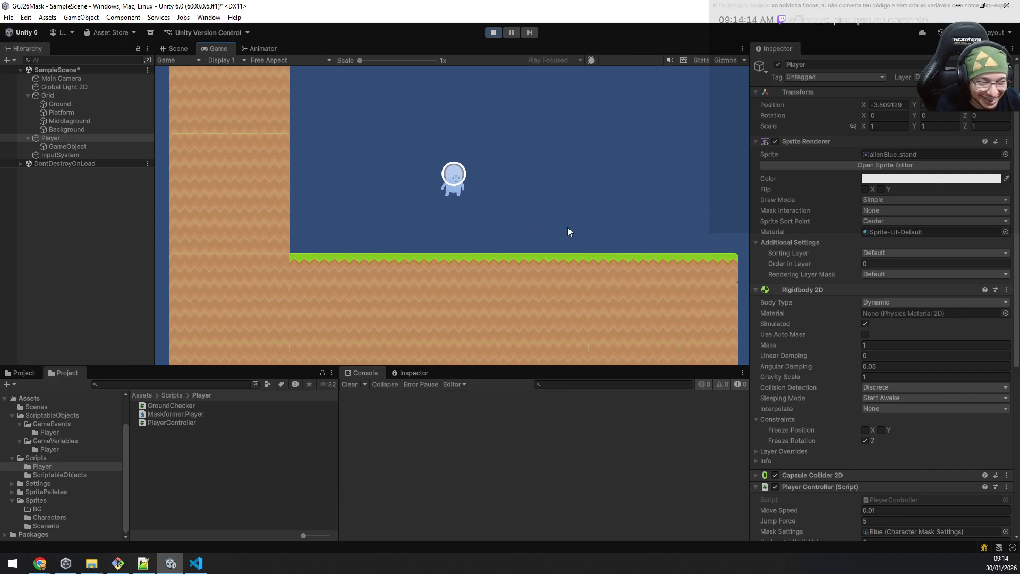
key("space")
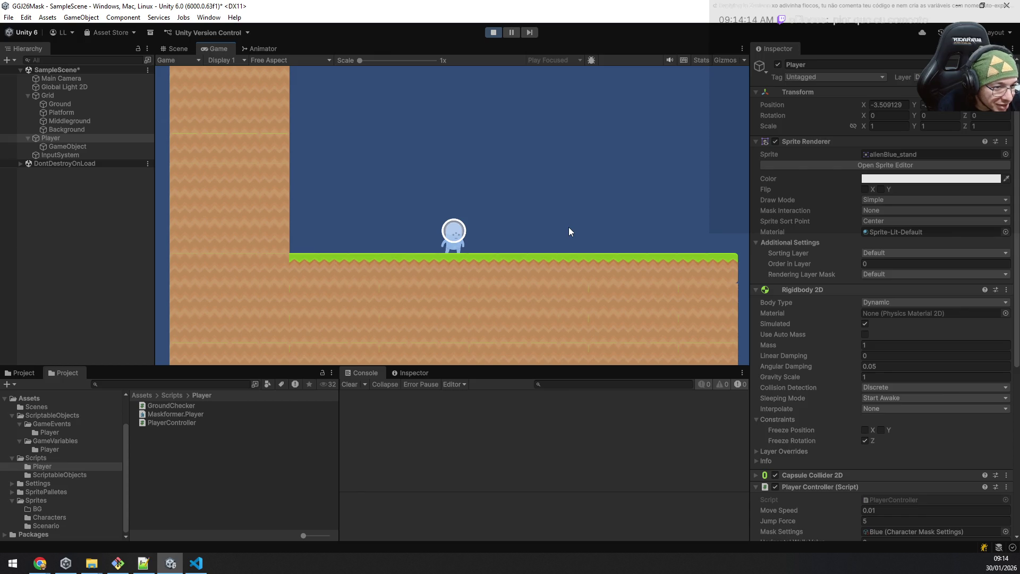
key("d")
key("space")
key("a")
key("d")
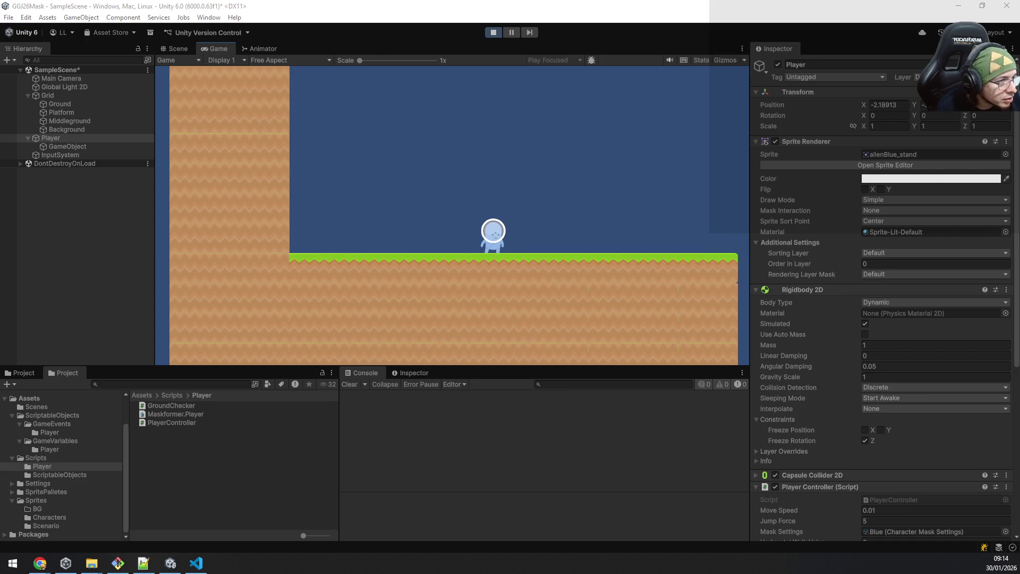
key("alt+Tab")
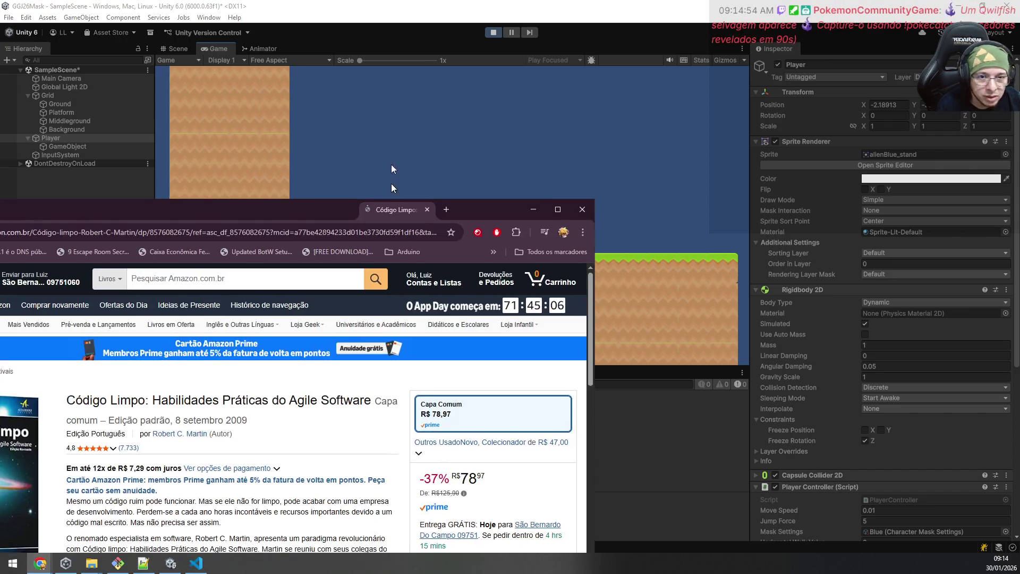
Step: Open the Código Limpo author's Amazon book page, then hide the browser to reveal Unity
left_click_drag(590, 35, 601, 5)
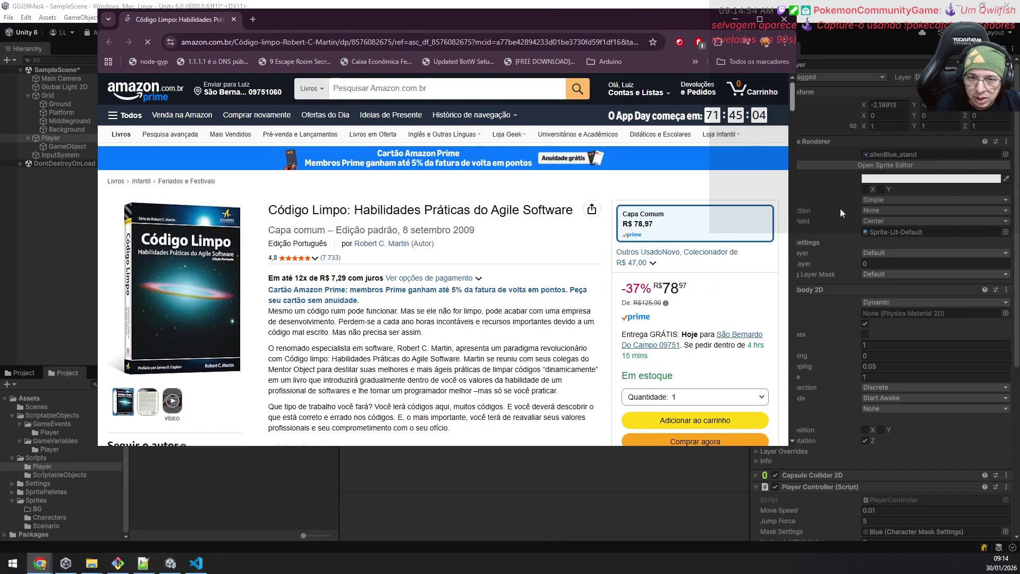
scroll(483, 364, "down", 2)
scroll(483, 364, "down", 3)
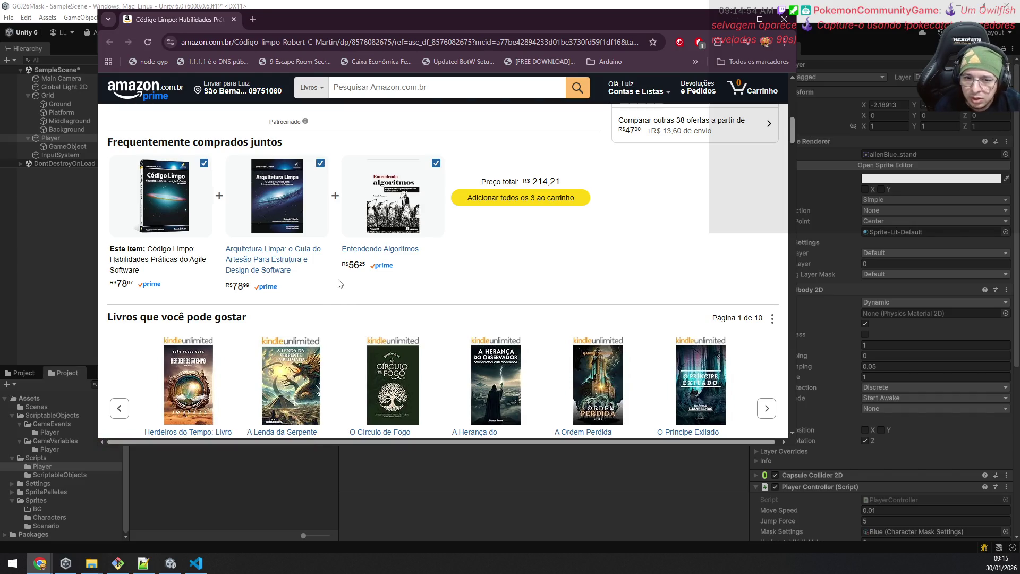
scroll(341, 274, "up", 5)
scroll(351, 235, "down", 2)
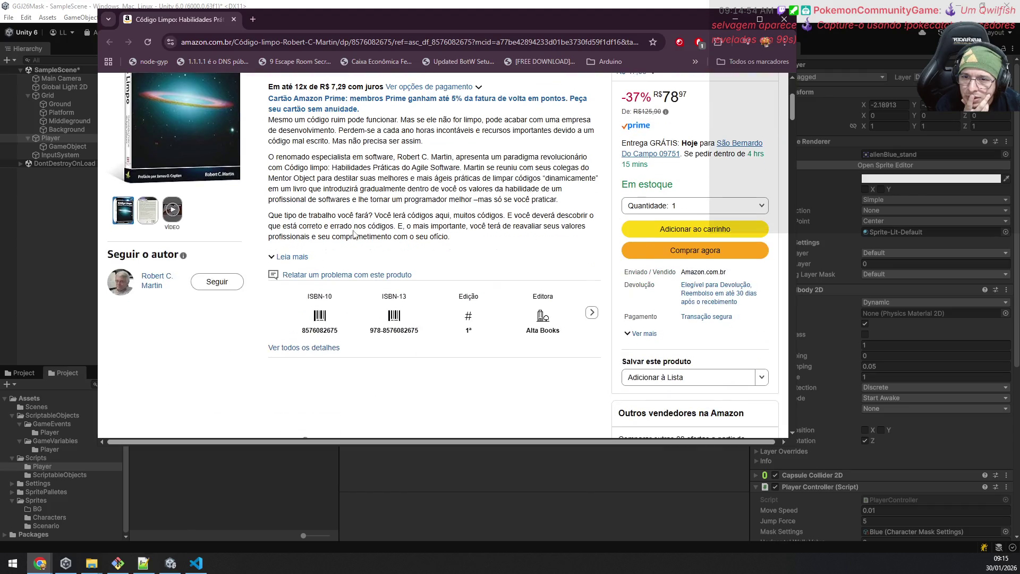
left_click(151, 284)
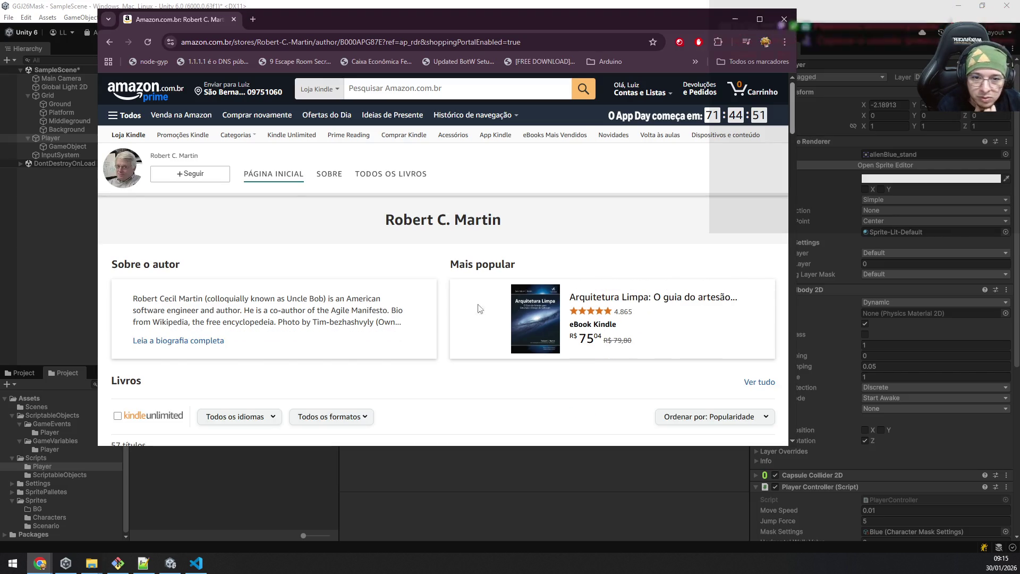
scroll(506, 276, "down", 3)
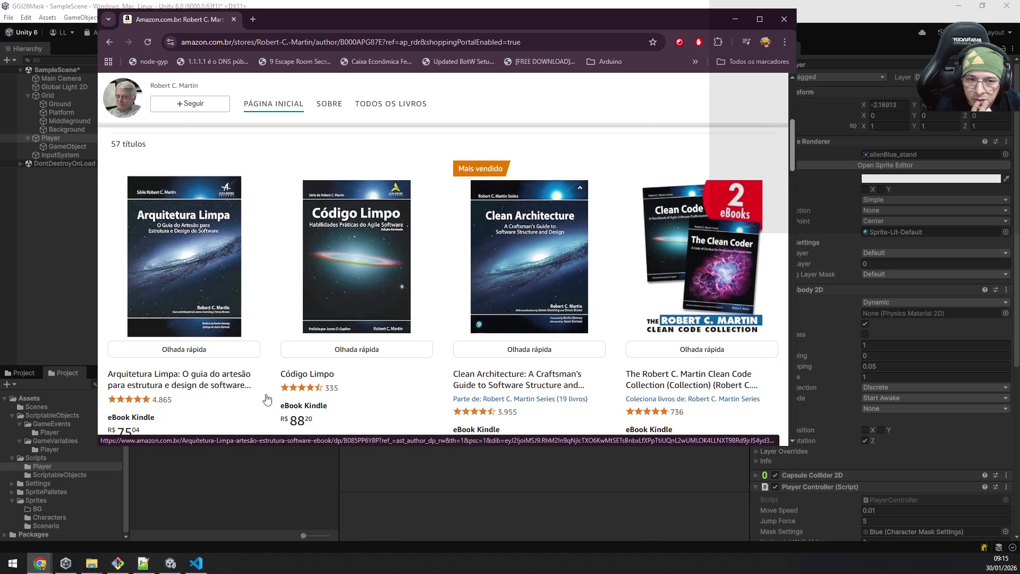
scroll(652, 338, "down", 1)
scroll(651, 319, "down", 1)
scroll(652, 302, "down", 2)
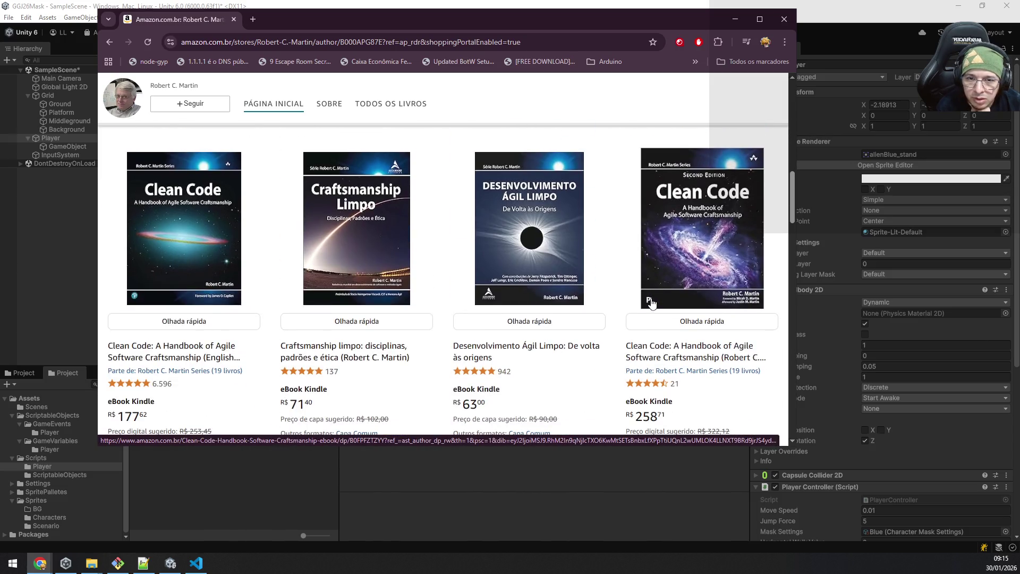
scroll(651, 303, "down", 2)
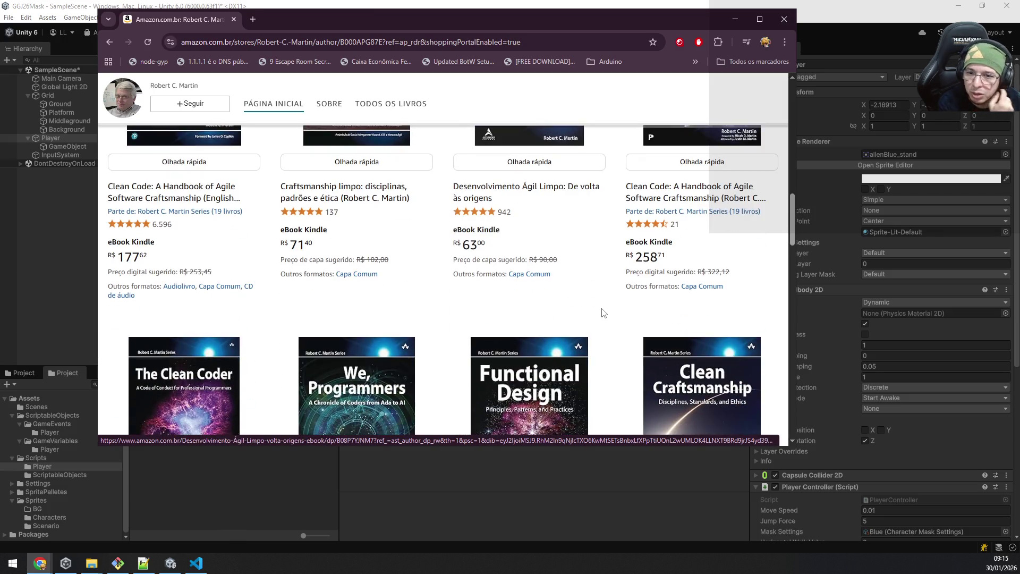
scroll(602, 313, "down", 2)
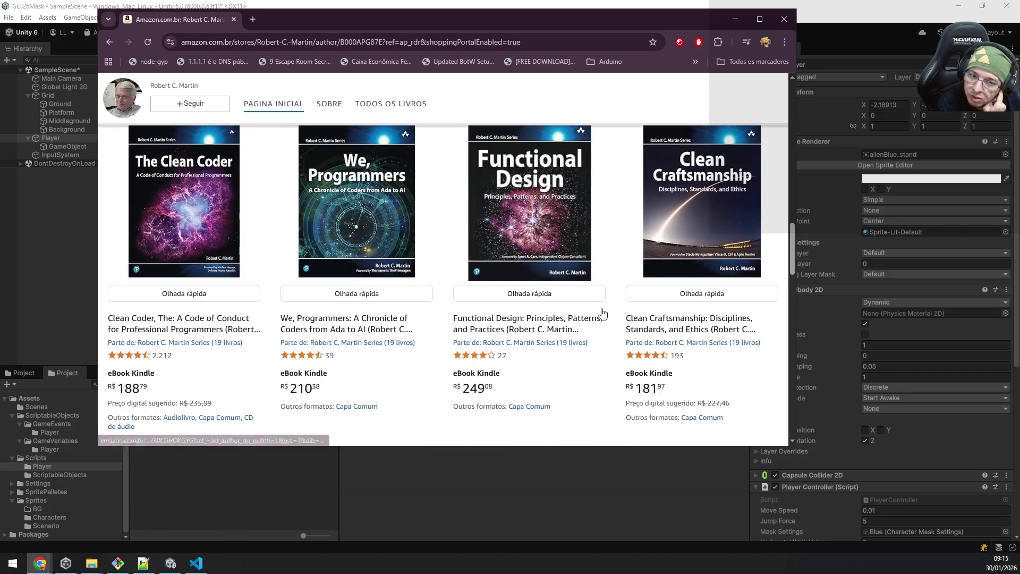
scroll(601, 313, "down", 2)
scroll(601, 313, "up", 3)
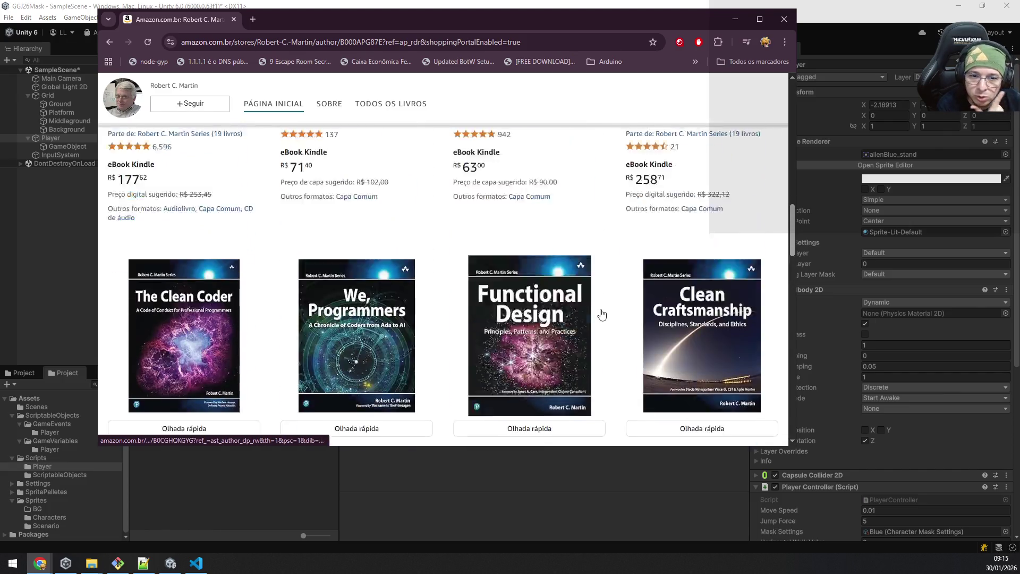
scroll(600, 313, "up", 3)
scroll(600, 313, "up", 2)
scroll(477, 327, "up", 3)
scroll(477, 327, "down", 1)
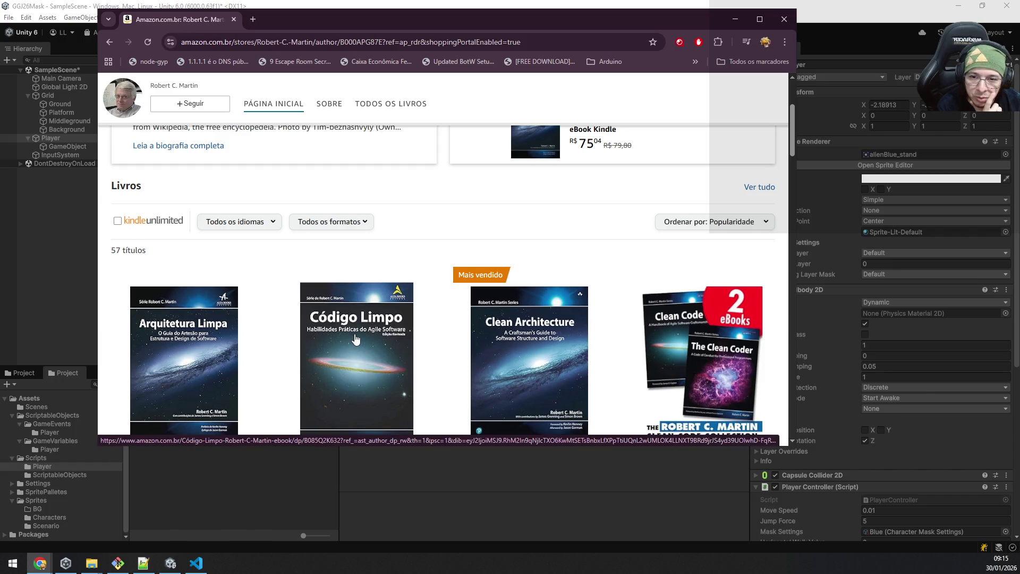
scroll(353, 346, "down", 1)
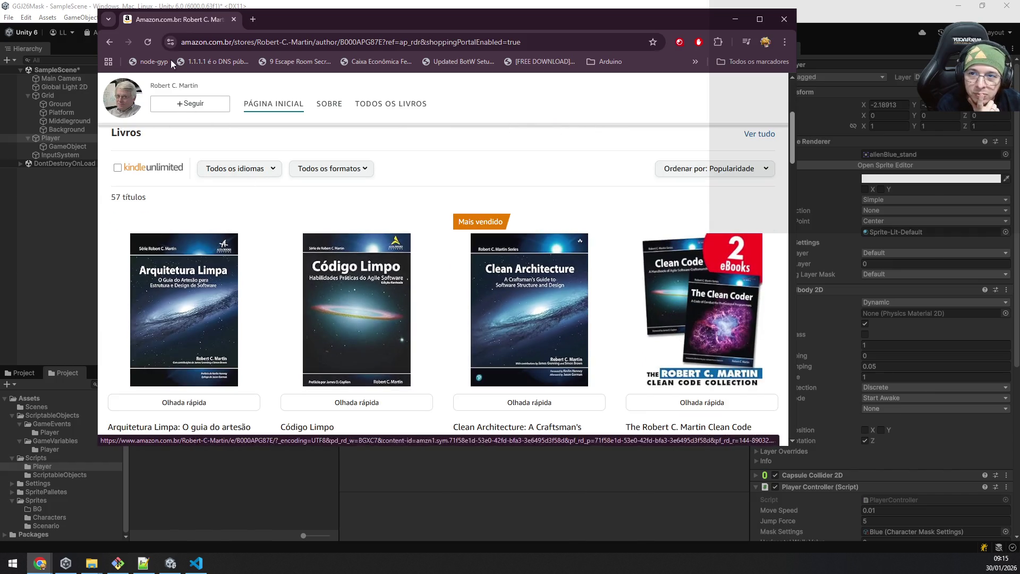
key("super+Down")
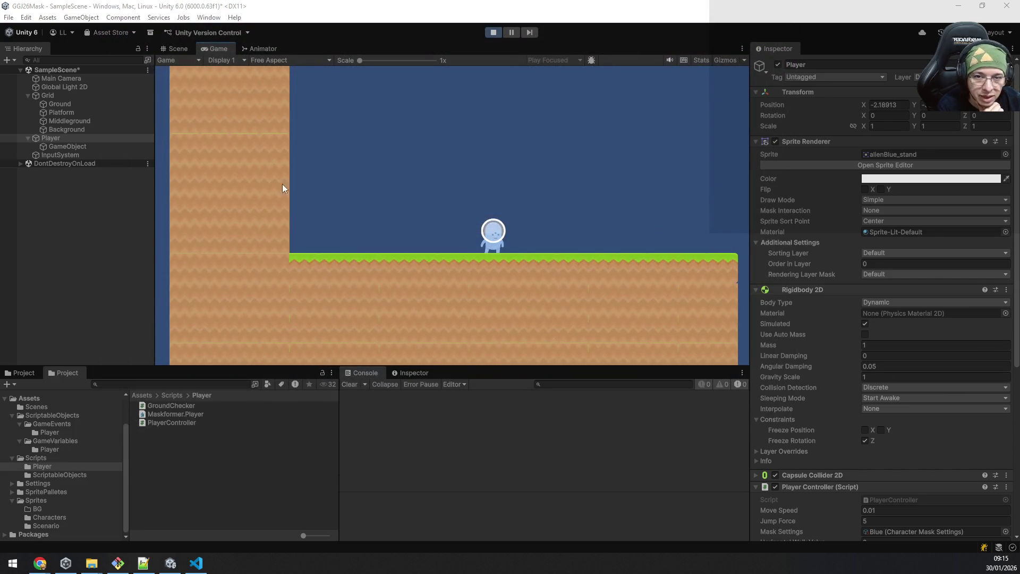
Step: Refocus the Unity game and walk the player left and right with a jump
left_click(400, 7)
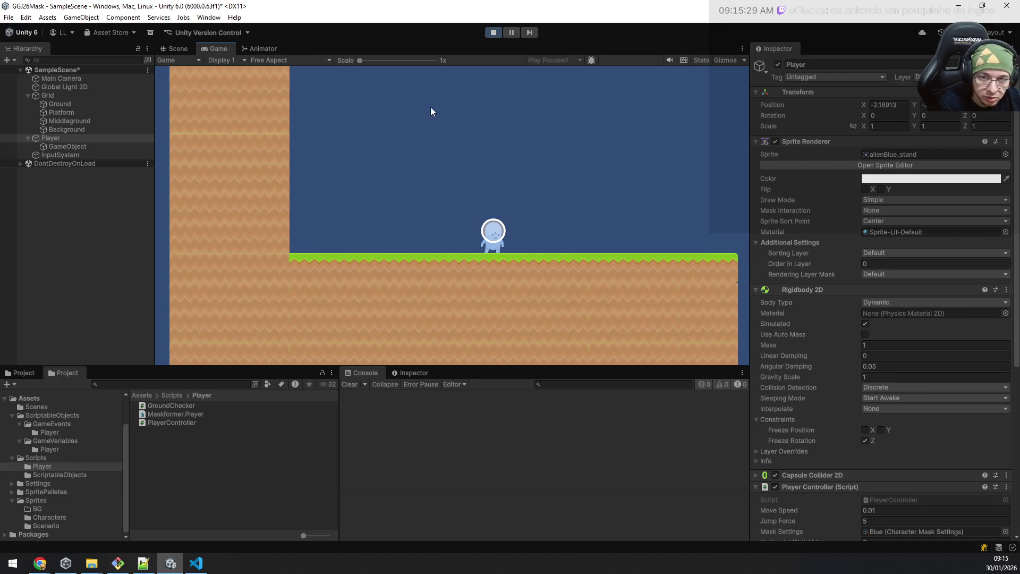
key("a")
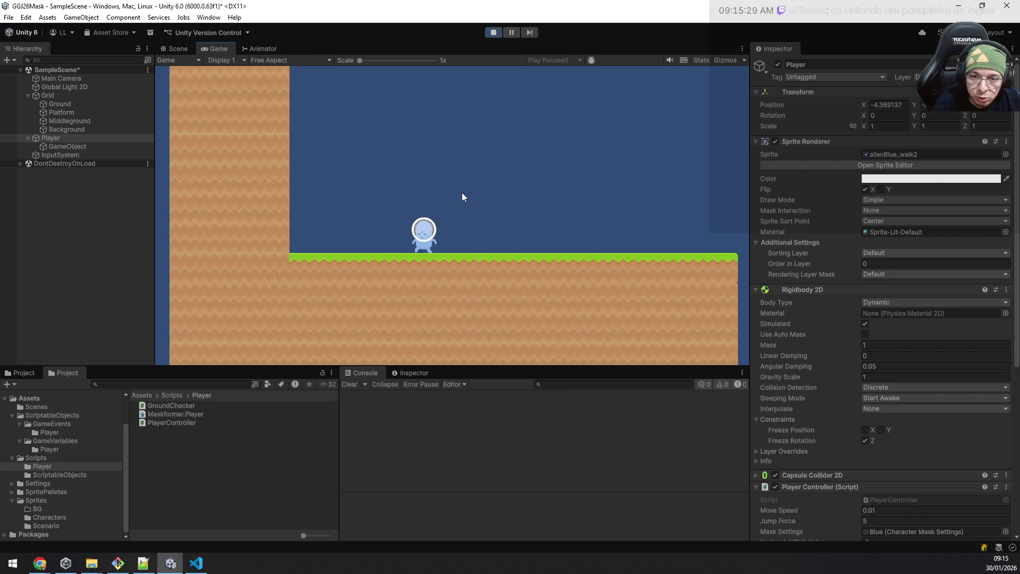
key("d")
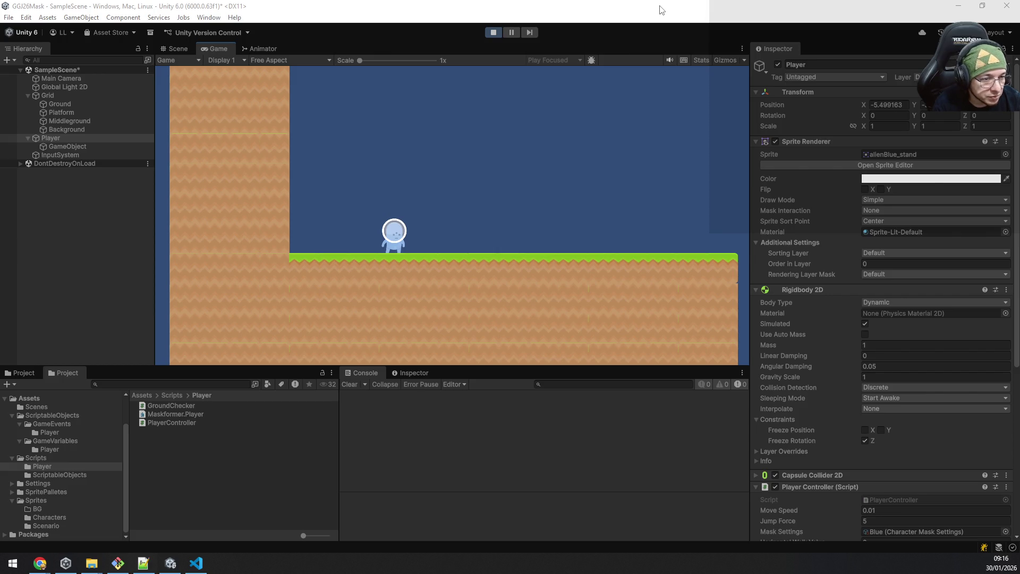
left_click(460, 6)
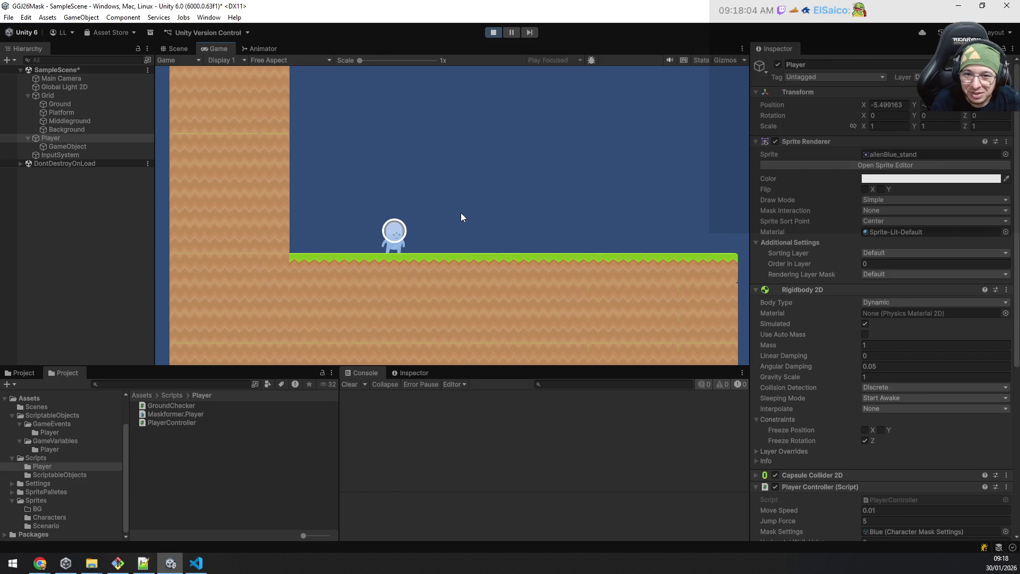
key("space")
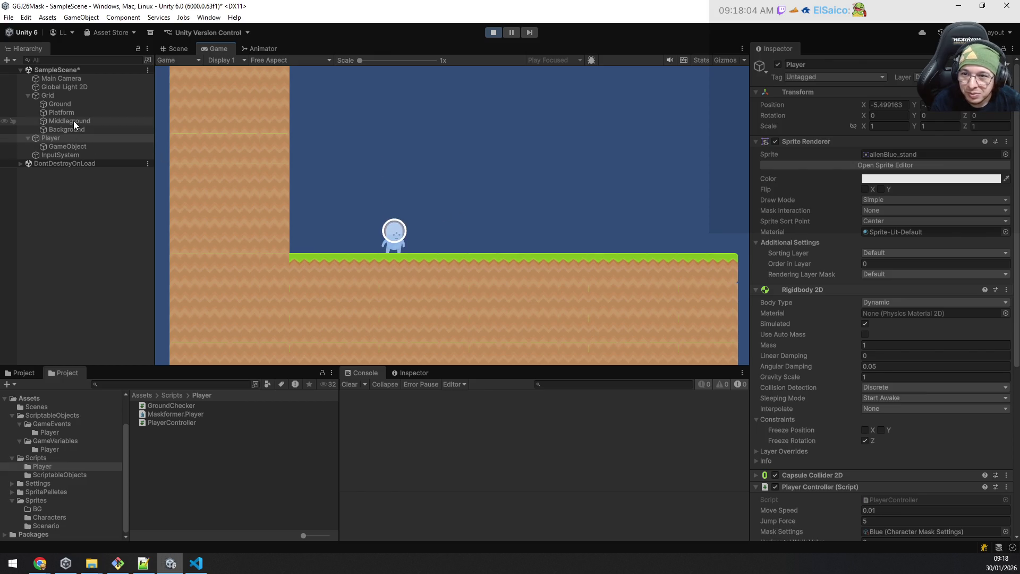
Step: Inspect the Middleground and Platform tilemaps, set Platform's layer to Ground, then select the ground-check child
left_click(84, 121)
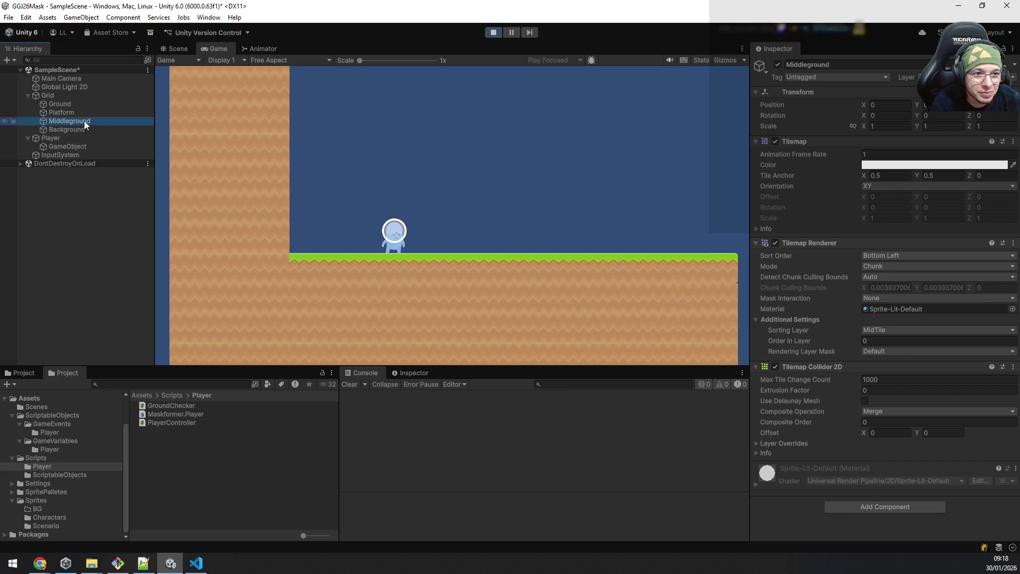
left_click(91, 110)
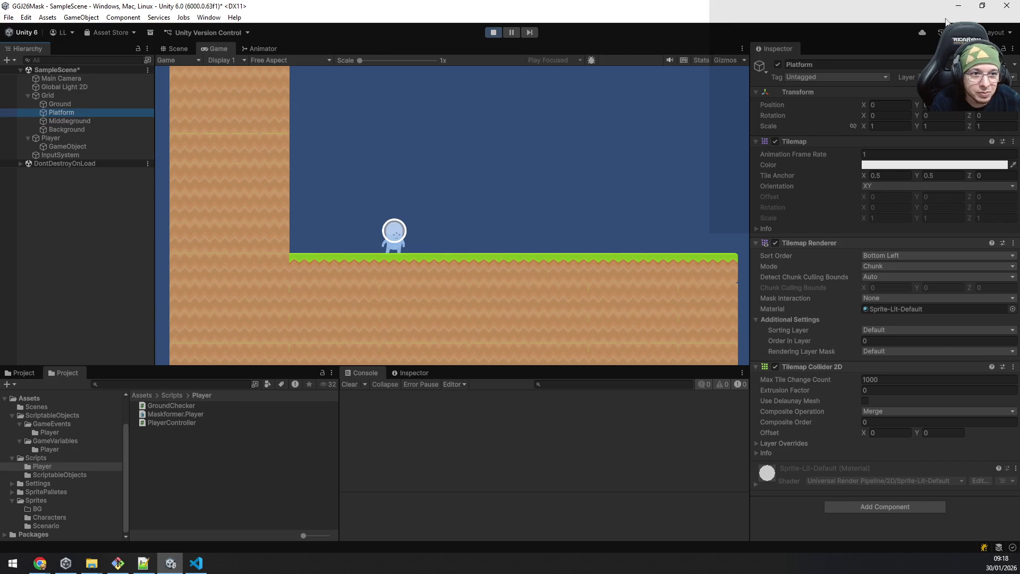
left_click(956, 77)
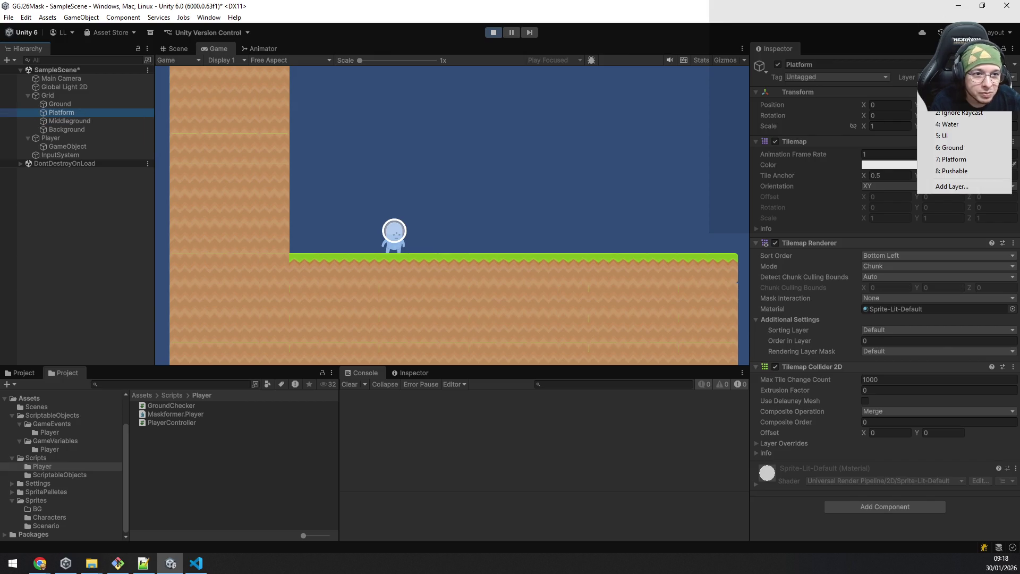
left_click(970, 147)
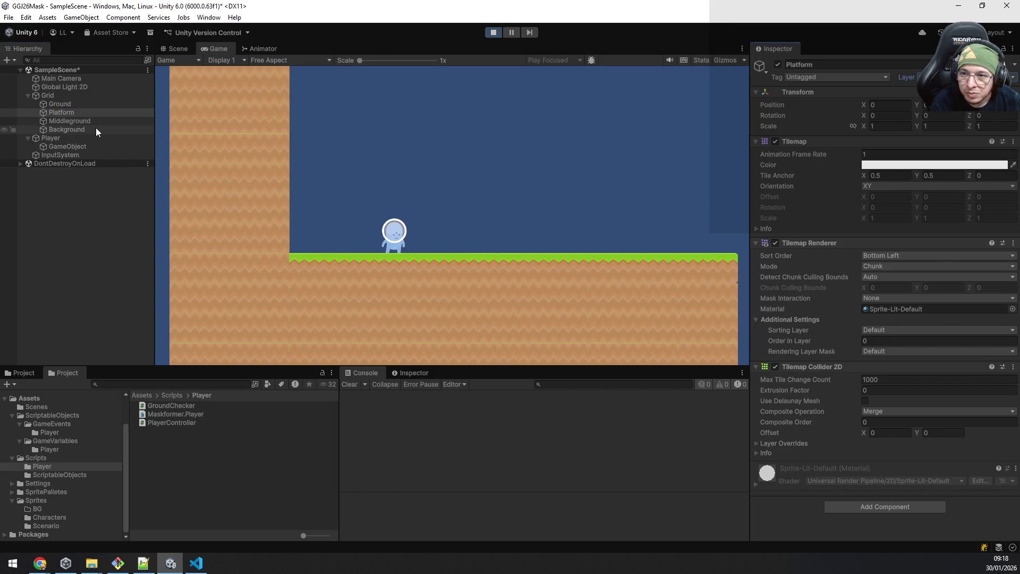
left_click(89, 145)
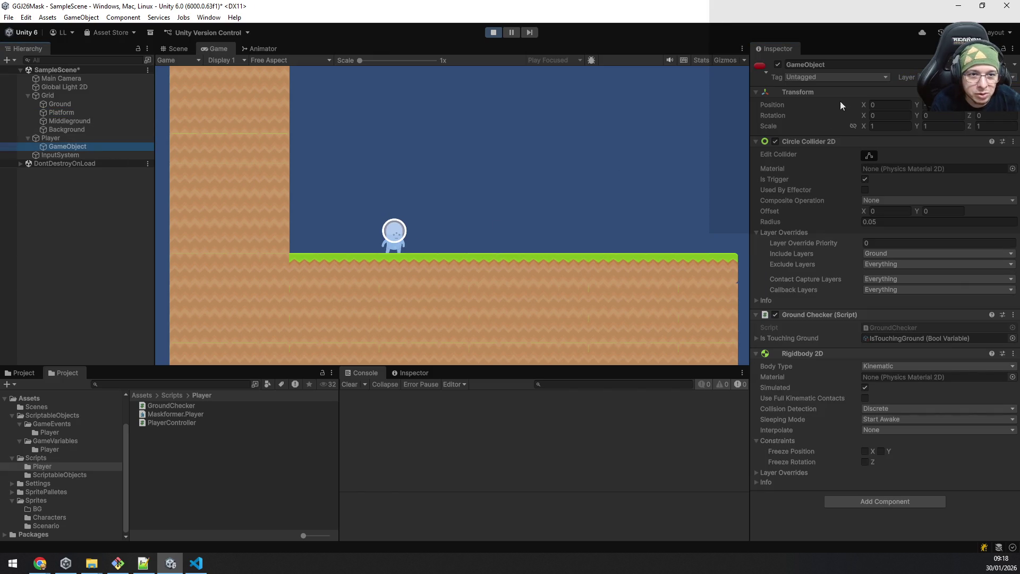
Step: Jump and move the player back and forth in the running game to test ground detection
left_click(568, 230)
key("space")
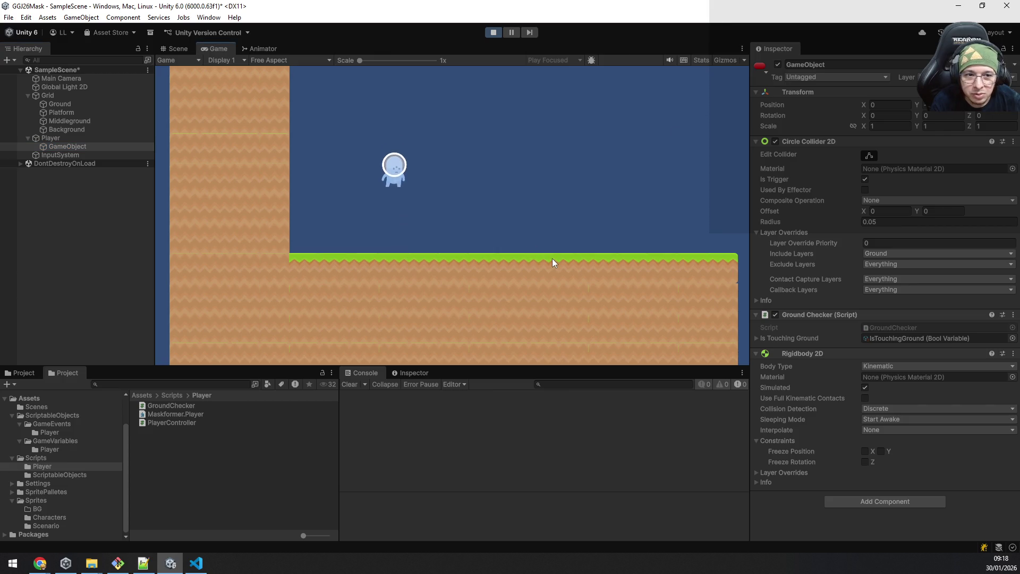
key("space")
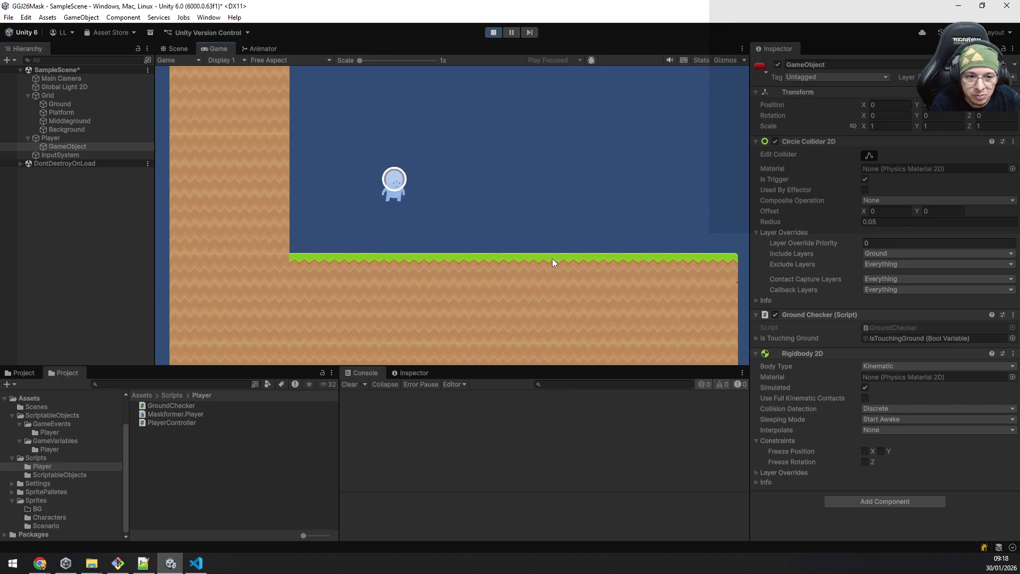
key("d")
key("space")
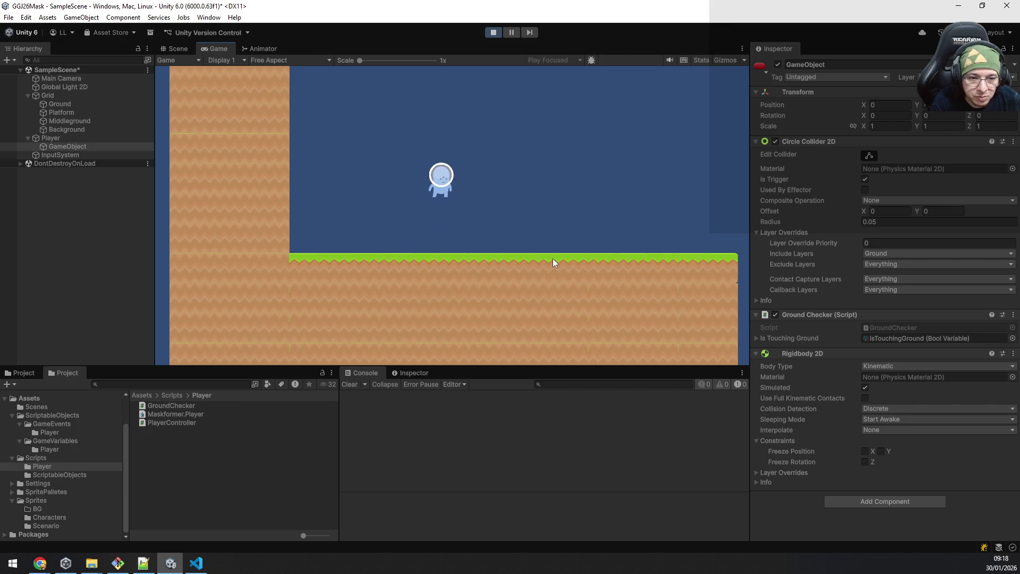
key("d")
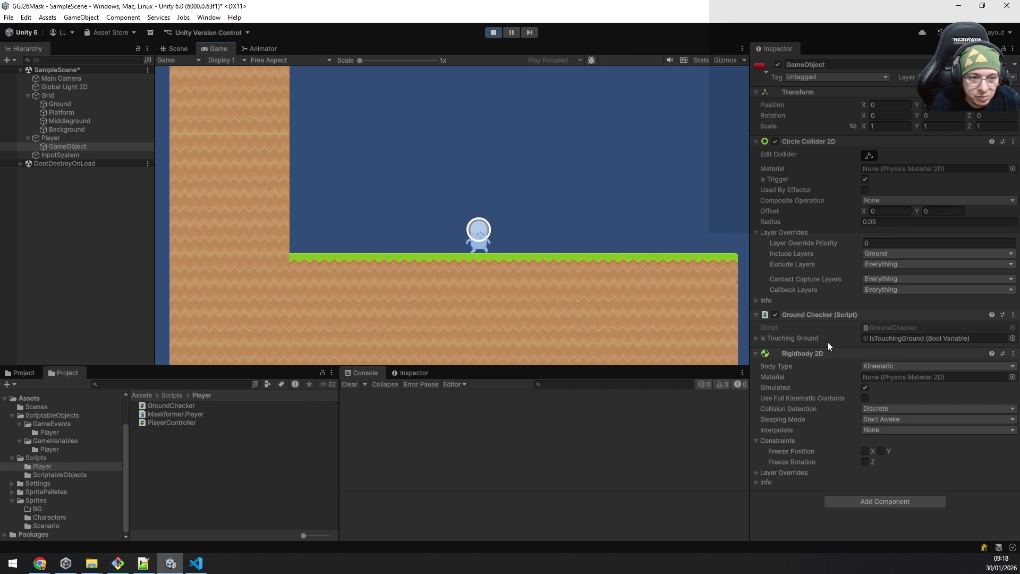
key("a")
key("d")
key("Return")
key("a")
key("space")
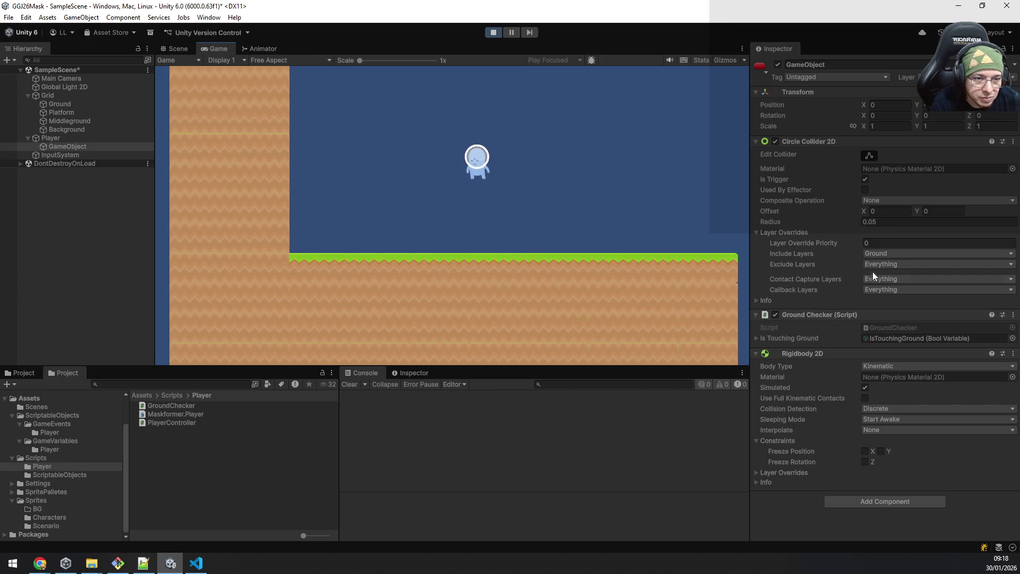
Step: Set the ground-check Circle Collider 2D's Include Layers to Everything and try a jump
left_click(887, 254)
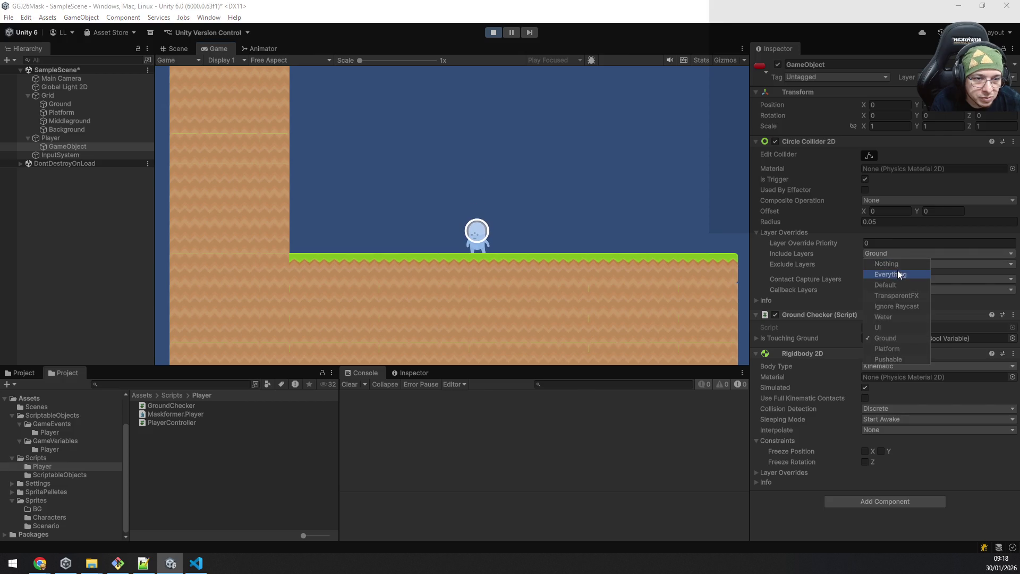
left_click(570, 267)
key("space")
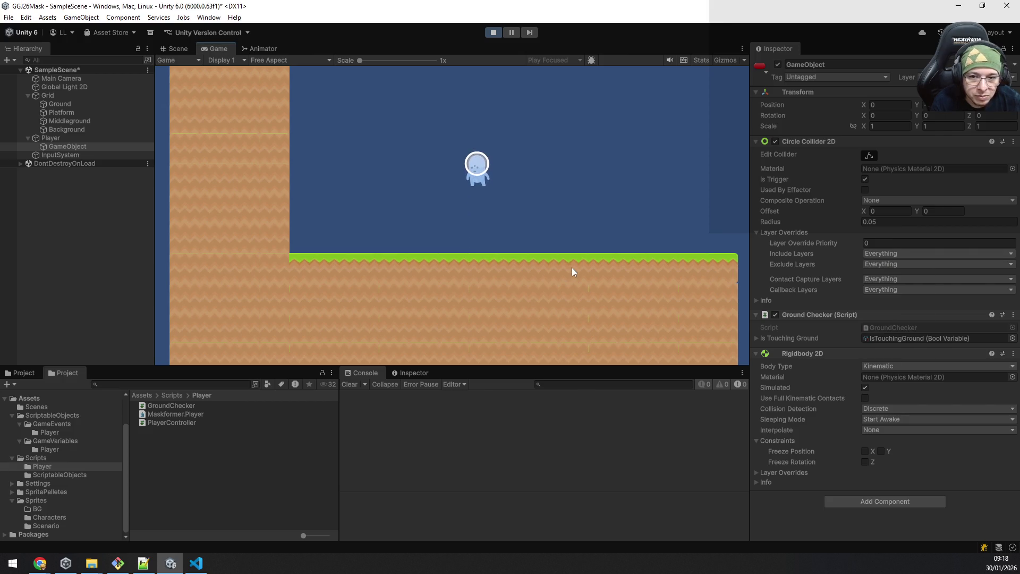
left_click(194, 563)
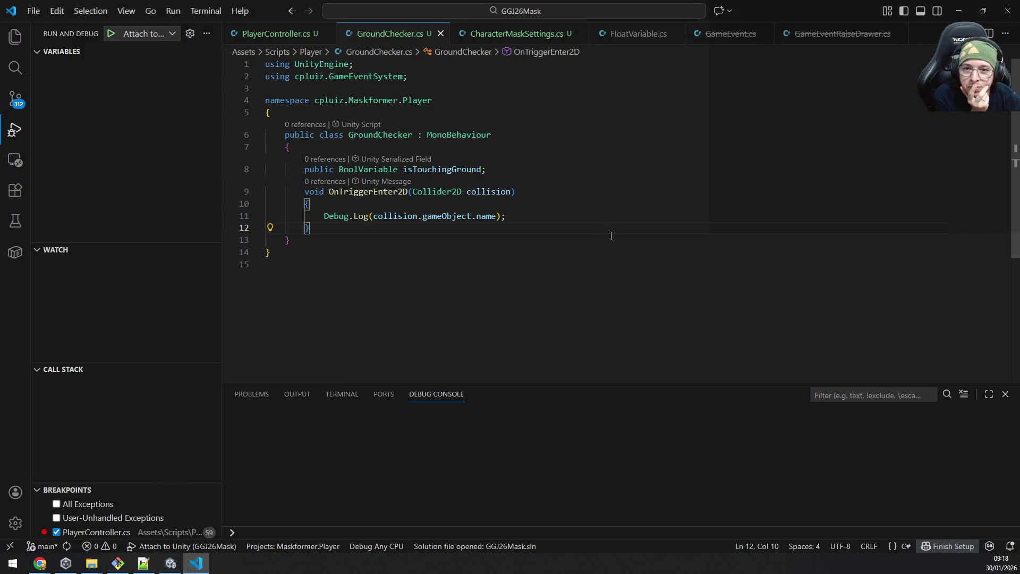
Step: Look at GroundChecker's OnTriggerEnter2D handler in VS Code, then return to Unity
left_click(570, 242)
mouse_move(368, 192)
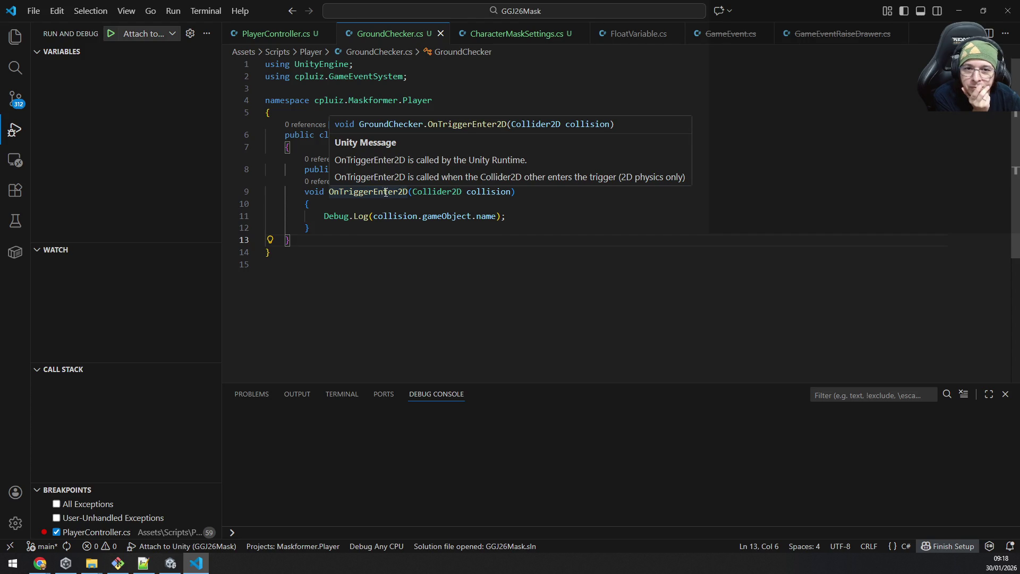
left_click(170, 563)
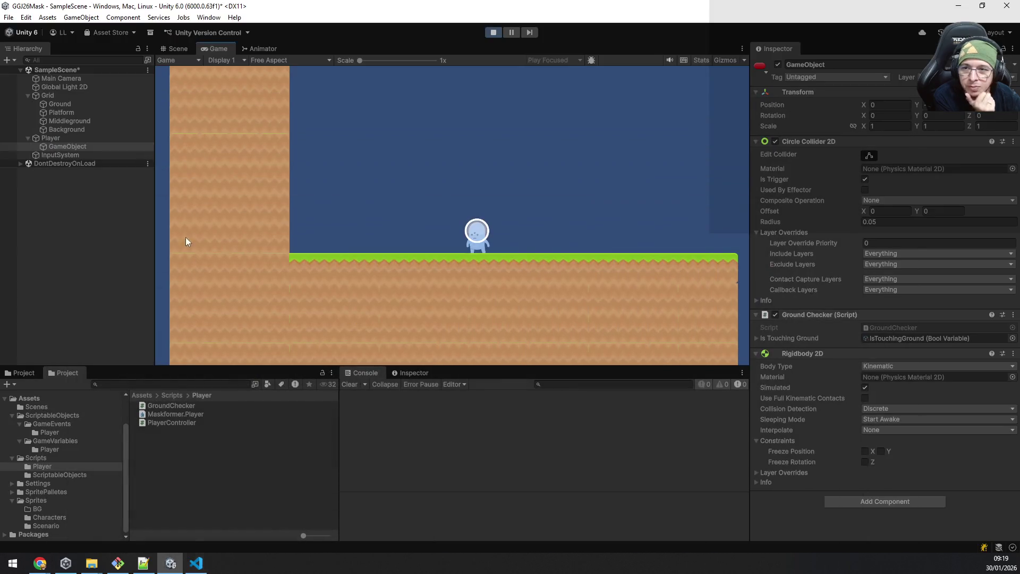
Step: Select the Grid object to show its Rigidbody 2D and Composite Collider 2D in the Inspector
left_click(92, 97)
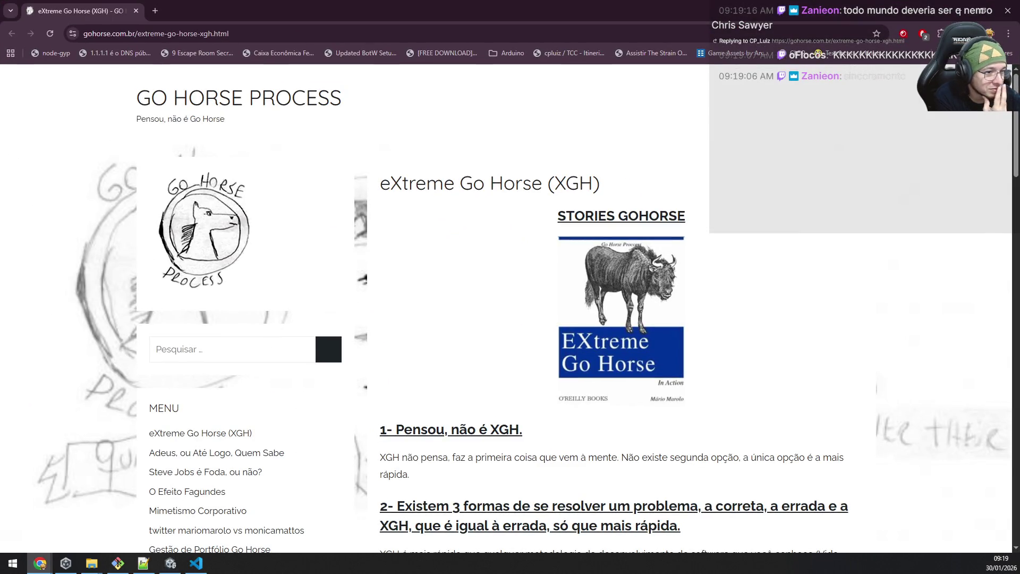
scroll(510, 398, "down", 1)
scroll(504, 391, "down", 2)
scroll(441, 321, "up", 1)
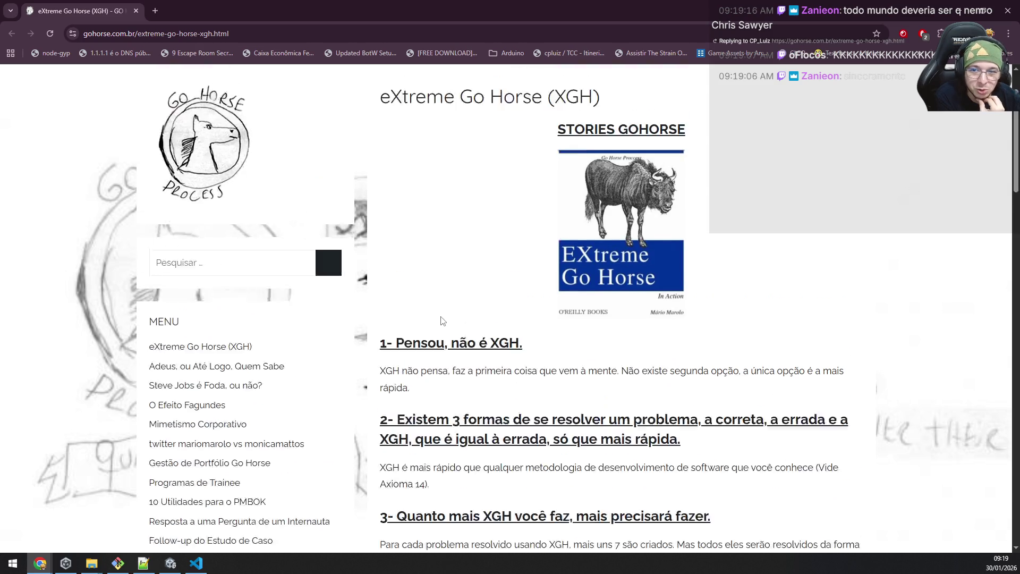
scroll(441, 320, "down", 2)
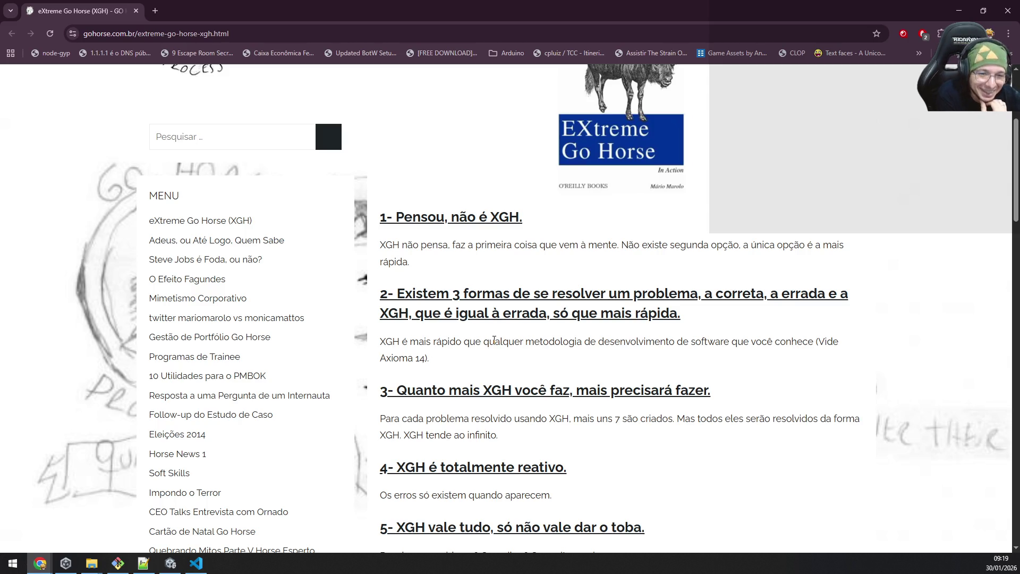
scroll(492, 340, "down", 1)
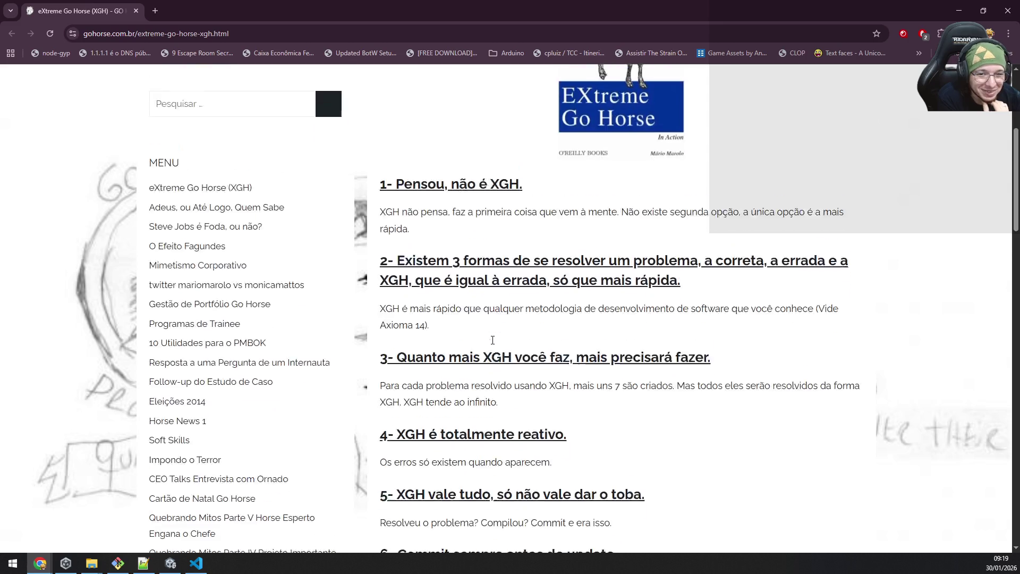
scroll(492, 341, "down", 2)
scroll(478, 348, "up", 2)
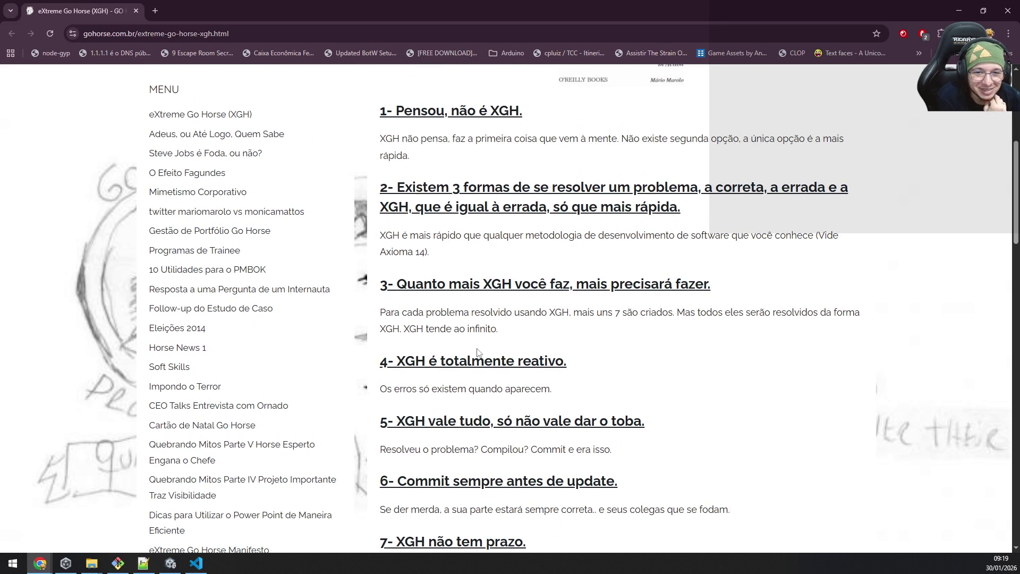
scroll(478, 351, "down", 1)
scroll(653, 342, "up", 2)
scroll(655, 341, "down", 3)
scroll(655, 341, "up", 1)
scroll(655, 341, "up", 4)
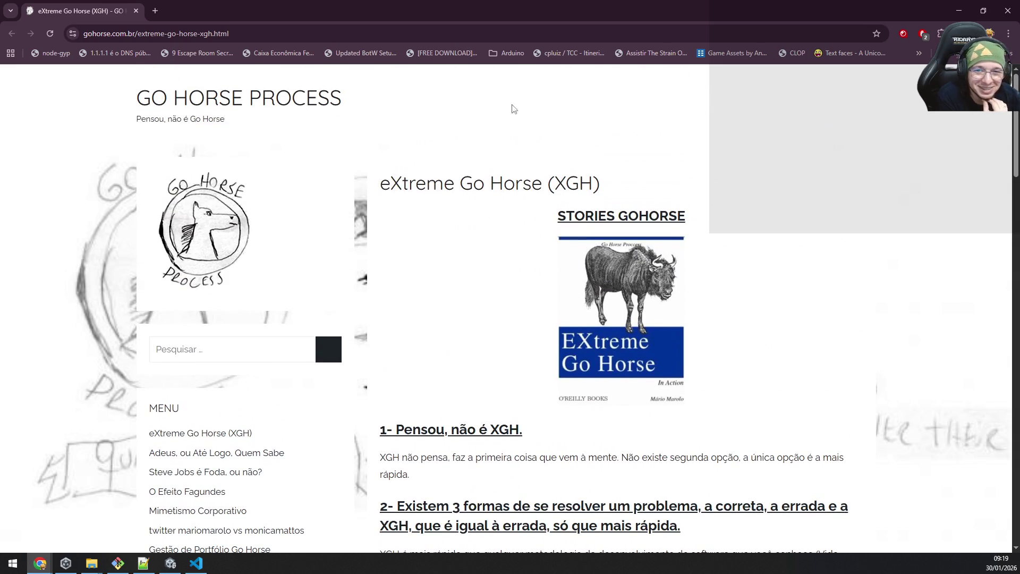
Step: Search Google for the BIRL language in a new tab and open its GitHub site
left_click(154, 10)
type("google.com.br")
key("Return")
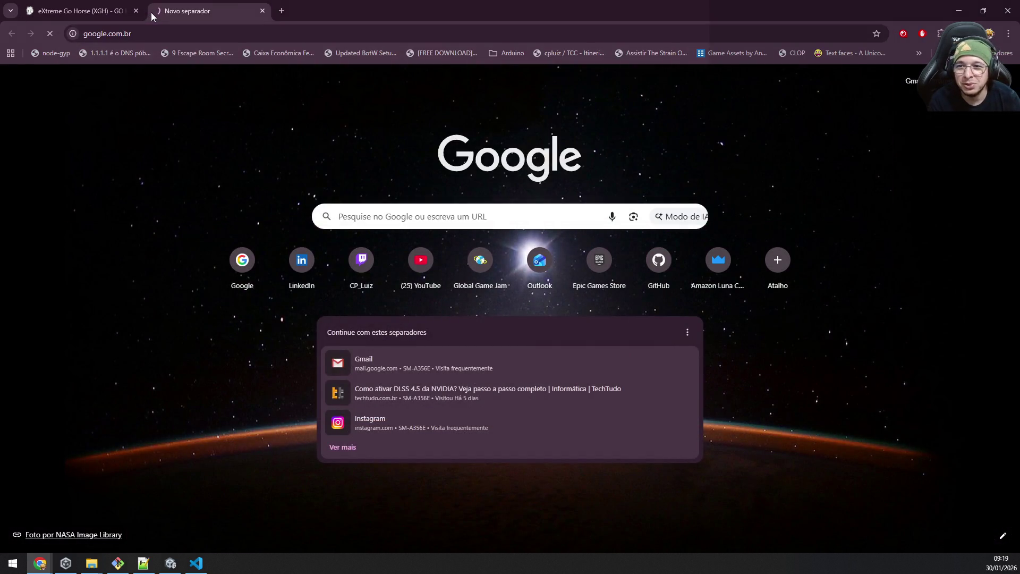
type("birl")
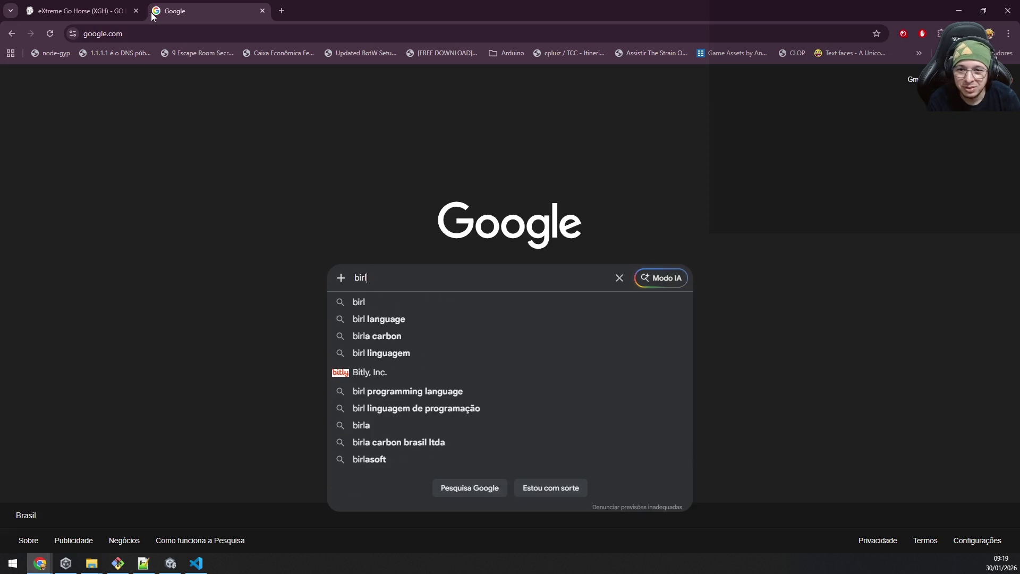
type(" language")
key("Return")
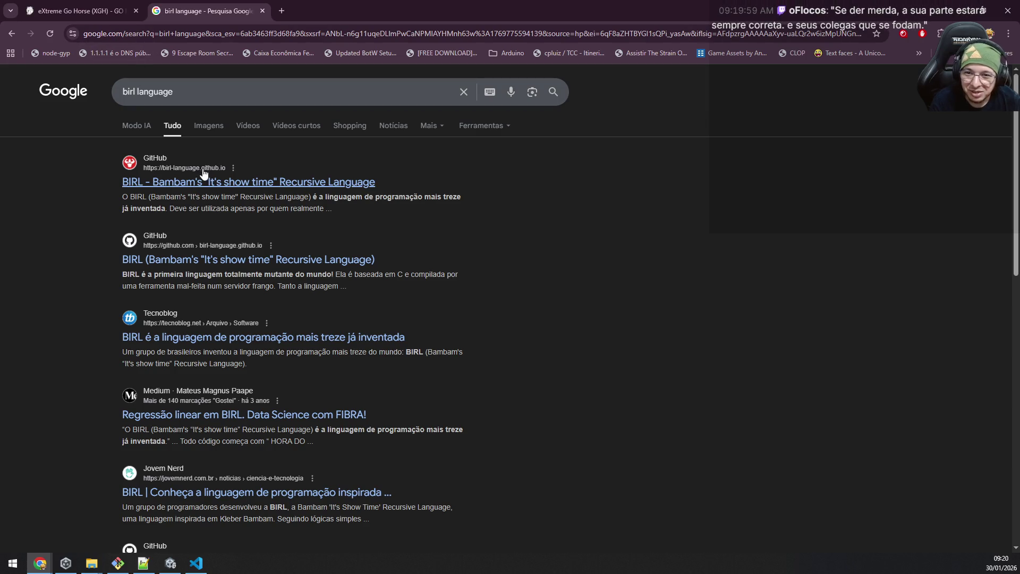
left_click(206, 183)
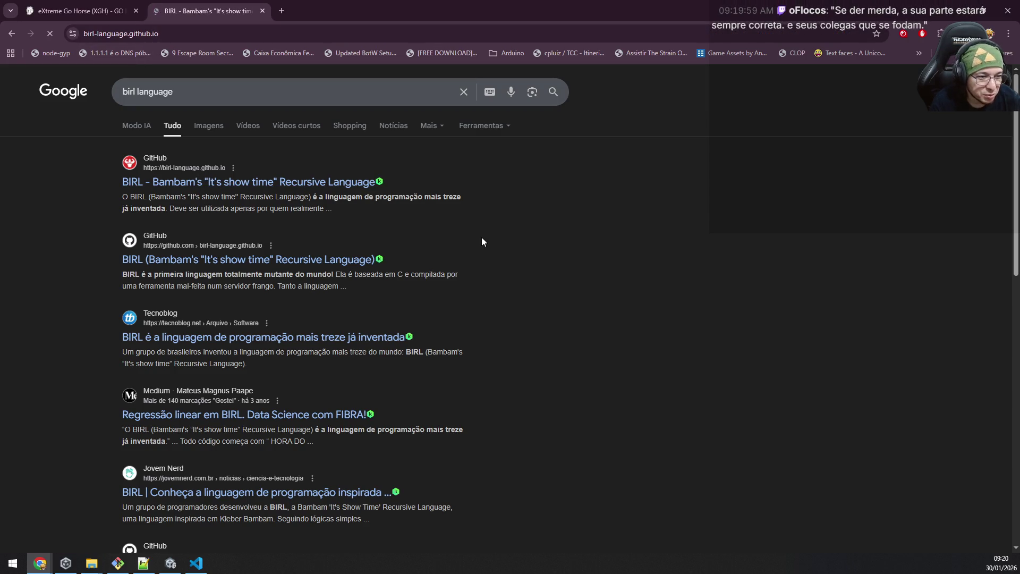
scroll(584, 427, "down", 3)
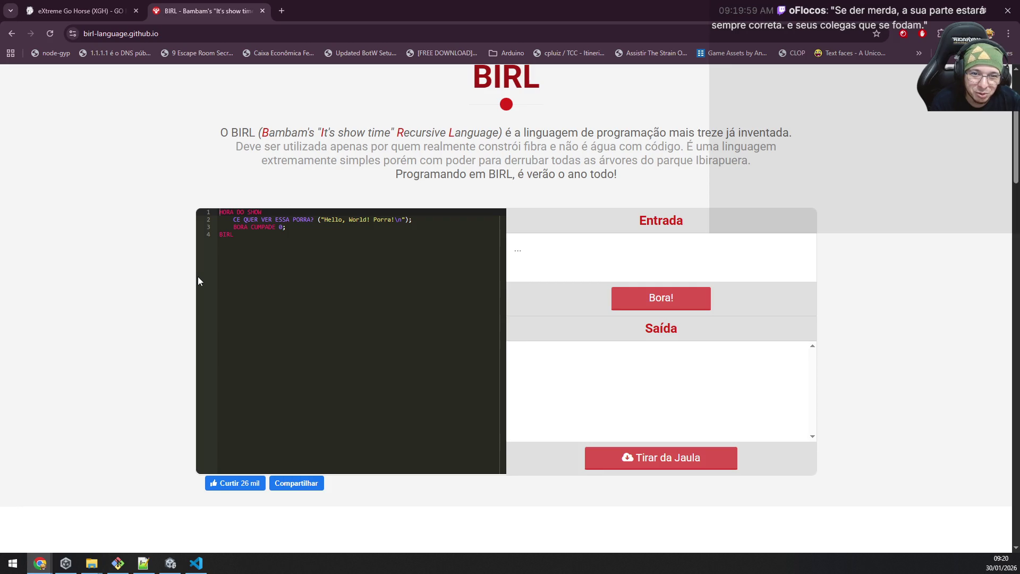
Step: Select the Hello, World print line and the TRAPEZIO and BICEPS keywords in the sample code and syntax reference
left_click_drag(237, 218, 412, 221)
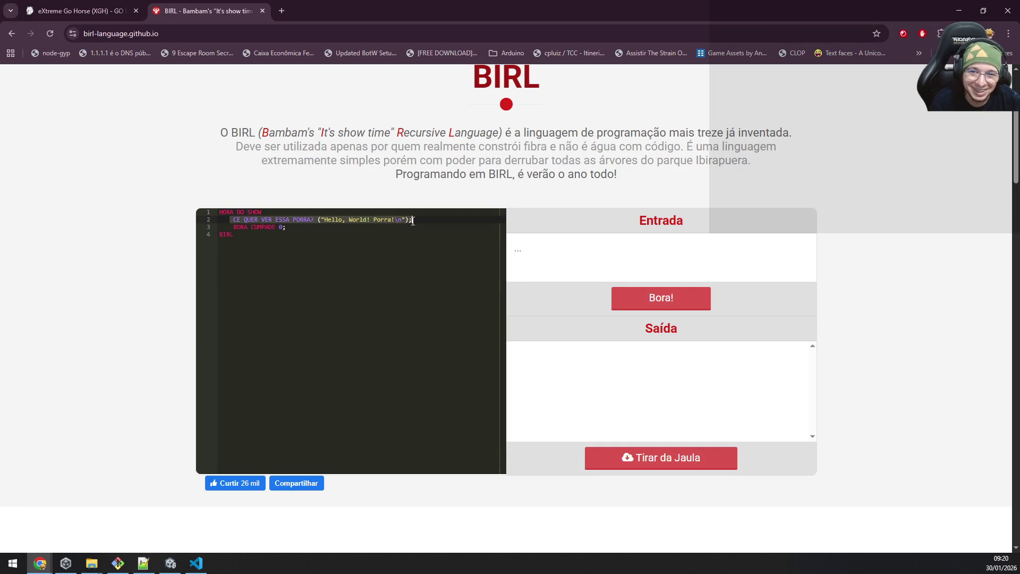
left_click(292, 230)
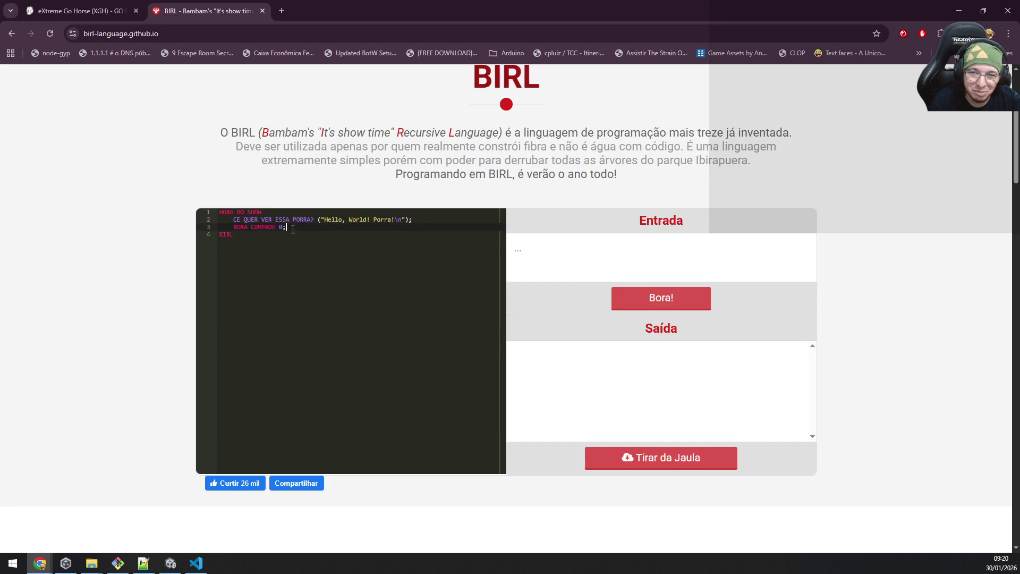
left_click(233, 235)
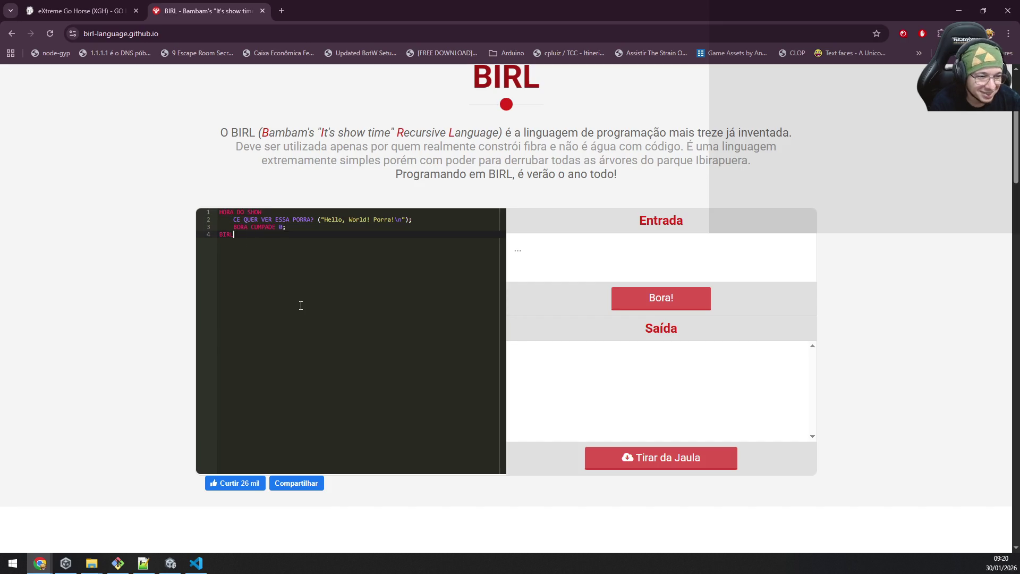
scroll(301, 305, "down", 3)
scroll(303, 322, "down", 4)
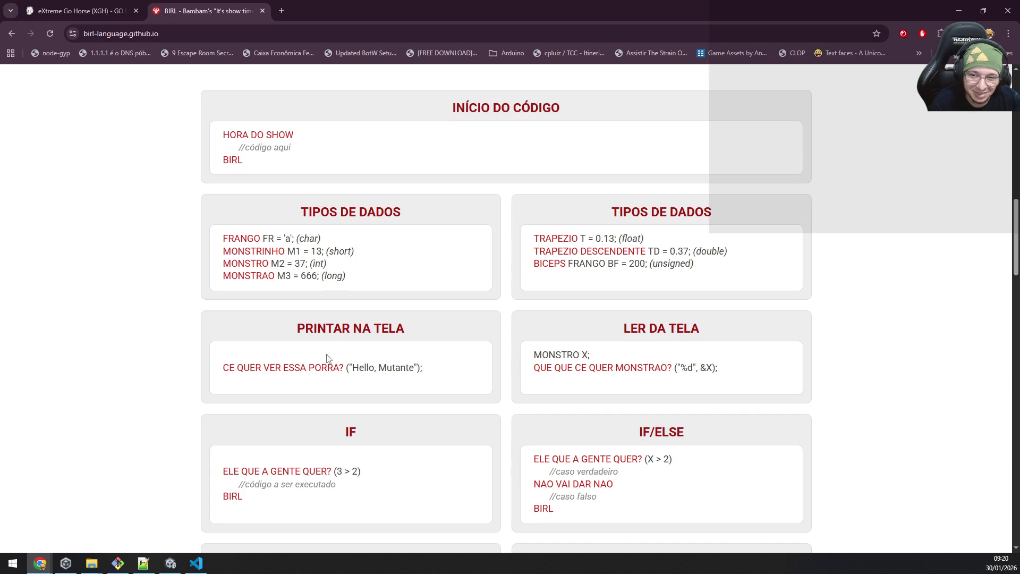
mouse_move(533, 239)
left_mouse_down()
mouse_move(581, 239)
mouse_move(634, 256)
left_mouse_up()
left_click_drag(536, 263, 553, 264)
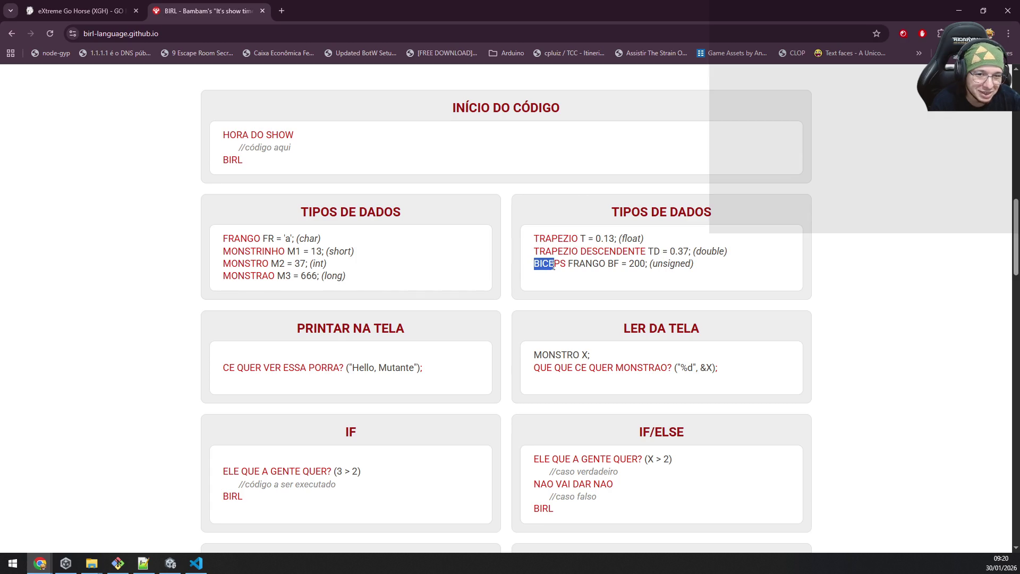
left_click(784, 261)
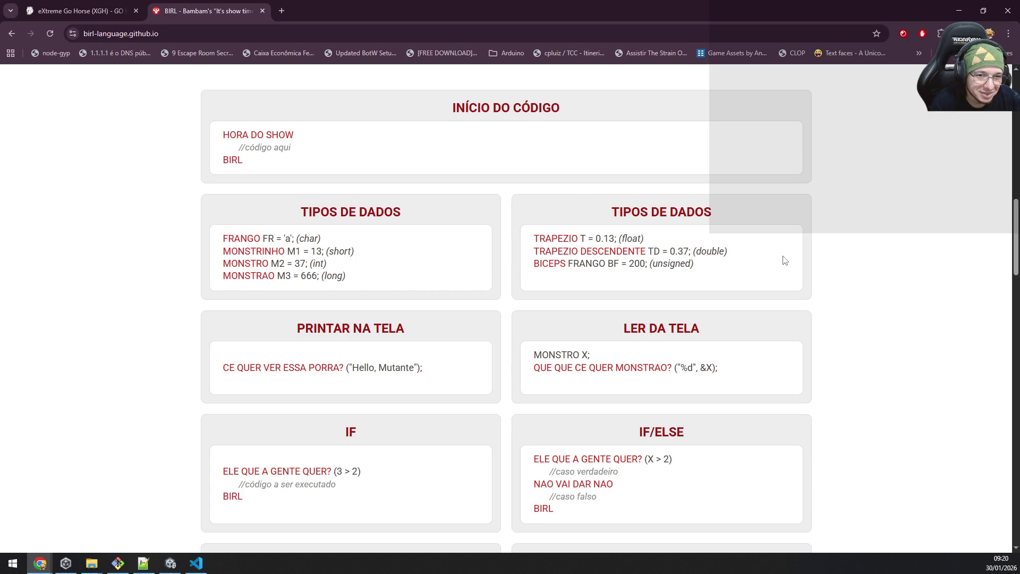
scroll(783, 263, "down", 3)
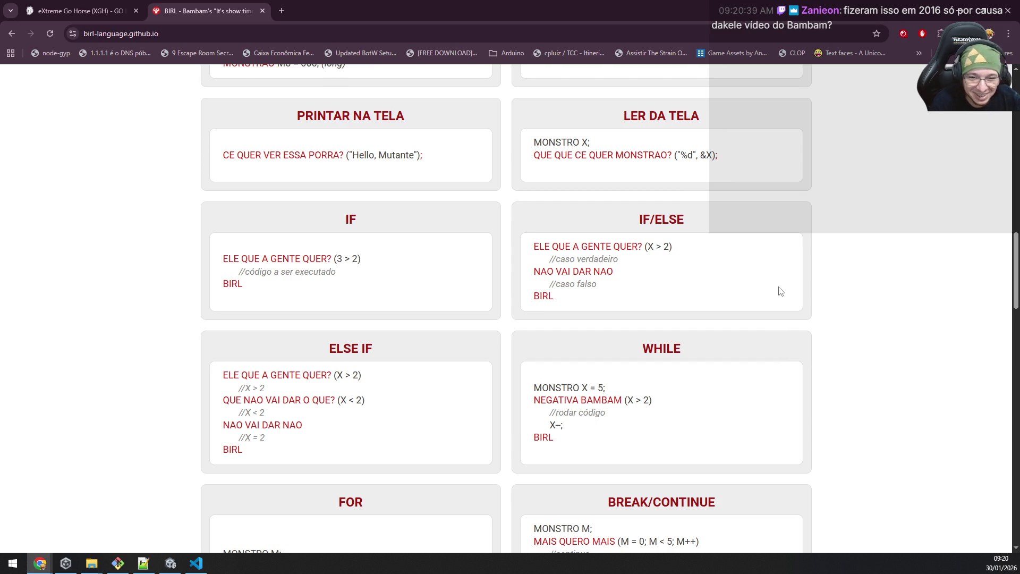
scroll(779, 291, "down", 5)
scroll(780, 290, "down", 5)
scroll(779, 291, "down", 6)
scroll(779, 292, "down", 2)
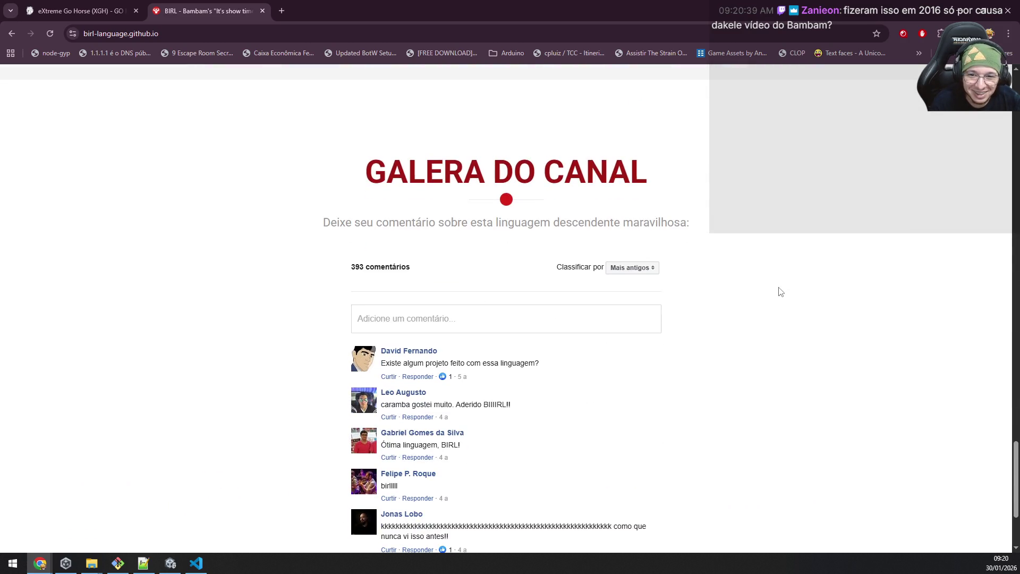
scroll(779, 292, "down", 2)
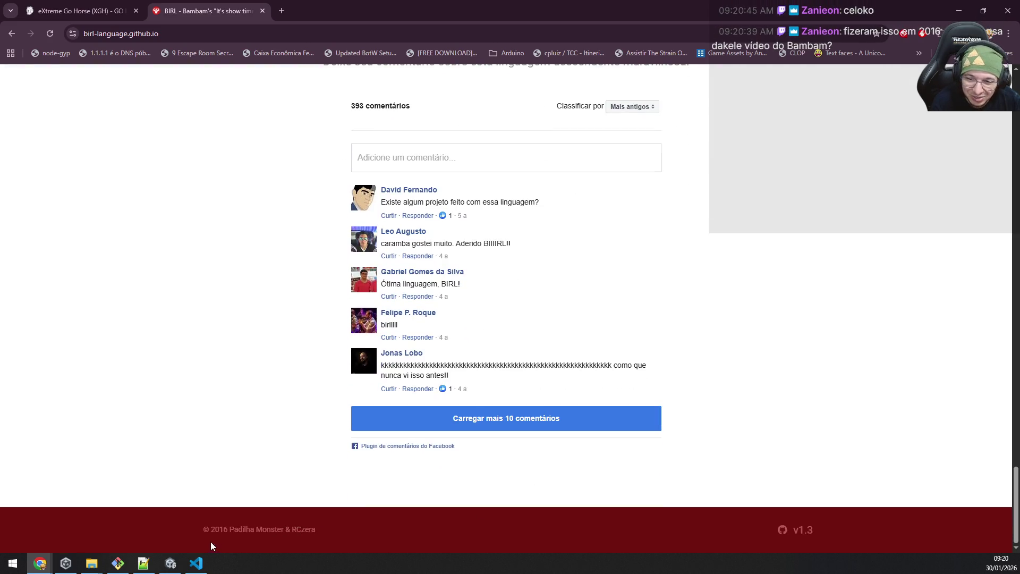
Step: Look over the comments section, then close the BIRL tab and the browser to return to Unity
left_click_drag(209, 530, 319, 530)
left_click(327, 530)
scroll(291, 468, "up", 10)
scroll(282, 465, "up", 10)
scroll(284, 464, "up", 10)
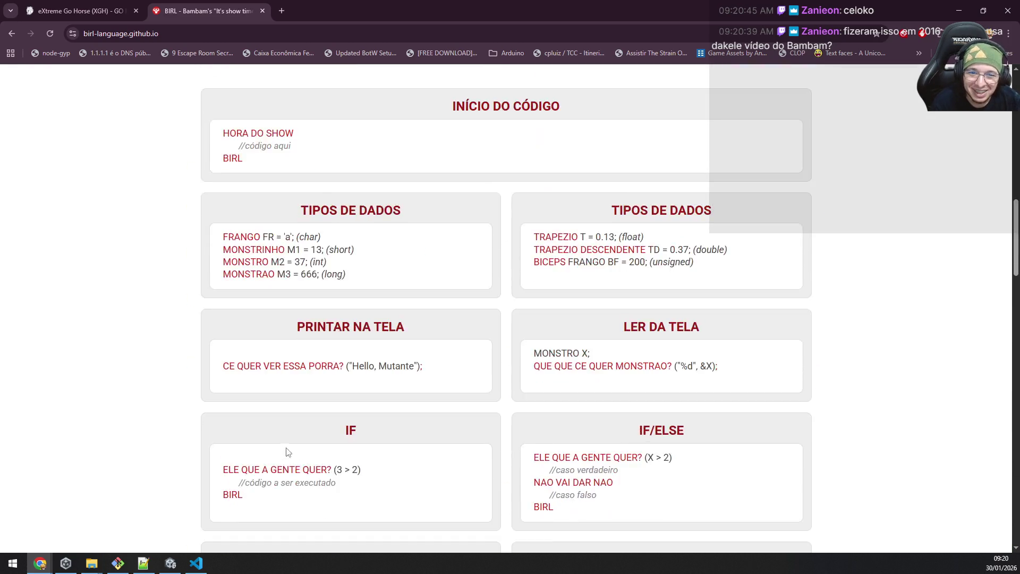
scroll(285, 459, "up", 10)
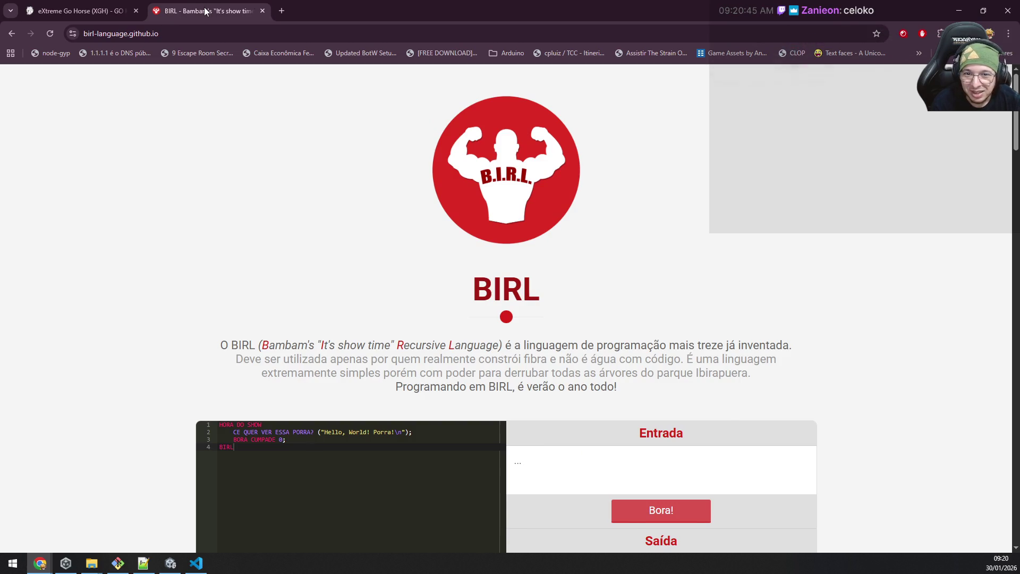
middle_click(204, 11)
middle_click(106, 12)
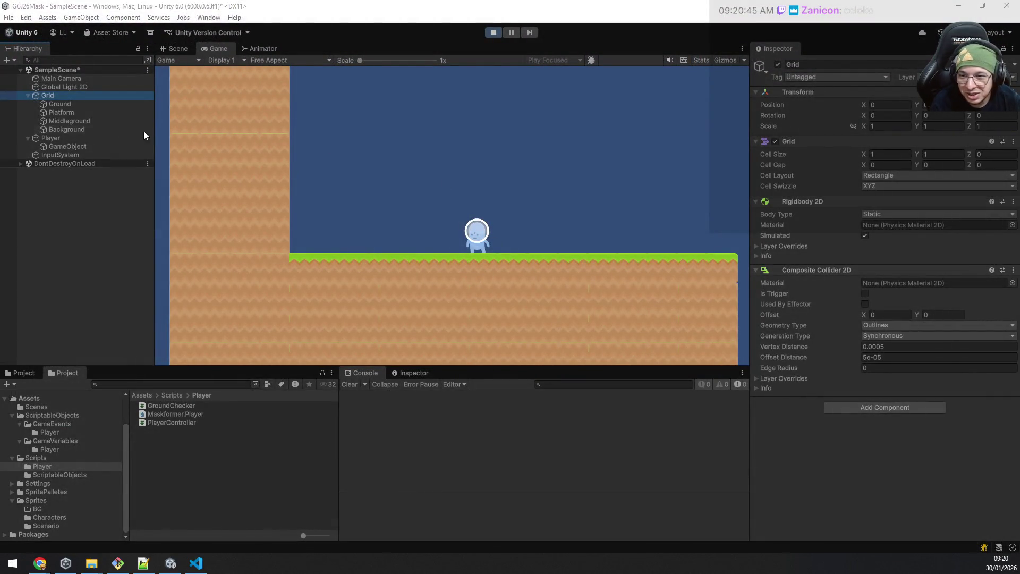
Step: Set the ground-check child's Rigidbody 2D Body Type to Dynamic, test a jump, then select Grid
left_click(77, 145)
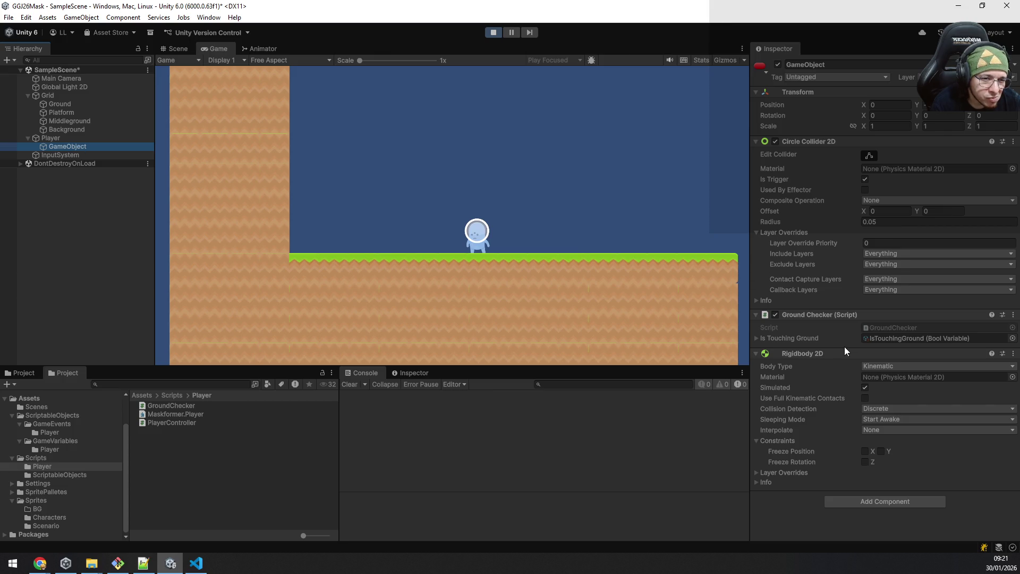
left_click(891, 369)
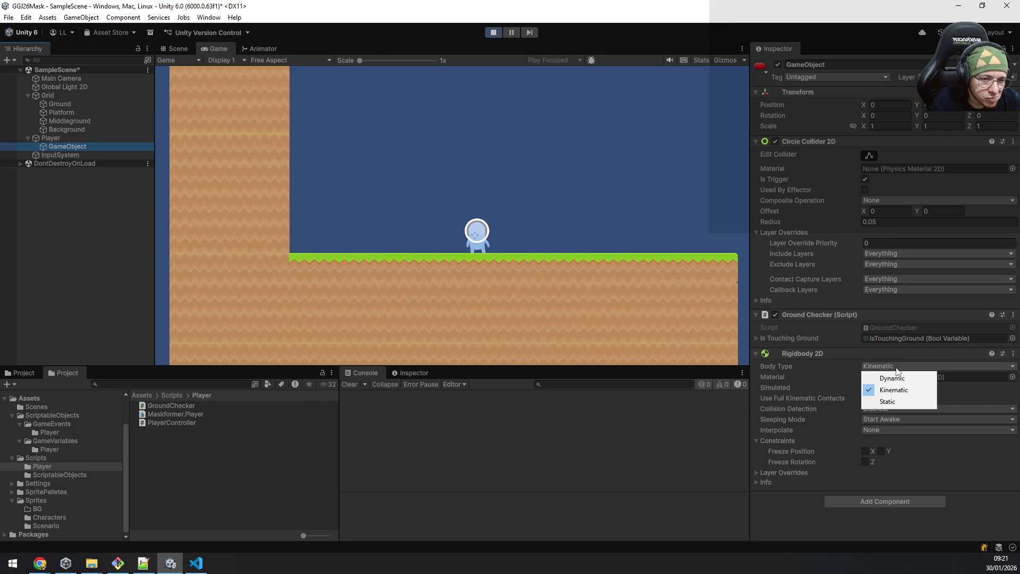
left_click(905, 380)
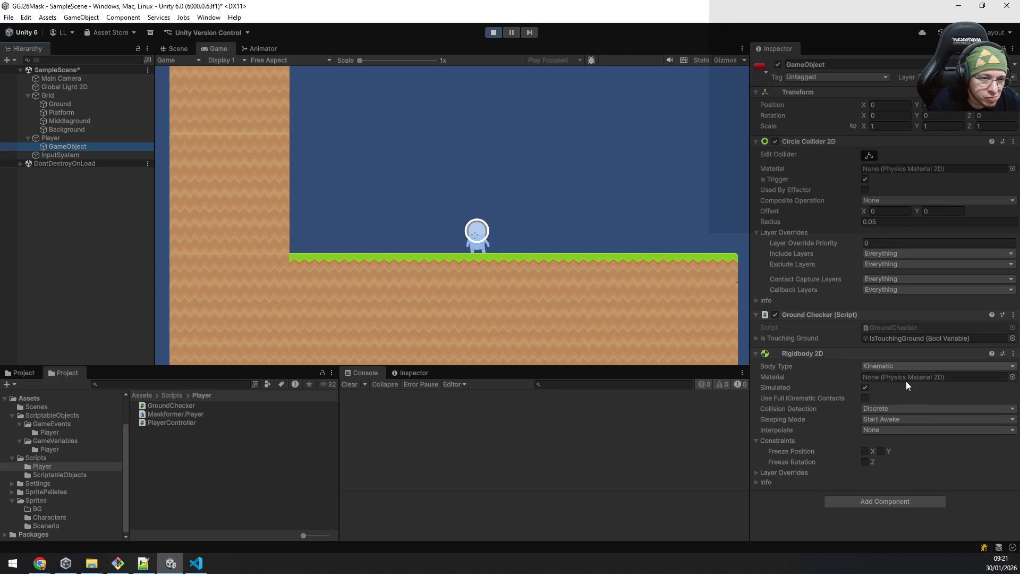
key("space")
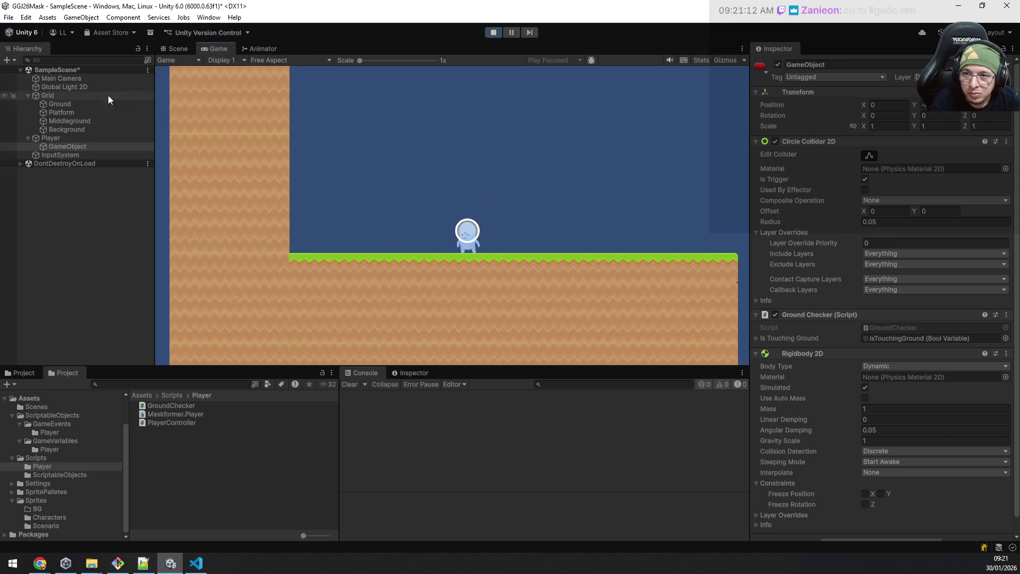
left_click(62, 94)
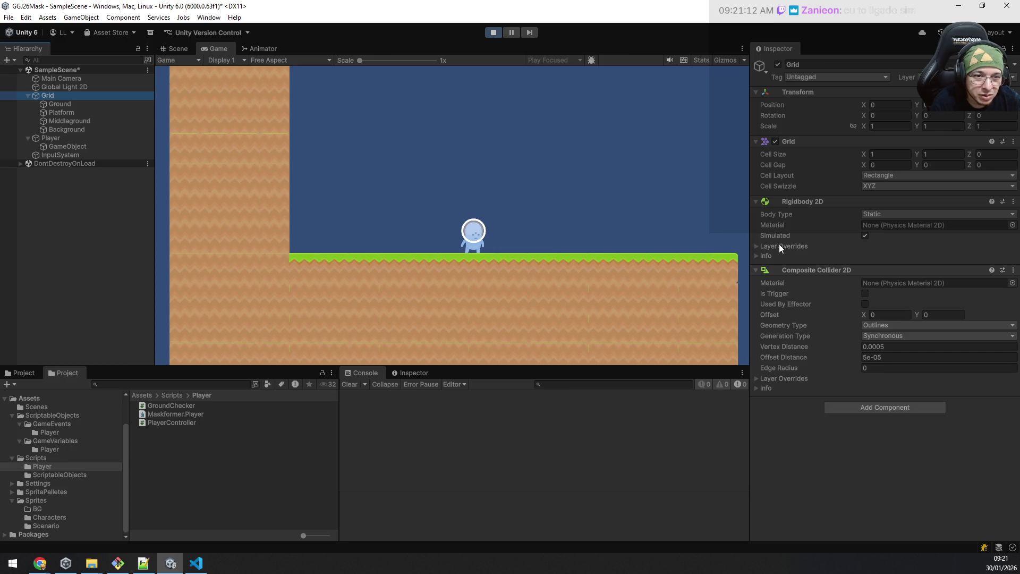
Step: Exit Play mode, make Grid's Rigidbody 2D Dynamic with position frozen, and restart the game
left_click(497, 33)
left_click(896, 215)
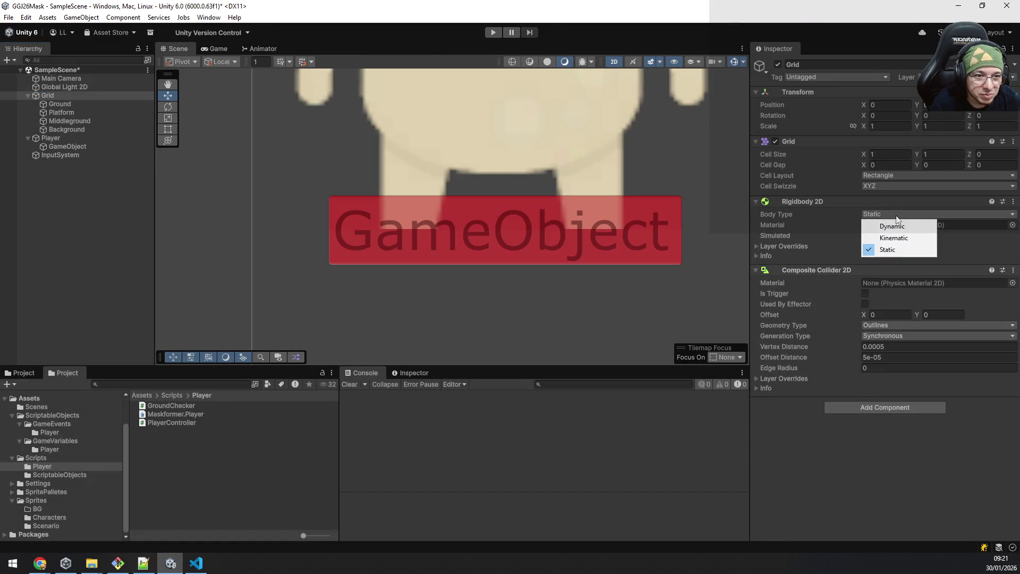
left_click(904, 227)
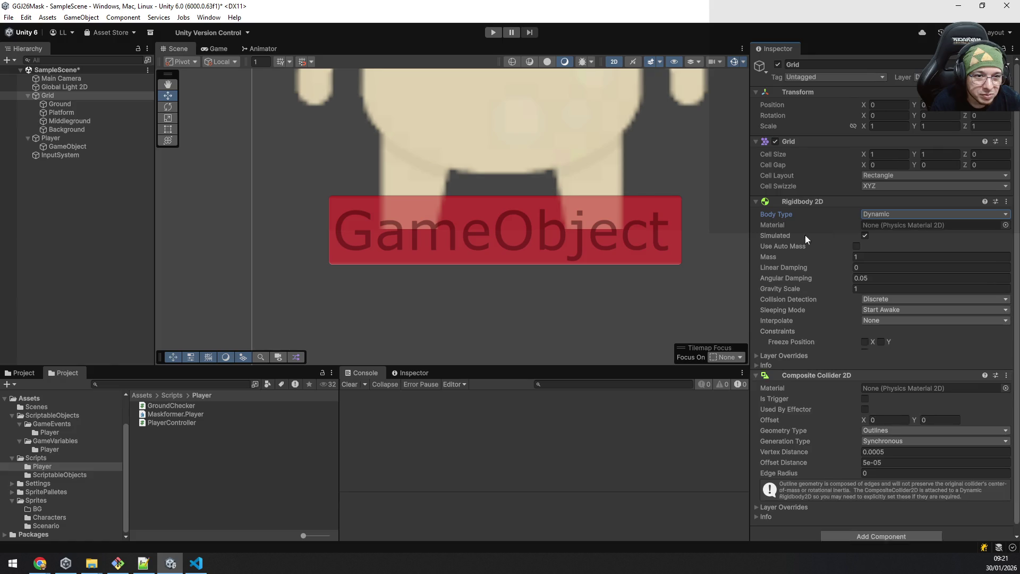
left_click(865, 342)
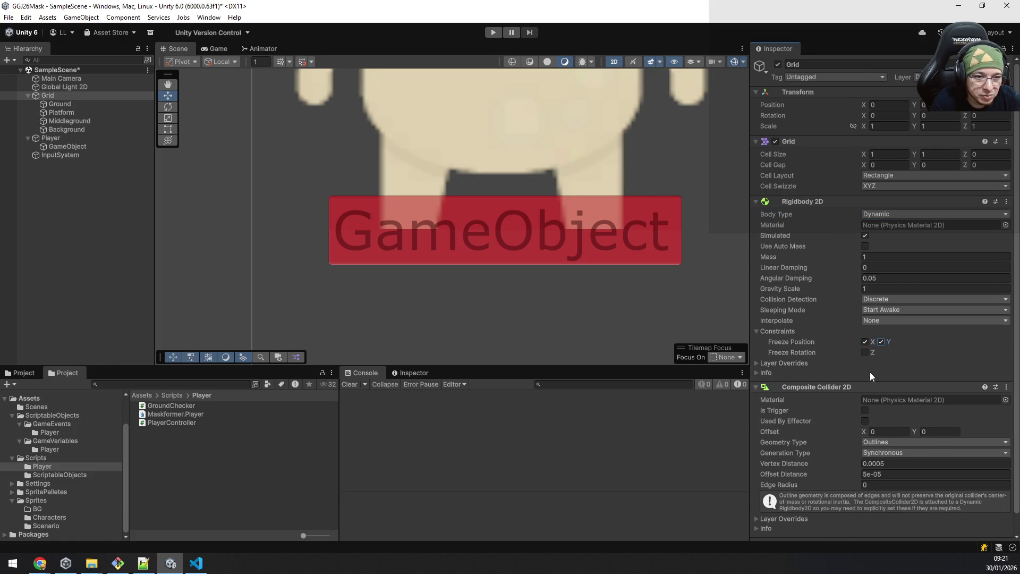
left_click(492, 34)
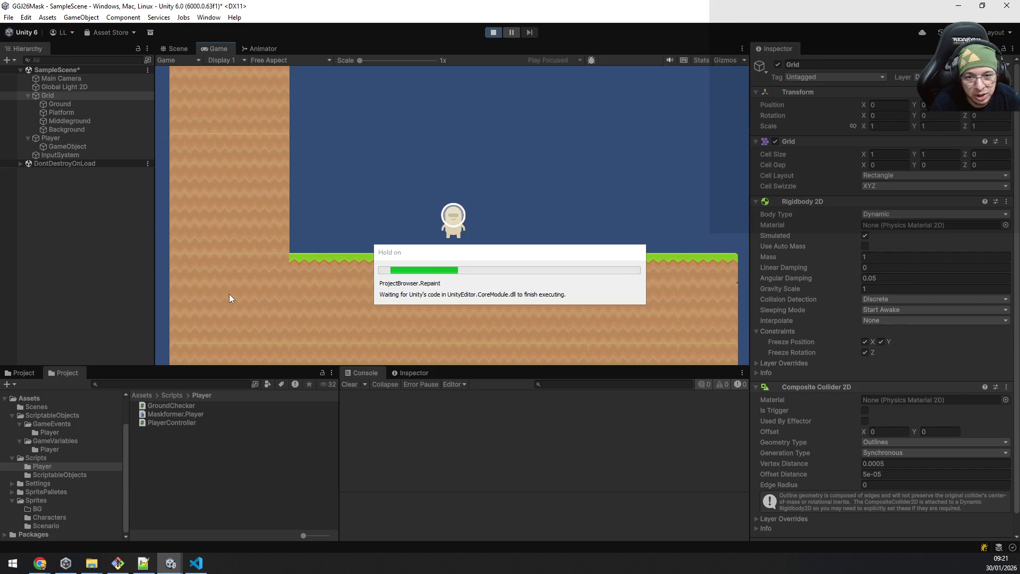
Step: Jump once in the running game, then switch the ground-check child's Rigidbody 2D to Dynamic
key("space")
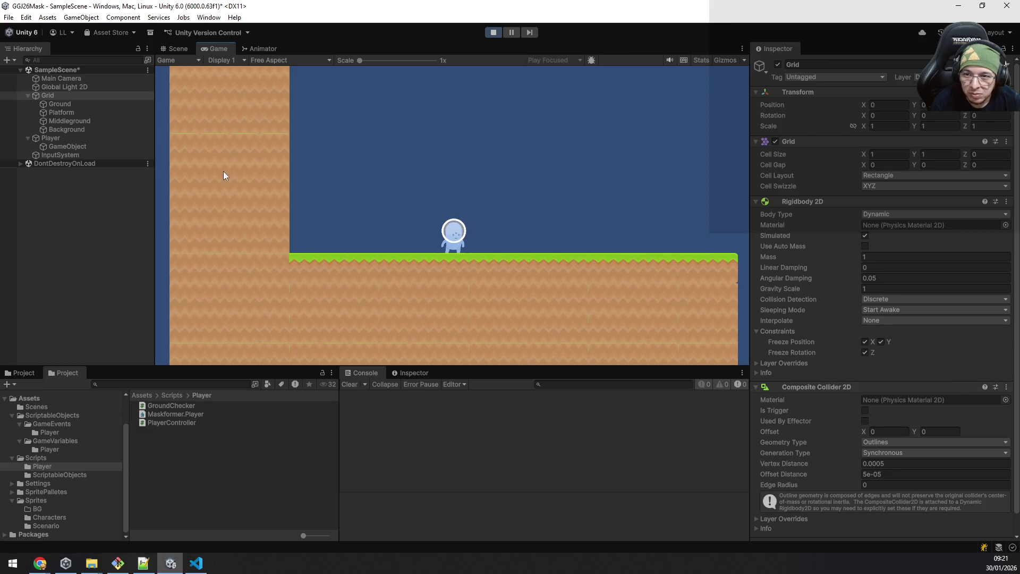
left_click(64, 146)
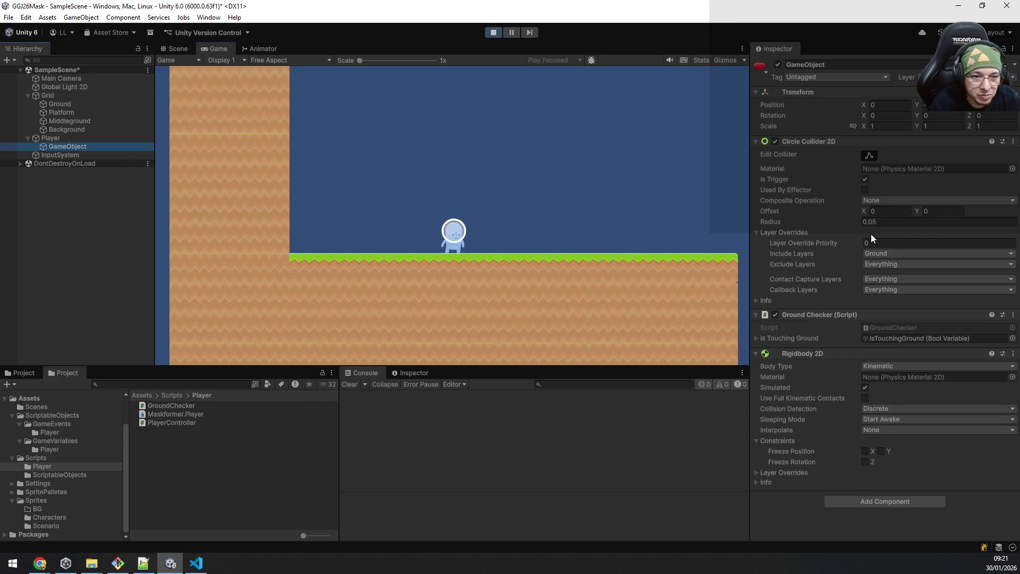
left_click(889, 366)
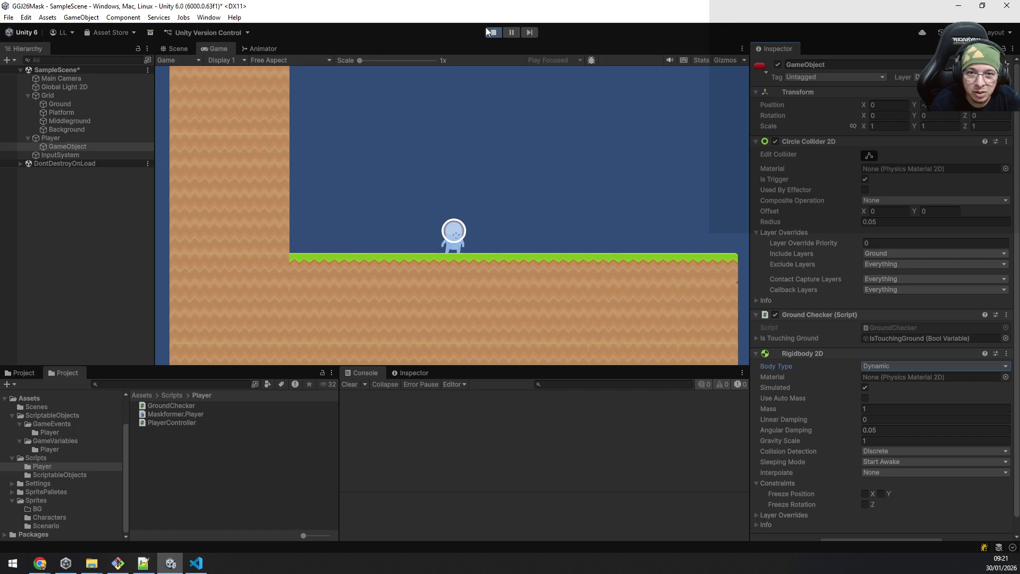
Step: Stop play and make the child's Rigidbody 2D Dynamic with Freeze Position and Freeze Rotation Z ticked
left_click(492, 33)
left_click(888, 366)
left_click(866, 492)
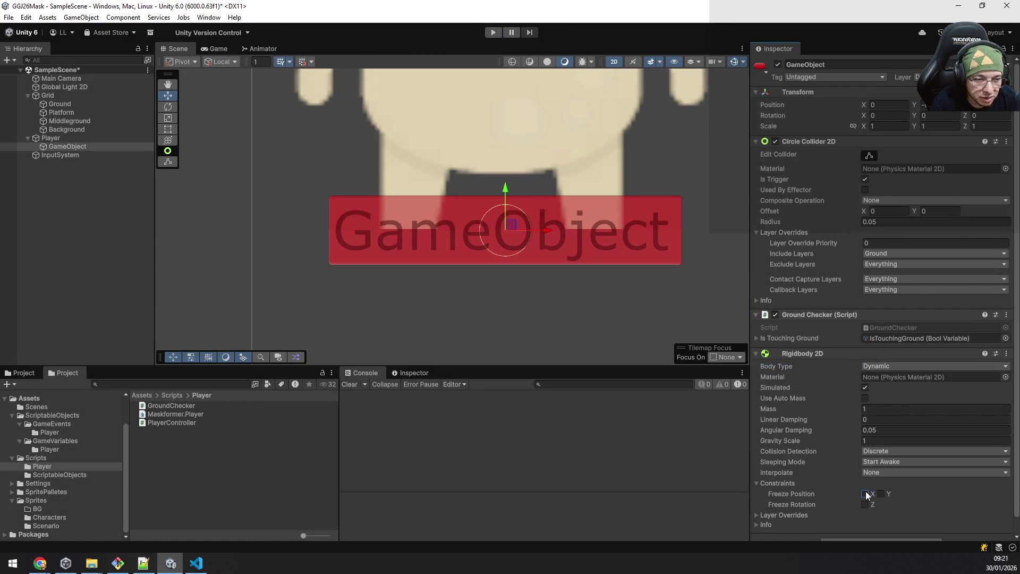
left_click(865, 505)
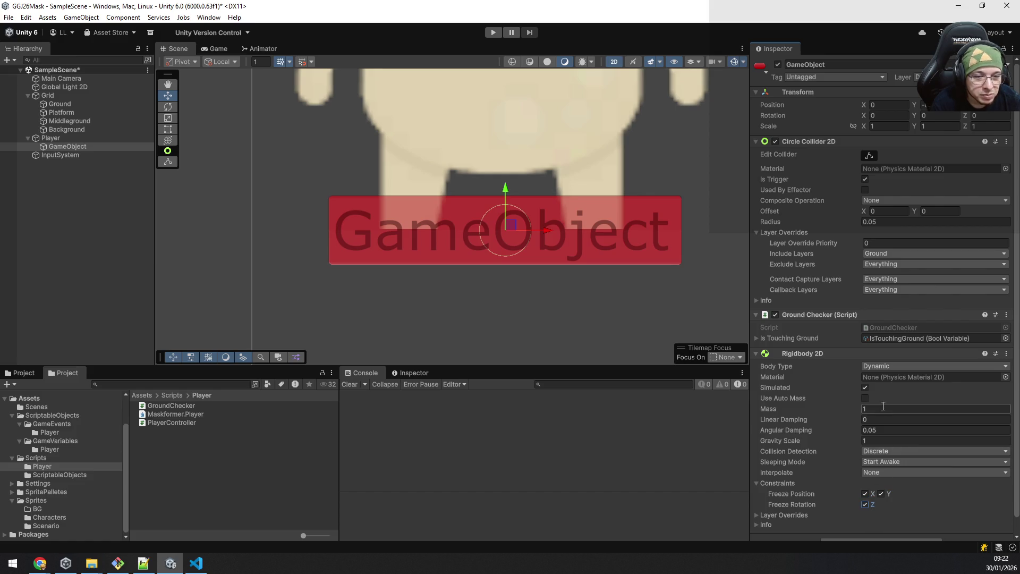
Step: Set the collider's Include Layers to Everything, deselect the object and start the game
left_click(902, 254)
left_click(893, 273)
left_click(185, 178)
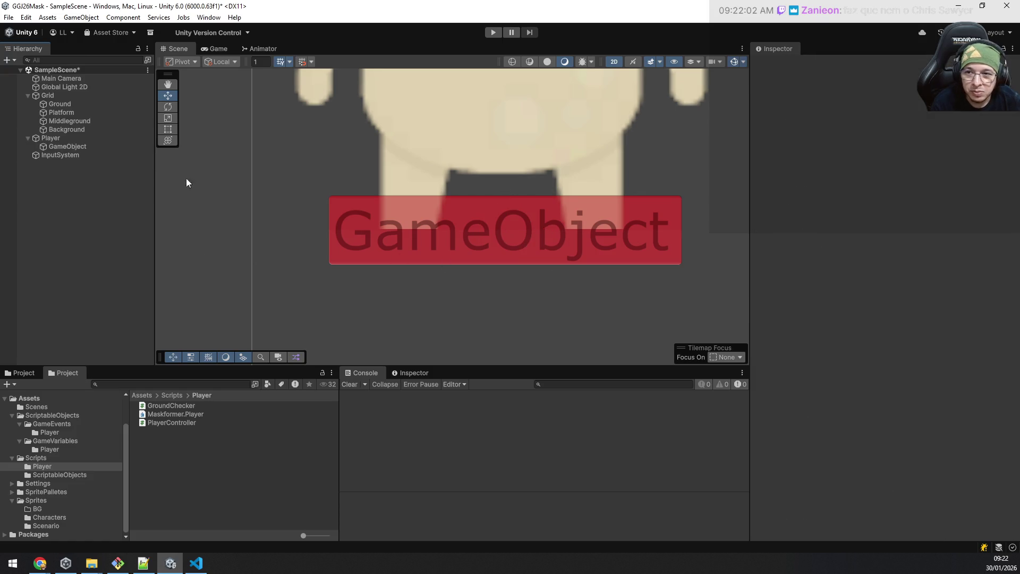
left_click(491, 34)
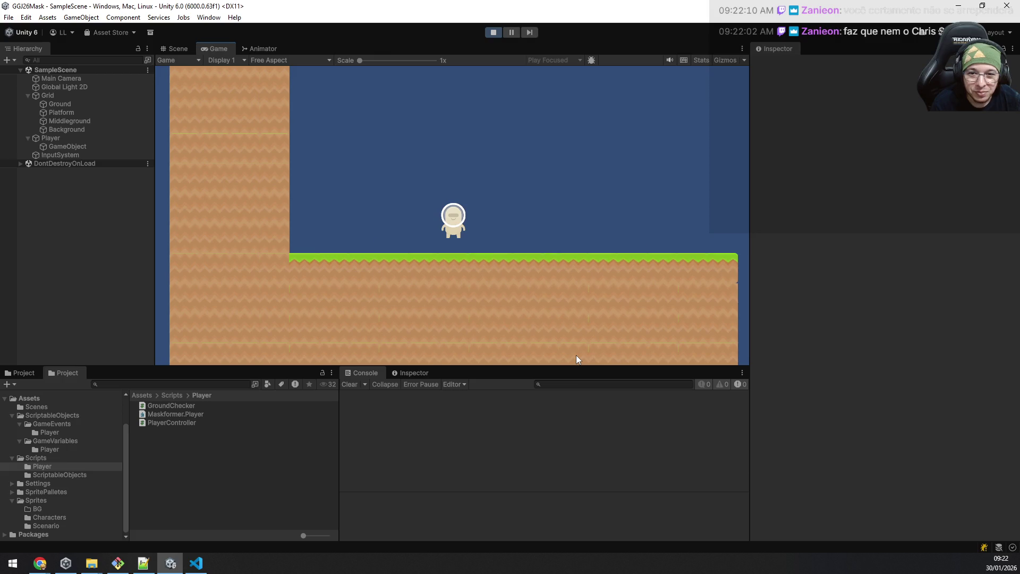
Step: Jump, then in Scene view drag the ground-check child's Y gizmo down to the character's feet
key("space")
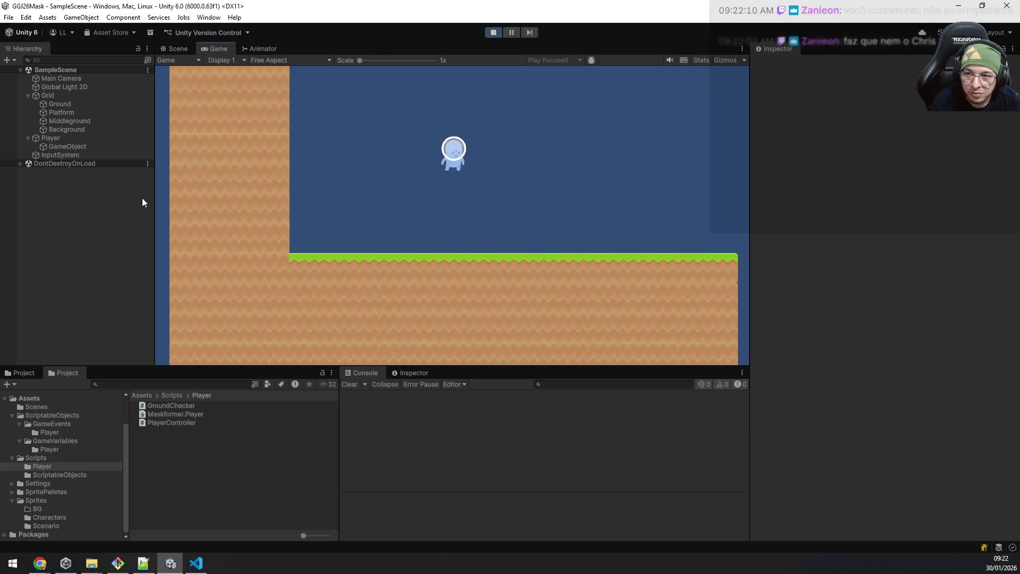
left_click(70, 145)
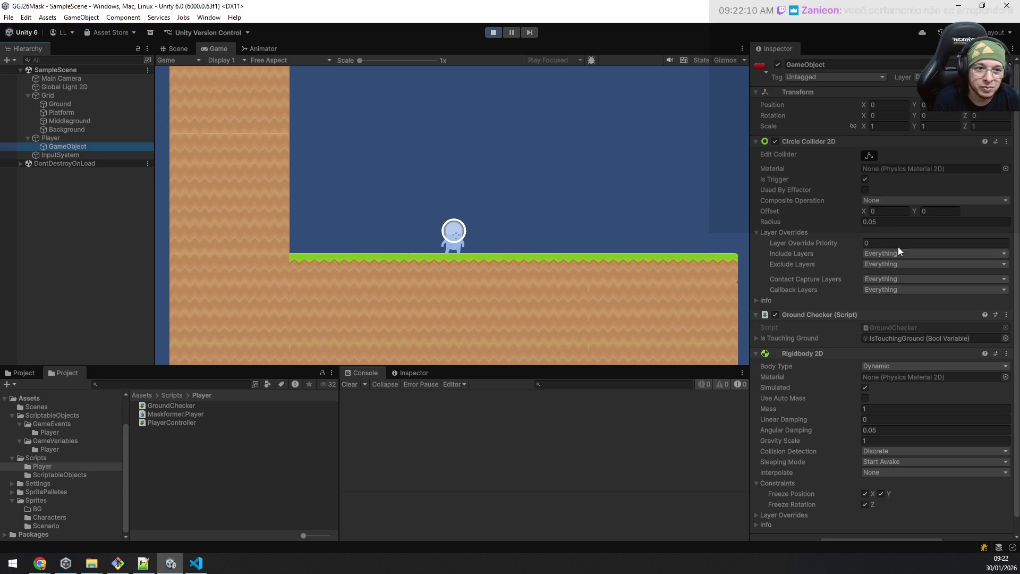
left_click(164, 51)
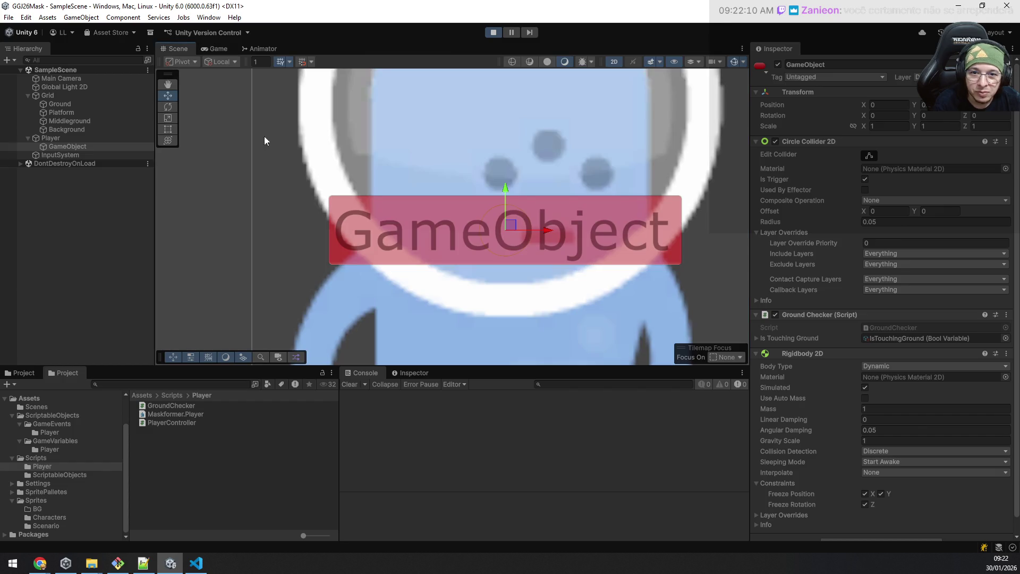
left_click(57, 138)
double_click(68, 145)
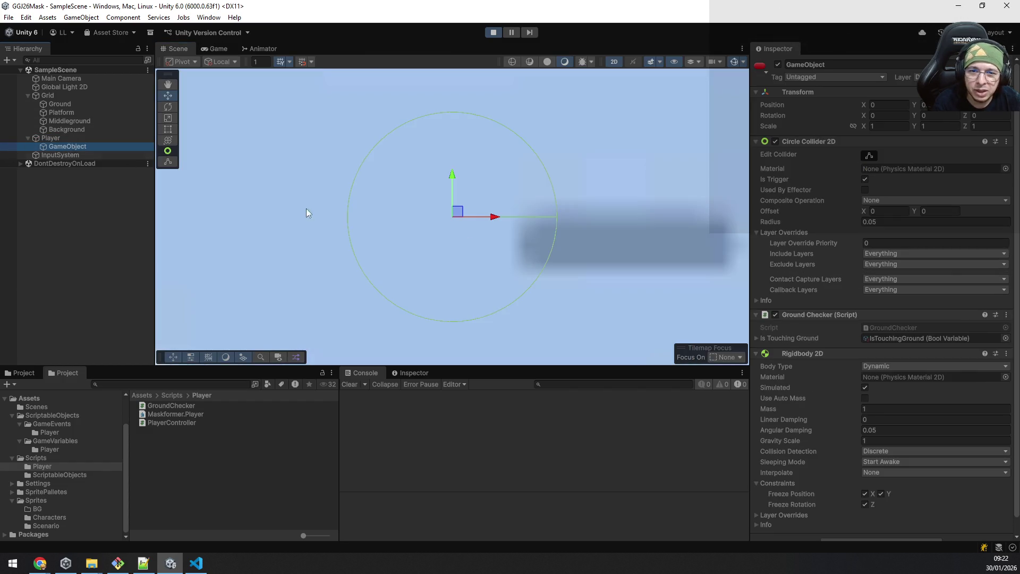
scroll(467, 235, "down", 3)
scroll(469, 236, "down", 3)
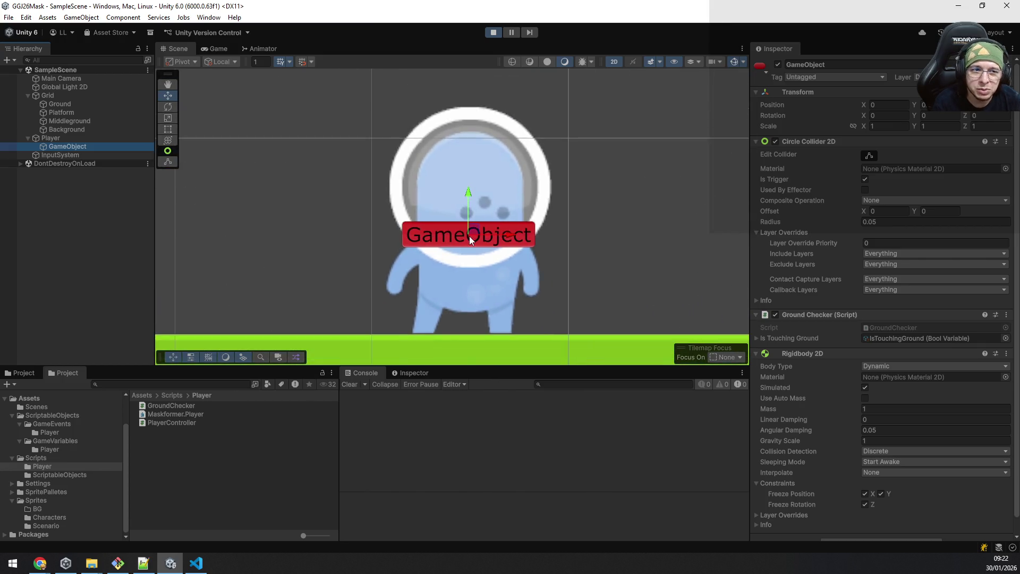
scroll(469, 236, "down", 2)
left_click_drag(470, 190, 468, 275)
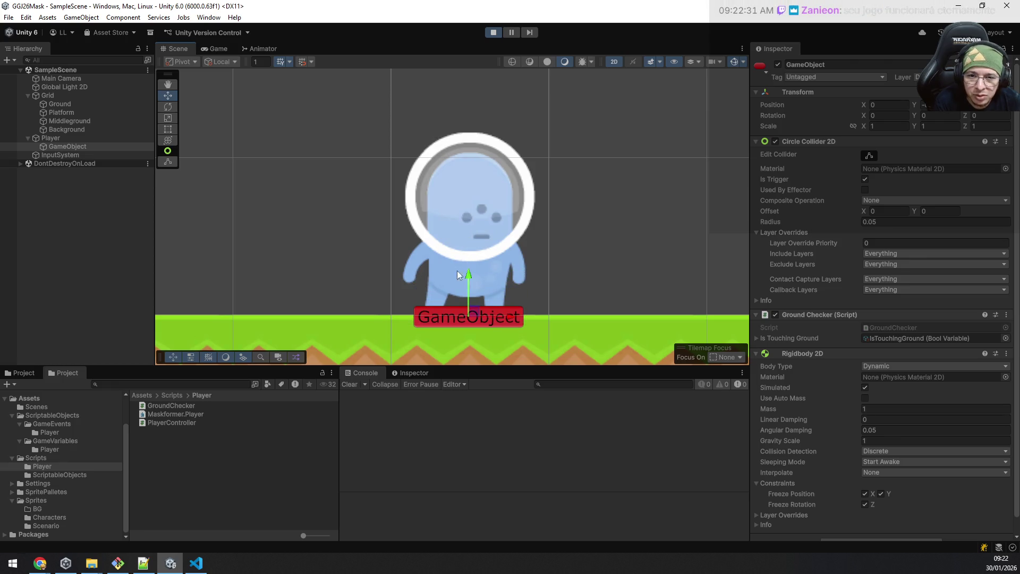
Step: Test a jump in the Game view, refocus the scene on the ground-check collider, and return to the game
left_click(208, 50)
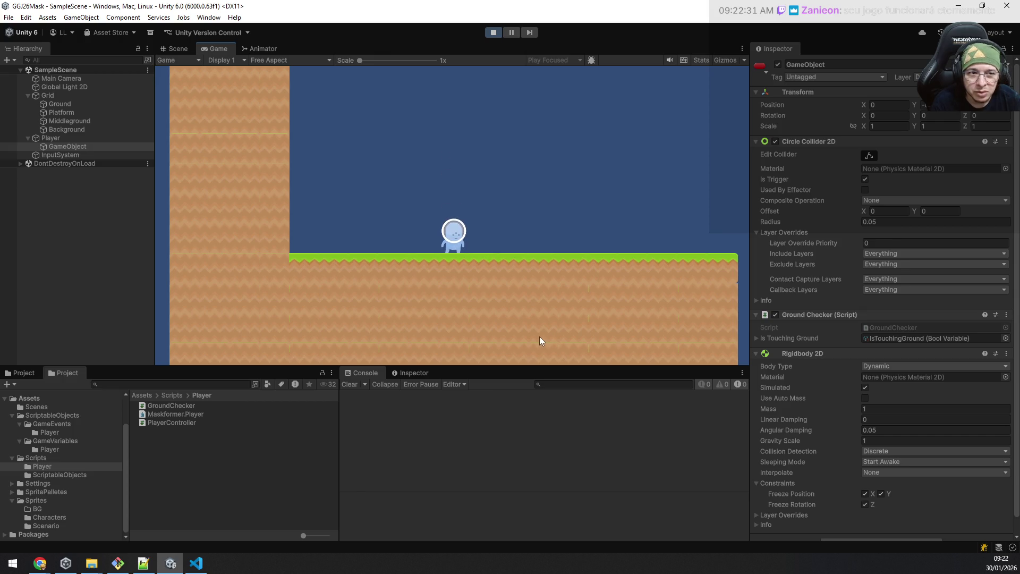
key("space")
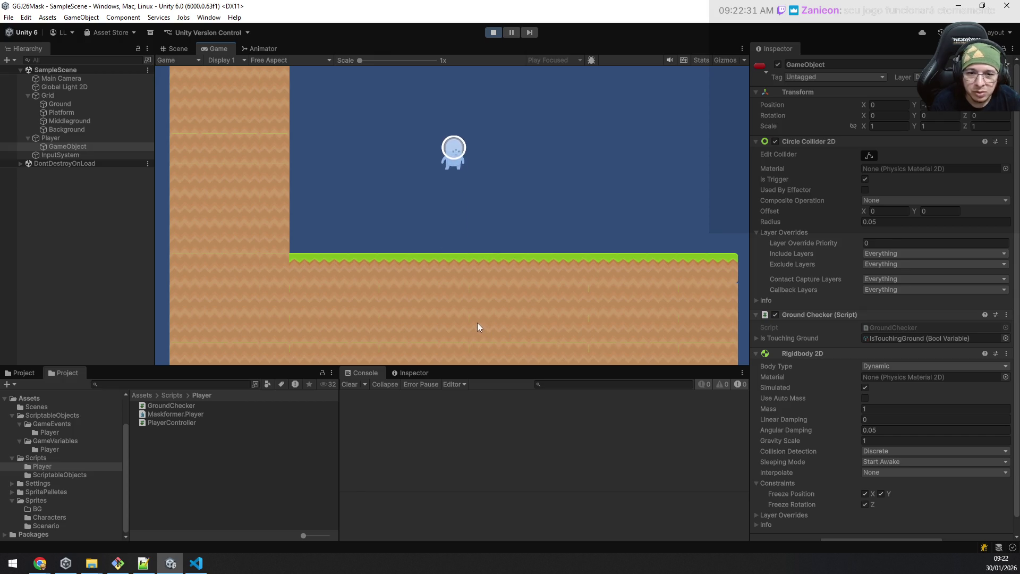
left_click(178, 50)
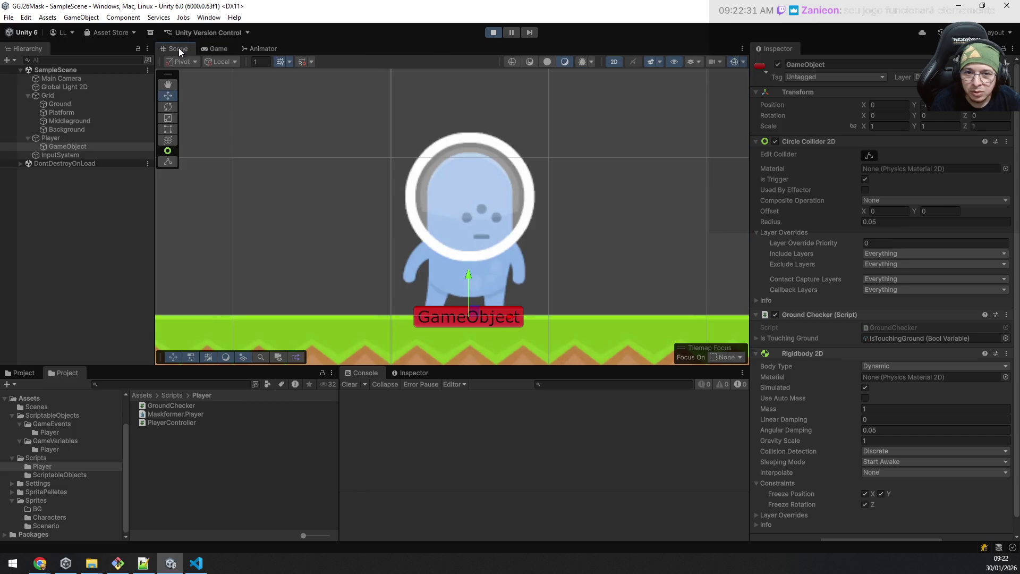
left_click(77, 140)
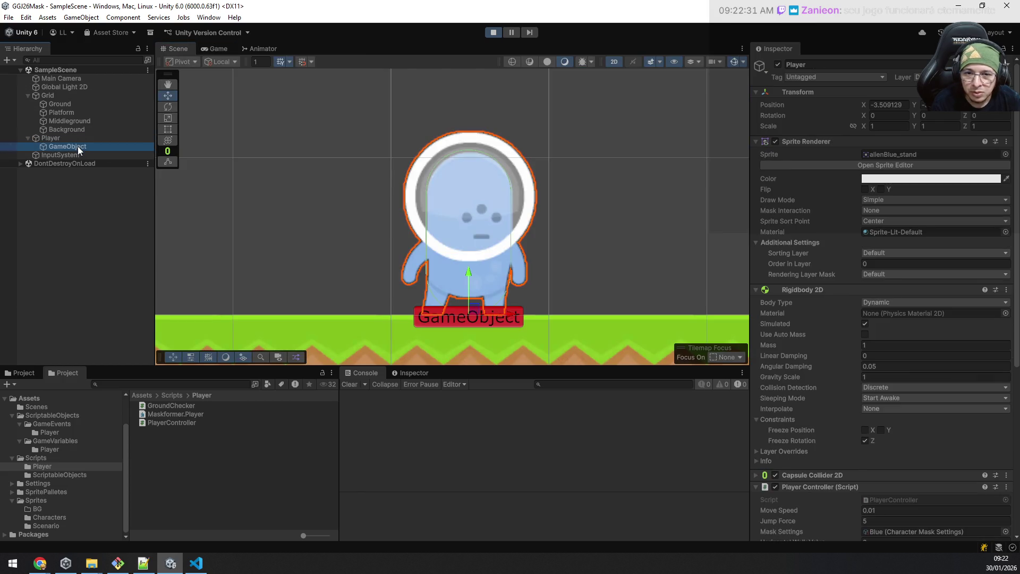
scroll(493, 294, "down", 3)
scroll(514, 309, "down", 3)
scroll(558, 255, "down", 2)
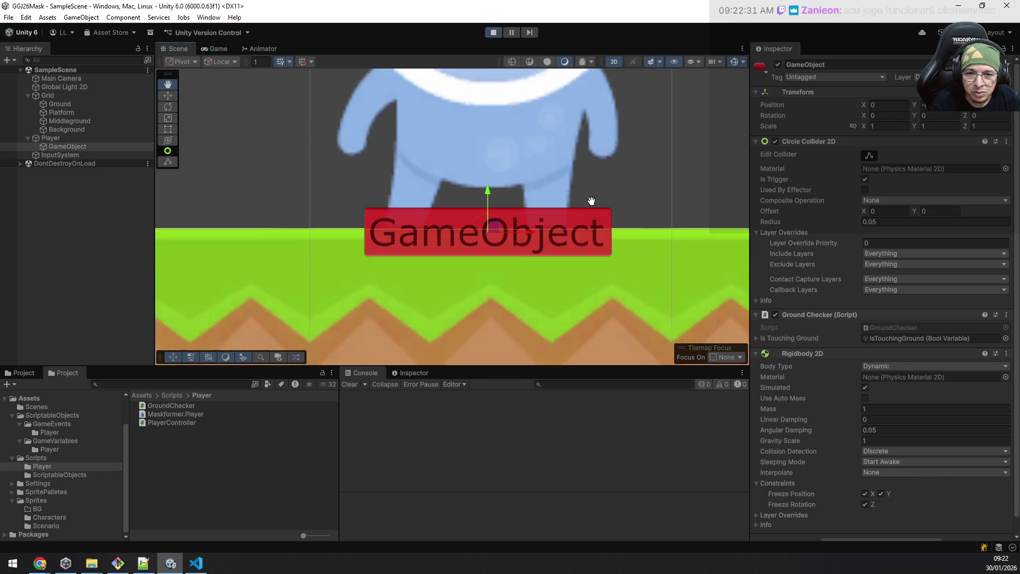
double_click(63, 146)
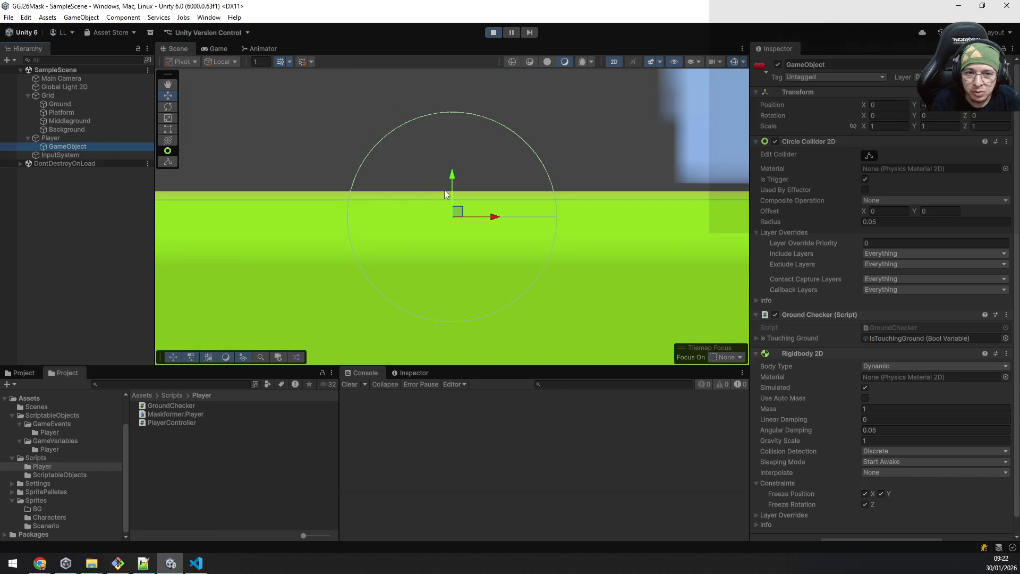
scroll(469, 205, "down", 2)
scroll(469, 205, "down", 2)
scroll(469, 205, "down", 1)
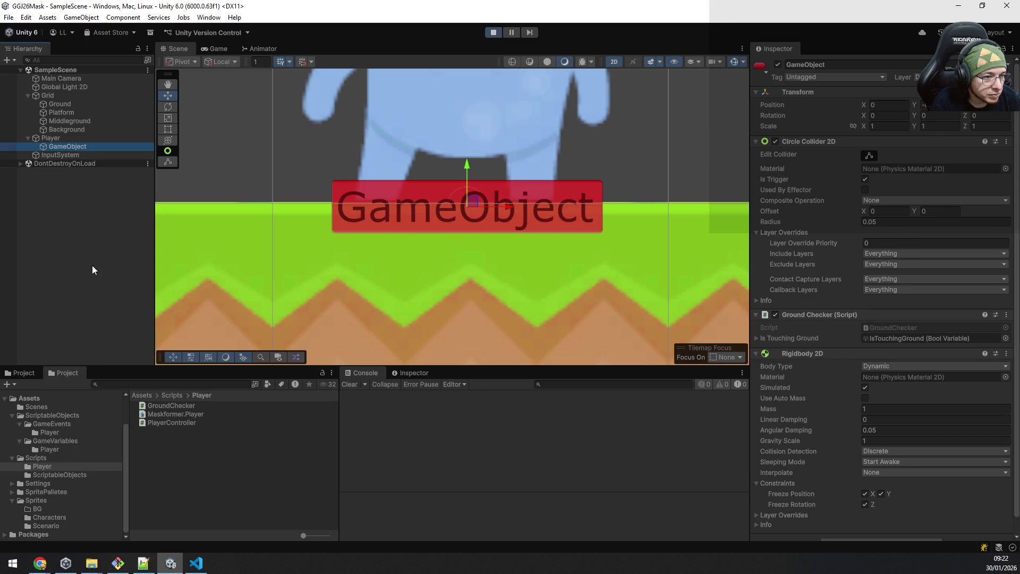
left_click(215, 50)
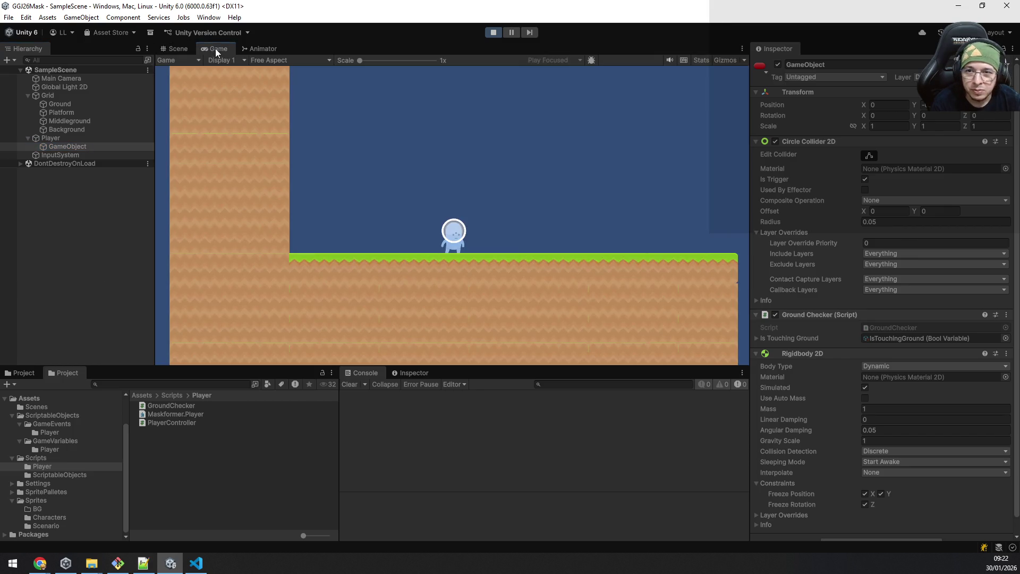
Step: Jump three times in the running game, then select Grid to view its Rigidbody 2D and Composite Collider 2D
key("space")
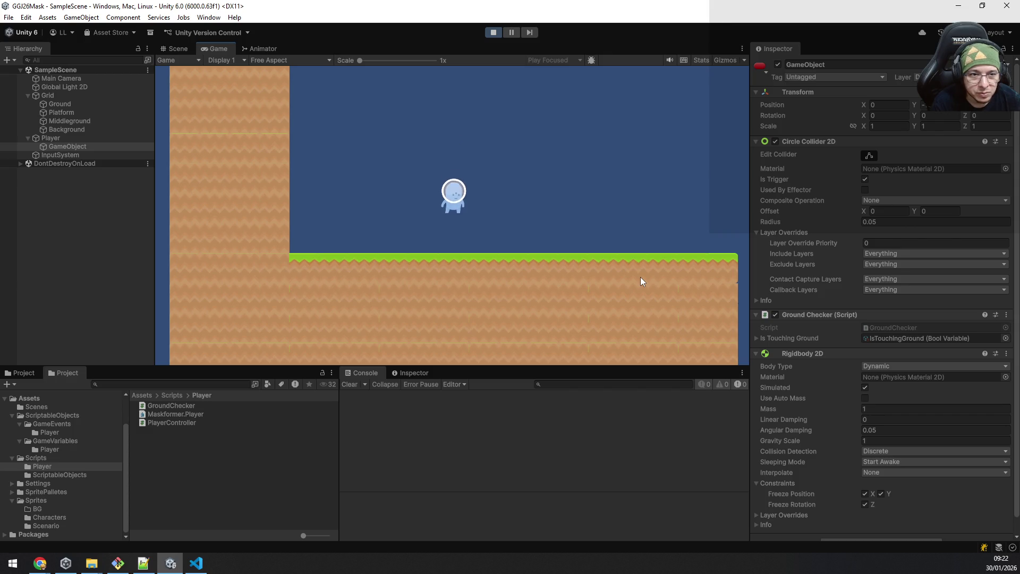
key("space")
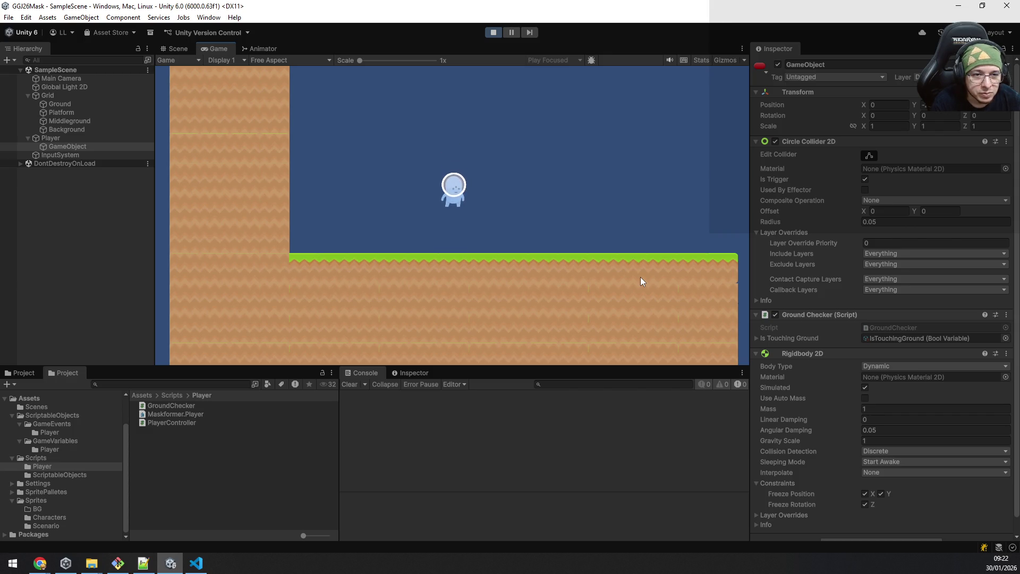
key("space")
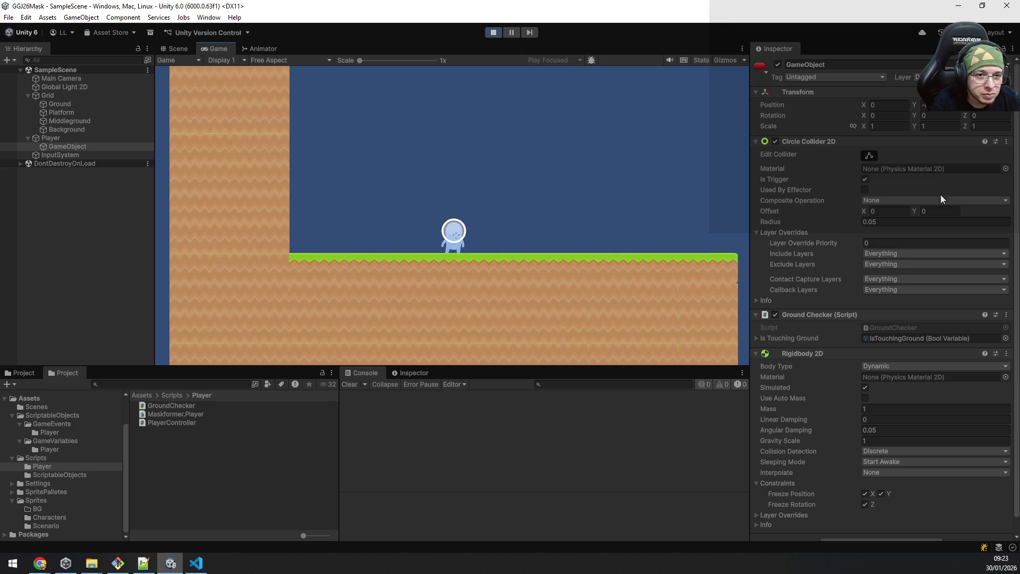
left_click(62, 96)
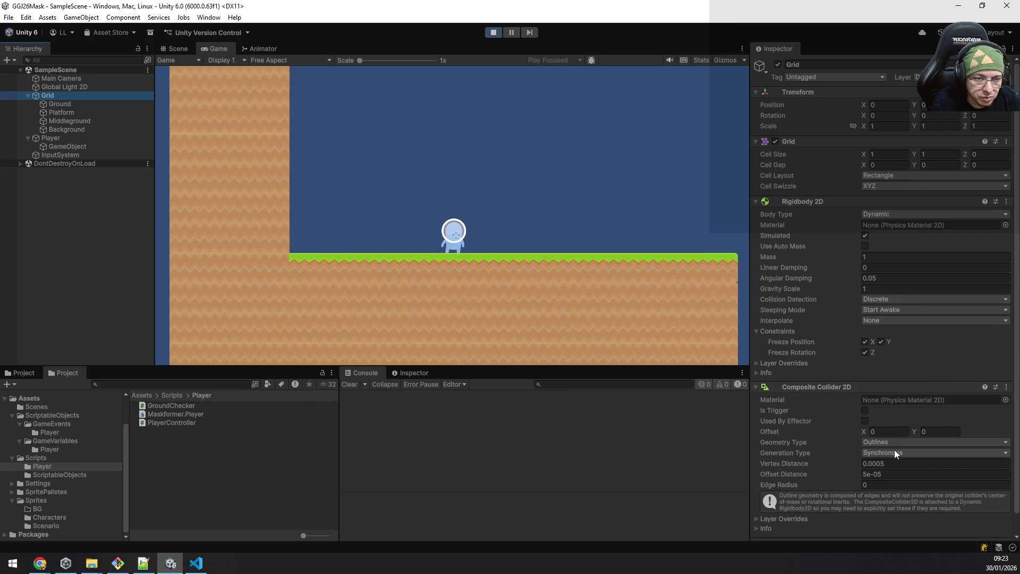
scroll(913, 445, "down", 1)
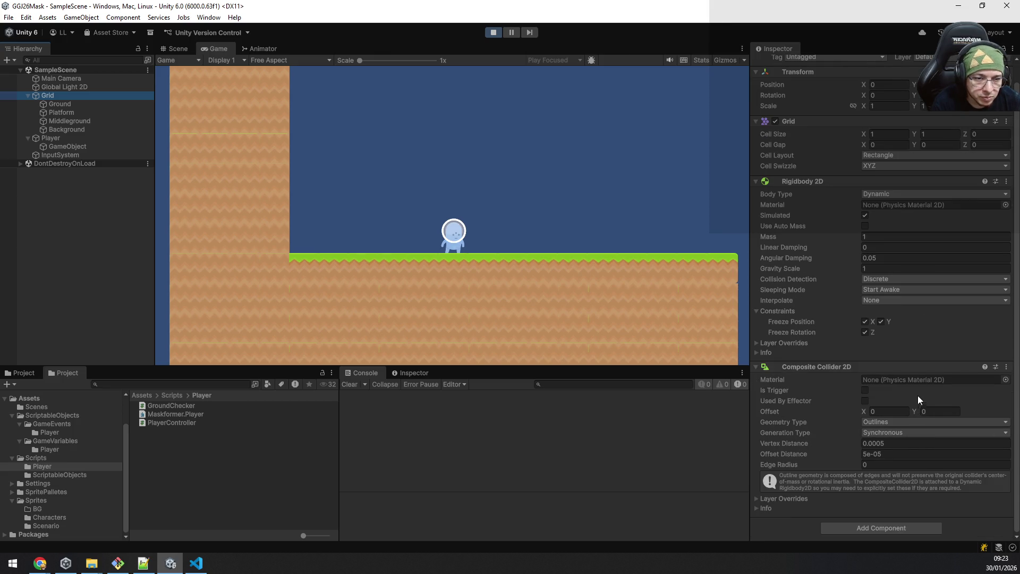
Step: Look at the Grid rigidbody's mass, then inspect the Ground, Platform, Middleground and Background tilemaps
left_click(911, 236)
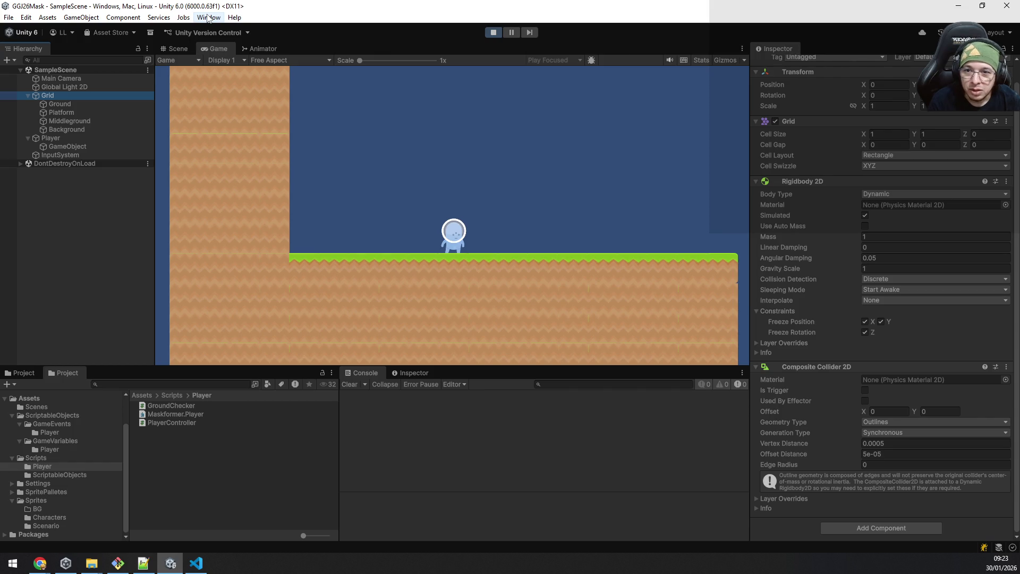
mouse_move(60, 103)
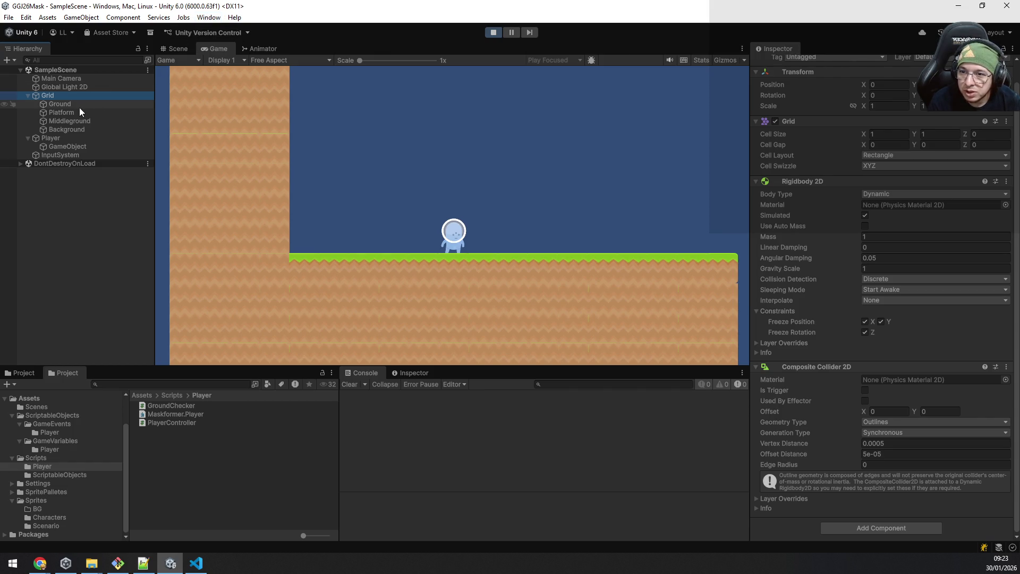
left_click(79, 107)
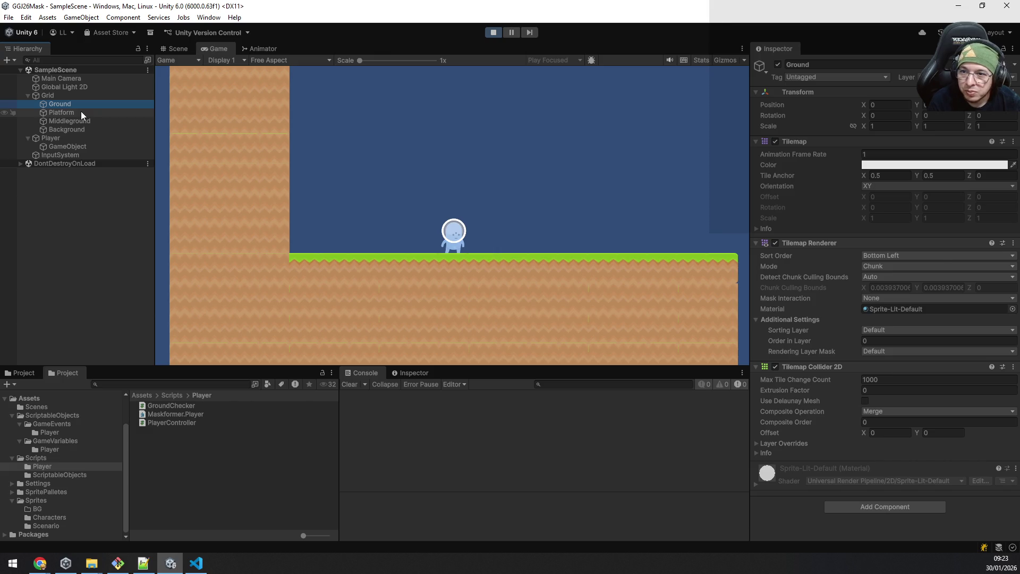
left_click(81, 112)
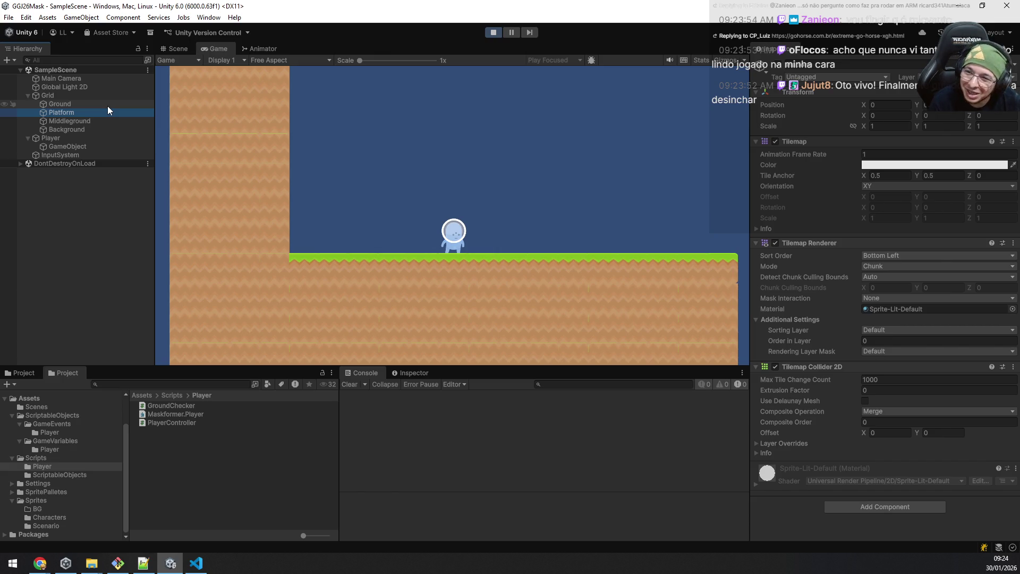
left_click(83, 121)
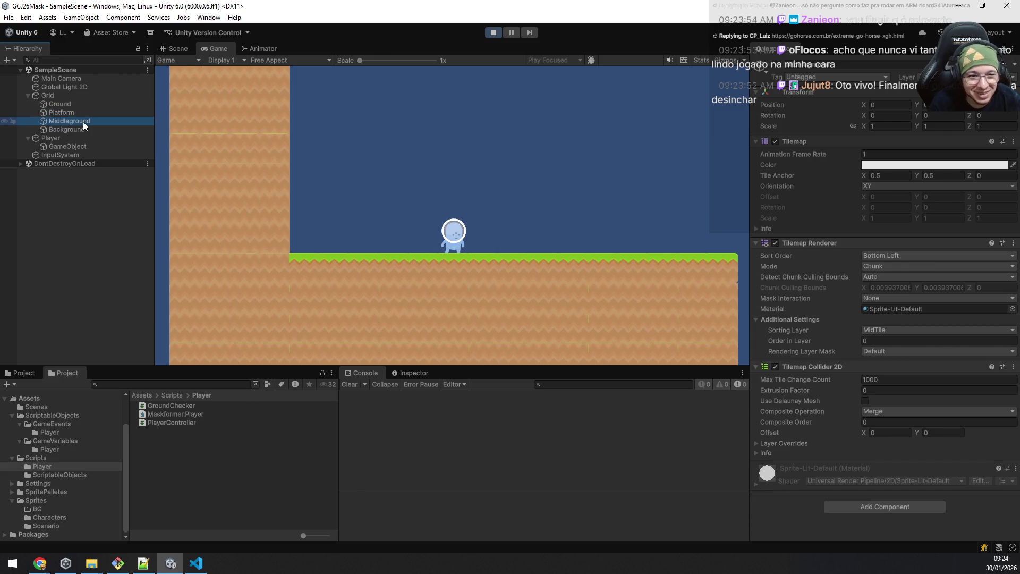
left_click(79, 128)
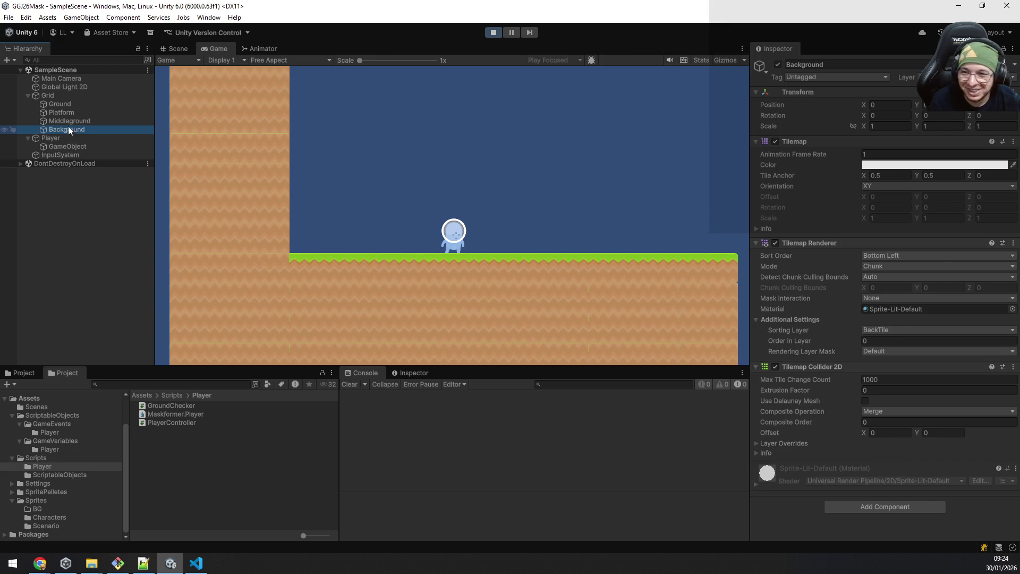
Step: Select Grid and then the ground-check child to show its components again
left_click(72, 96)
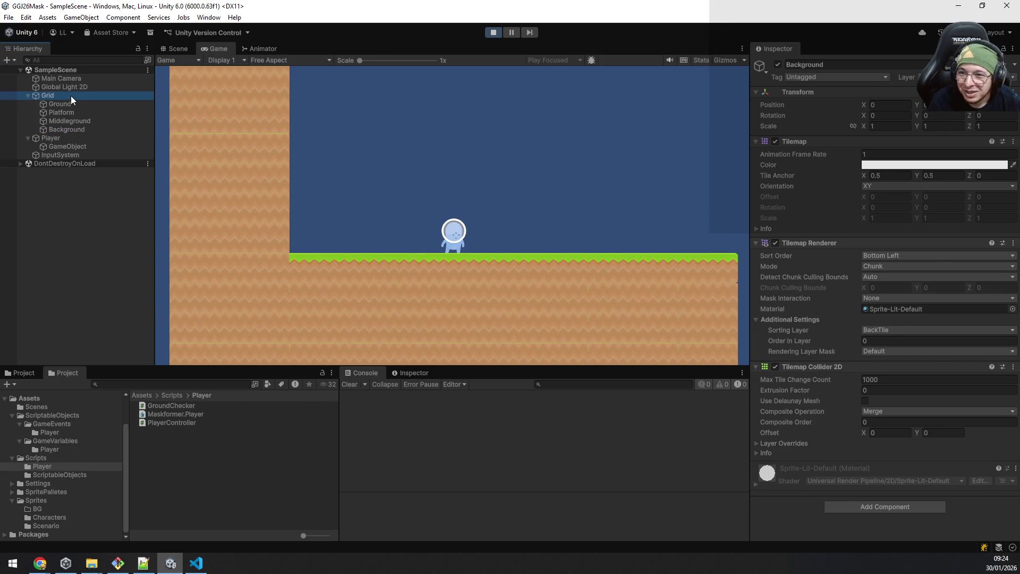
left_click(73, 146)
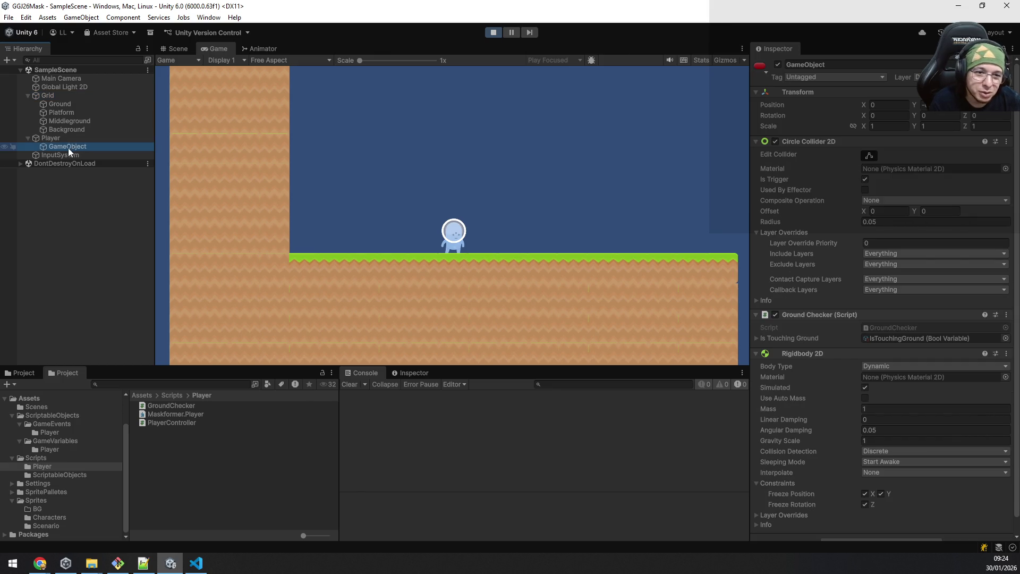
scroll(895, 310, "down", 1)
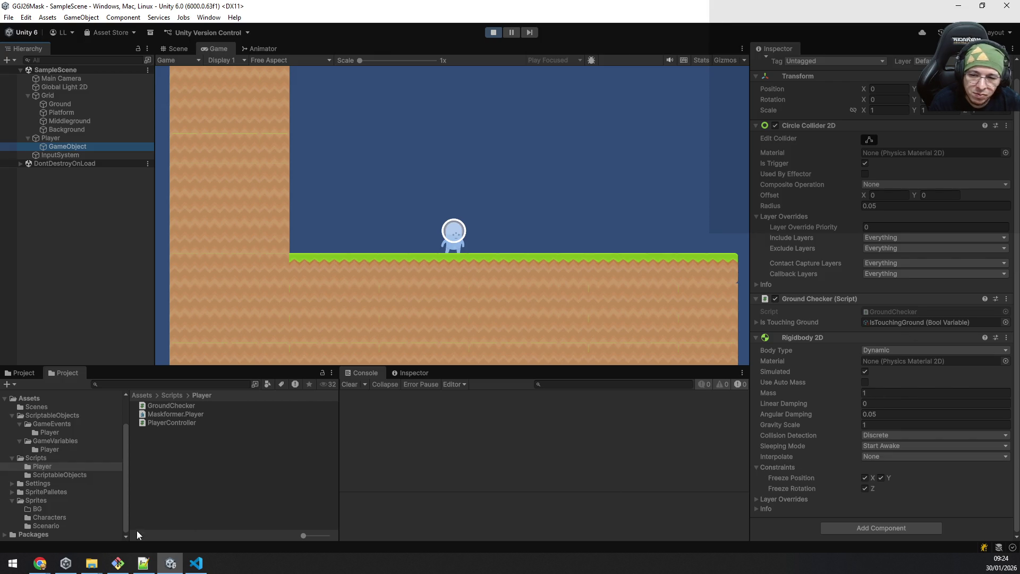
mouse_move(39, 563)
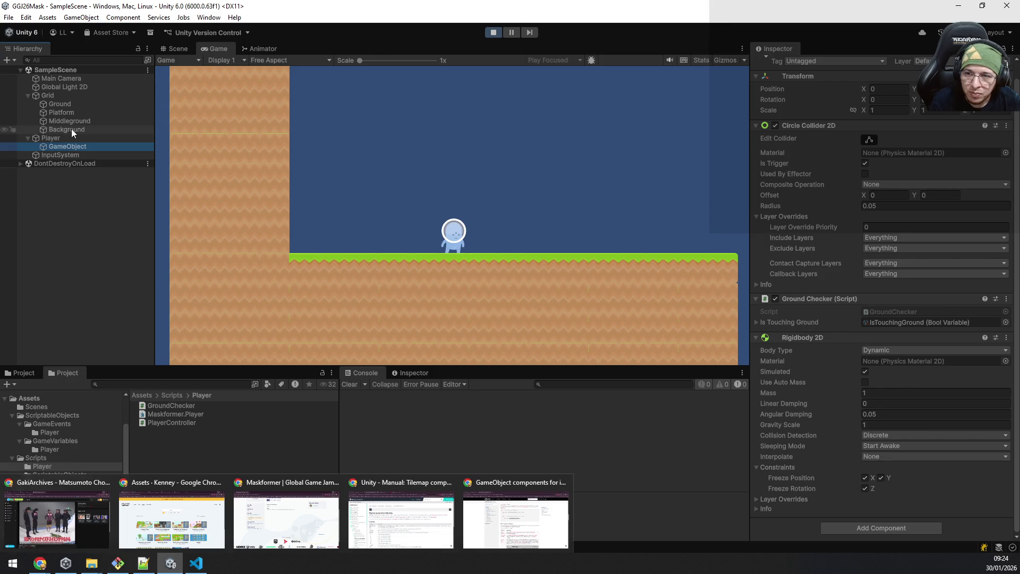
Step: Select Player and open Edit > Project Settings
left_click(57, 140)
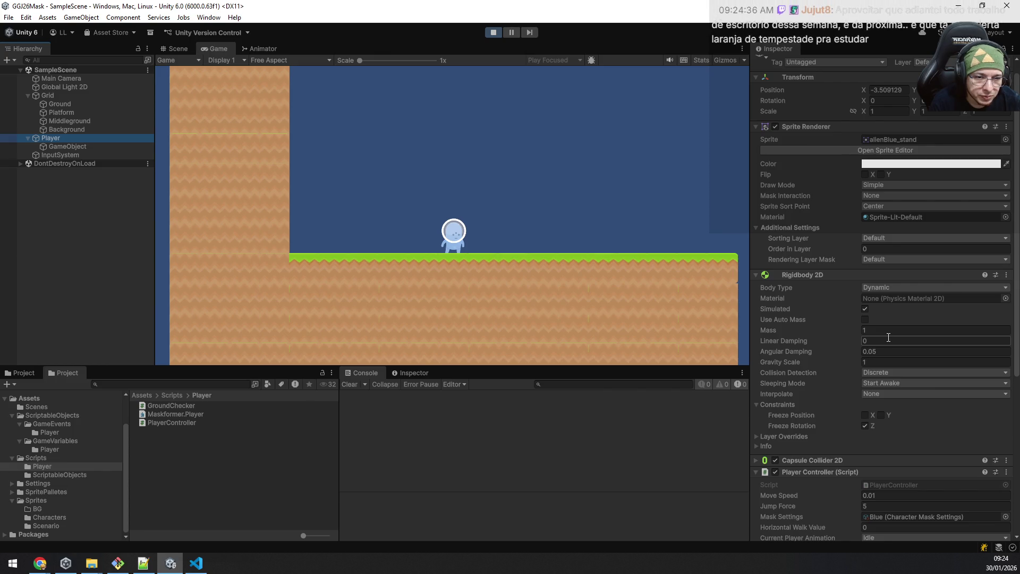
left_click(39, 18)
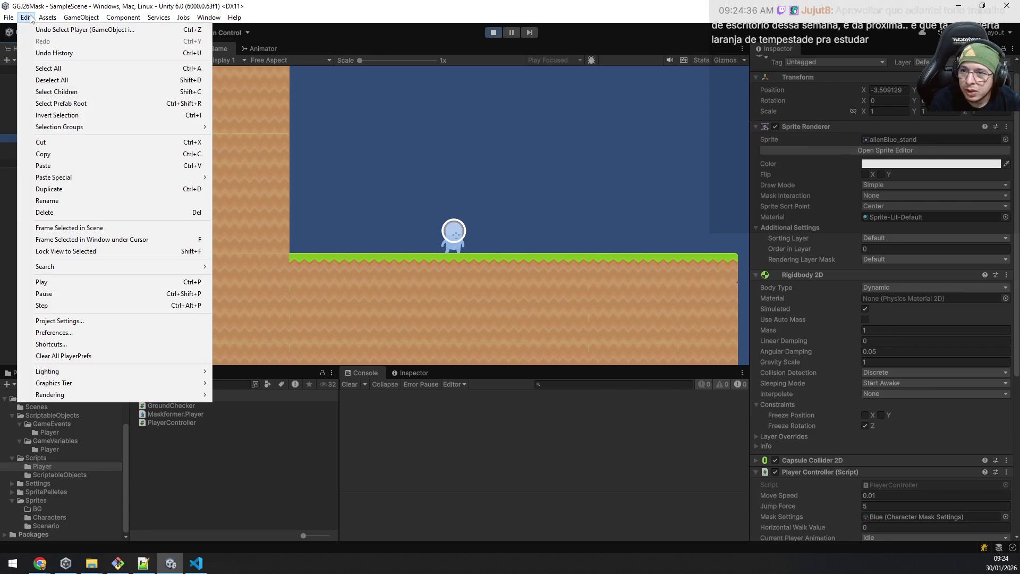
left_click(119, 319)
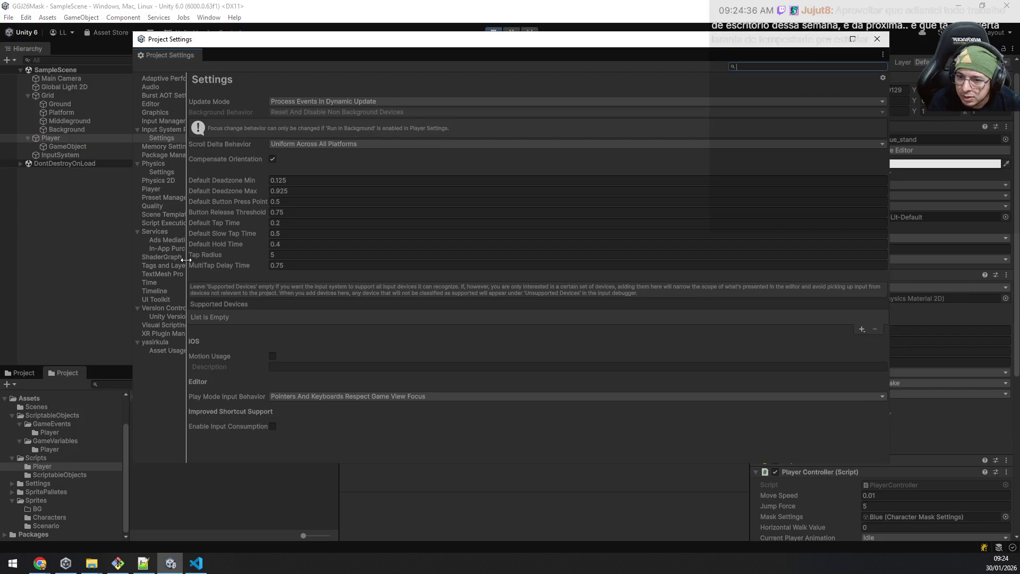
Step: Browse to Physics 2D settings, glance at the layer collision matrix and expand Multithreading
left_click_drag(185, 261, 236, 261)
left_click(165, 165)
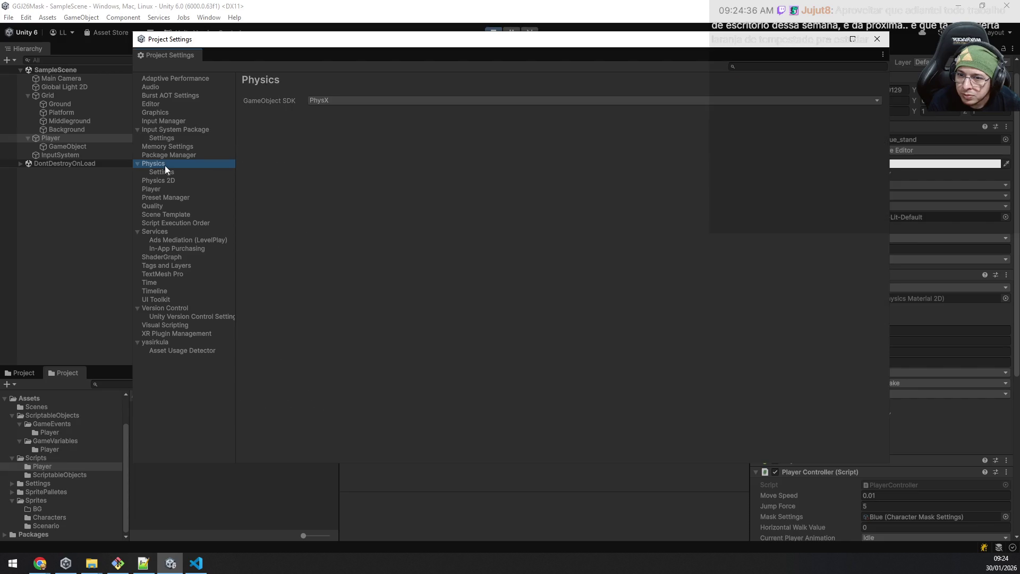
left_click(170, 181)
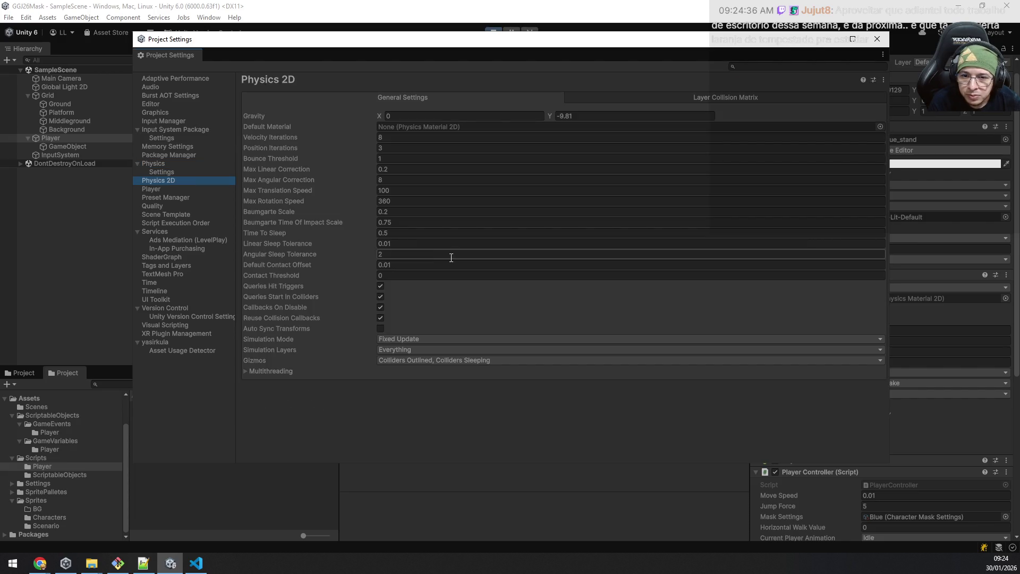
left_click(642, 99)
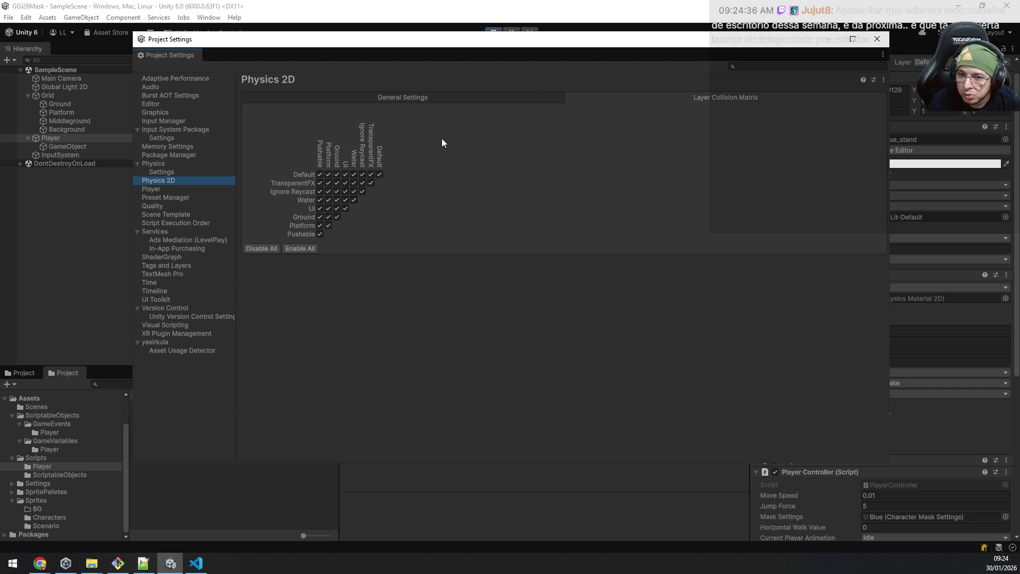
left_click(427, 99)
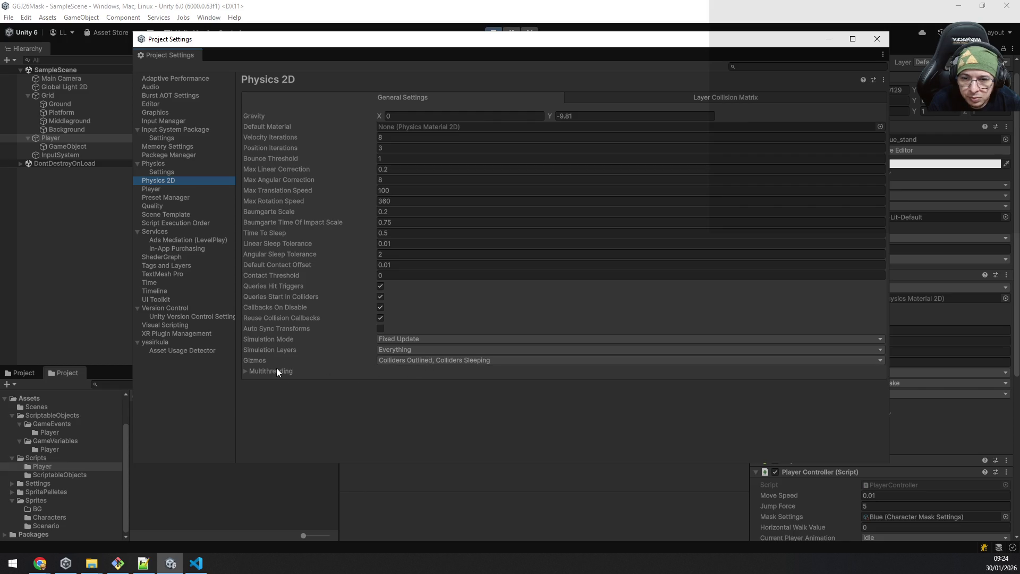
left_click(244, 372)
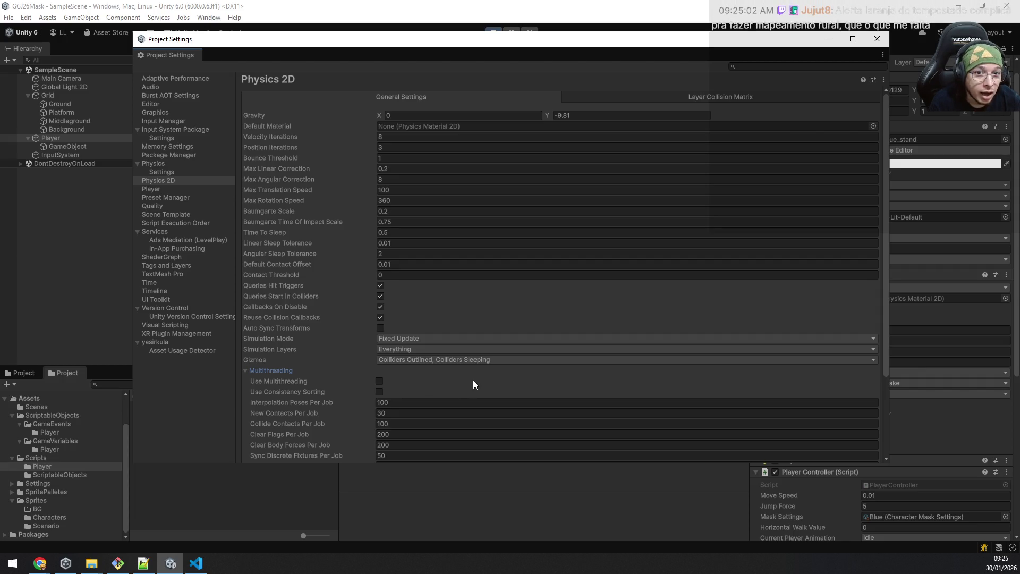
scroll(474, 381, "down", 1)
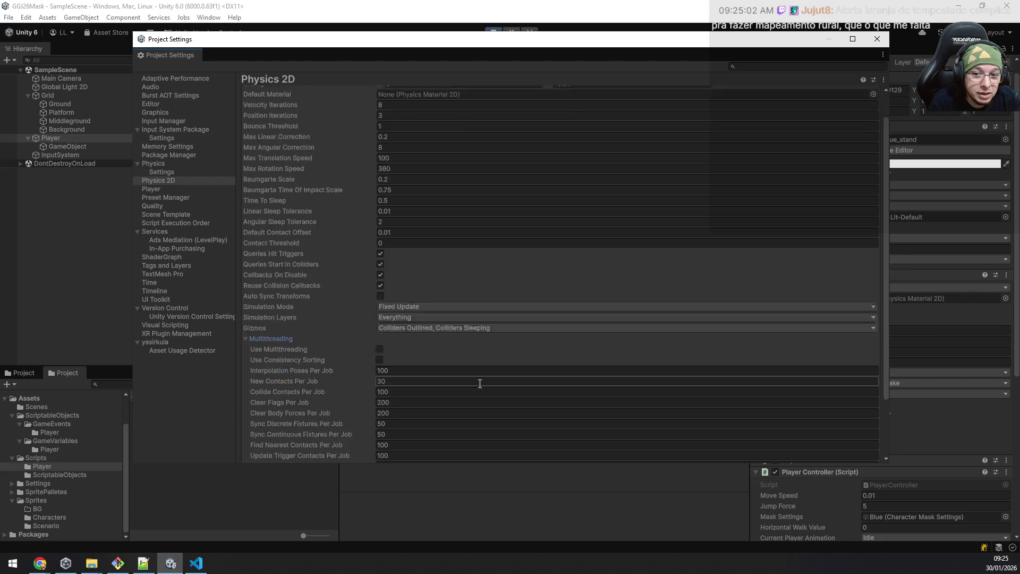
scroll(473, 381, "down", 2)
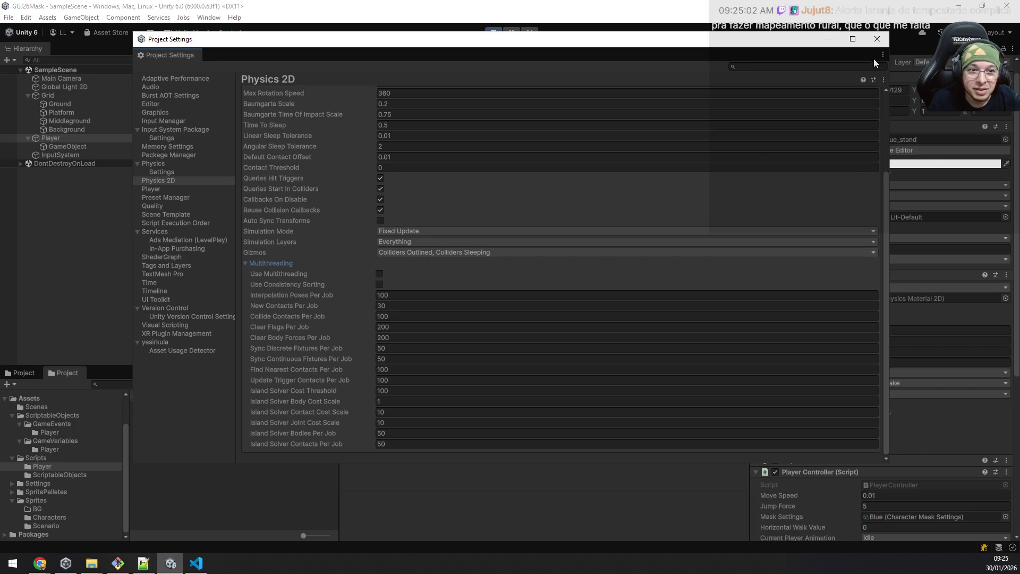
Step: Close the settings, exit play mode and reopen Project Settings on Physics 2D
left_click(876, 39)
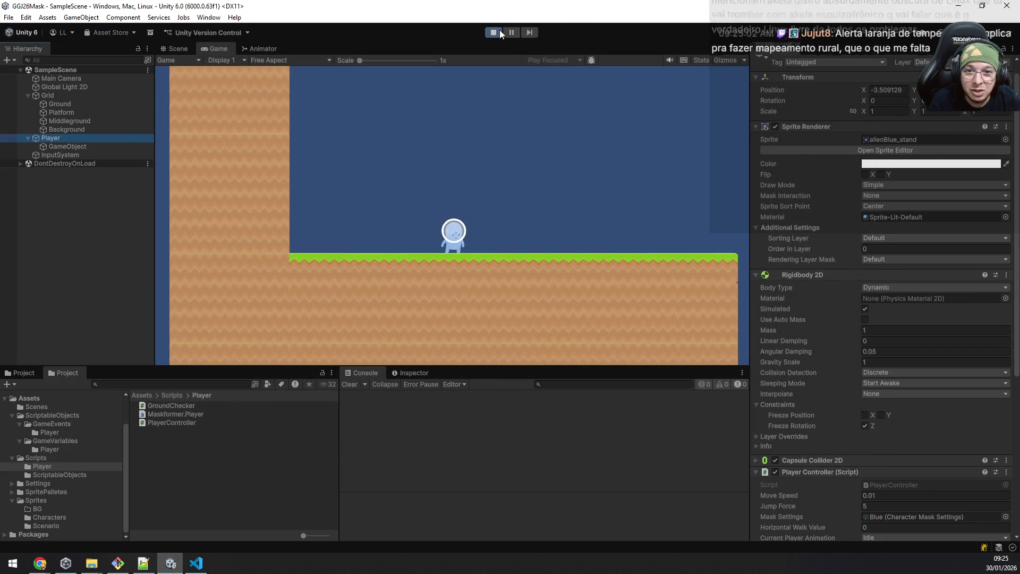
left_click(495, 32)
key("ctrl+p")
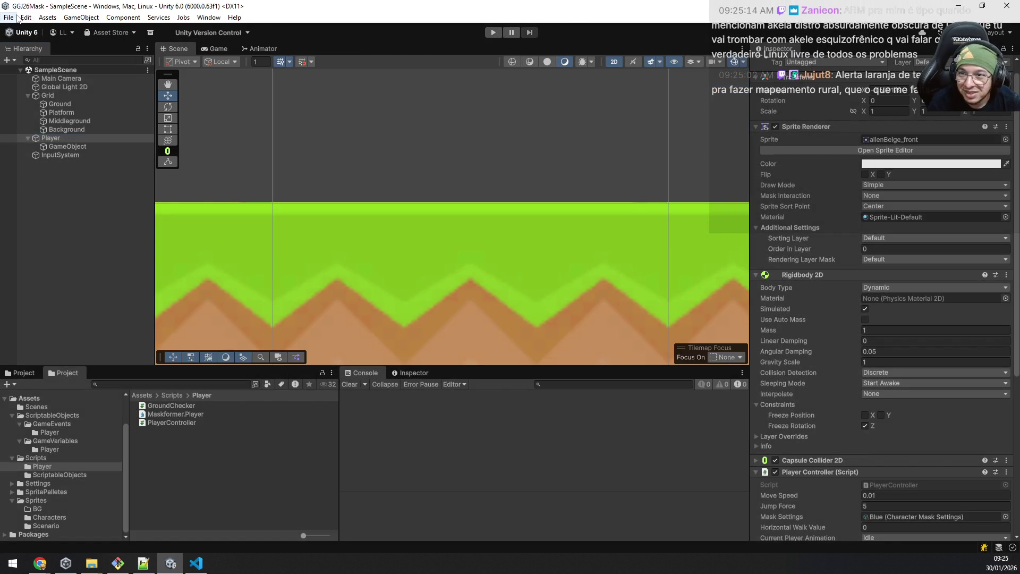
left_click(15, 18)
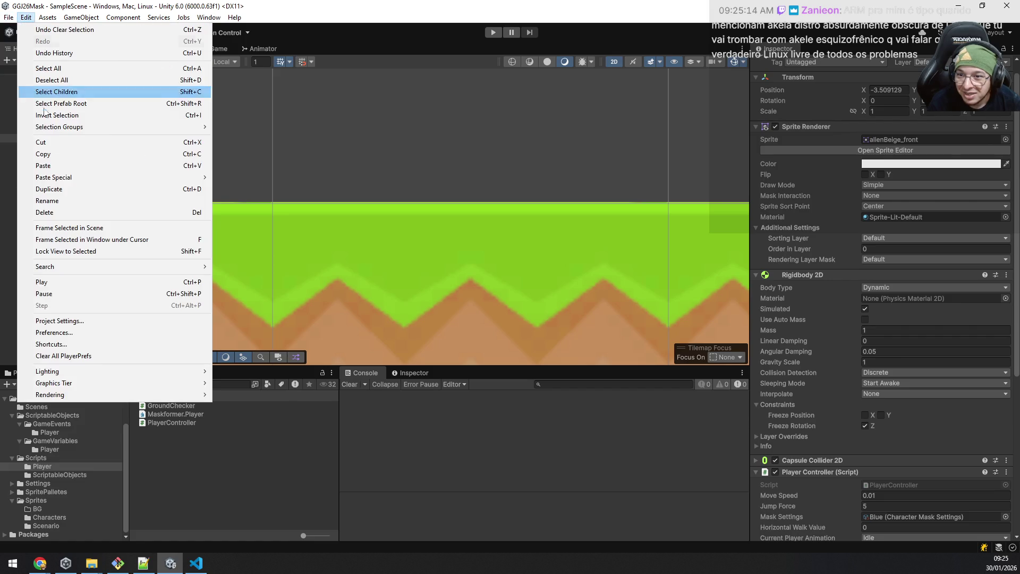
left_click(82, 320)
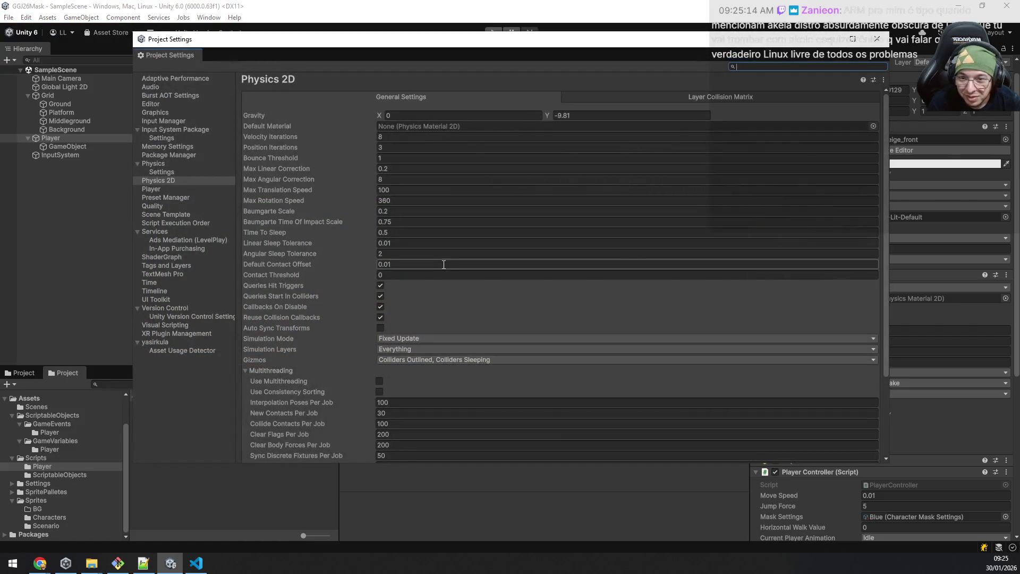
Step: Tick Use Multithreading and Use Consistency Sorting, close the window and deselect Player
left_click(380, 381)
left_click(382, 391)
scroll(481, 376, "down", 3)
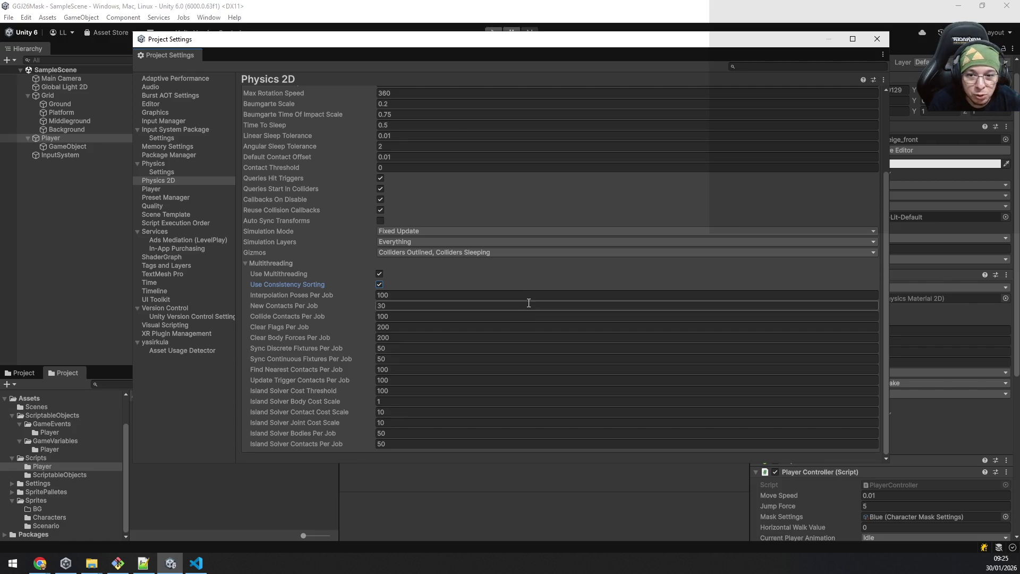
scroll(530, 301, "up", 3)
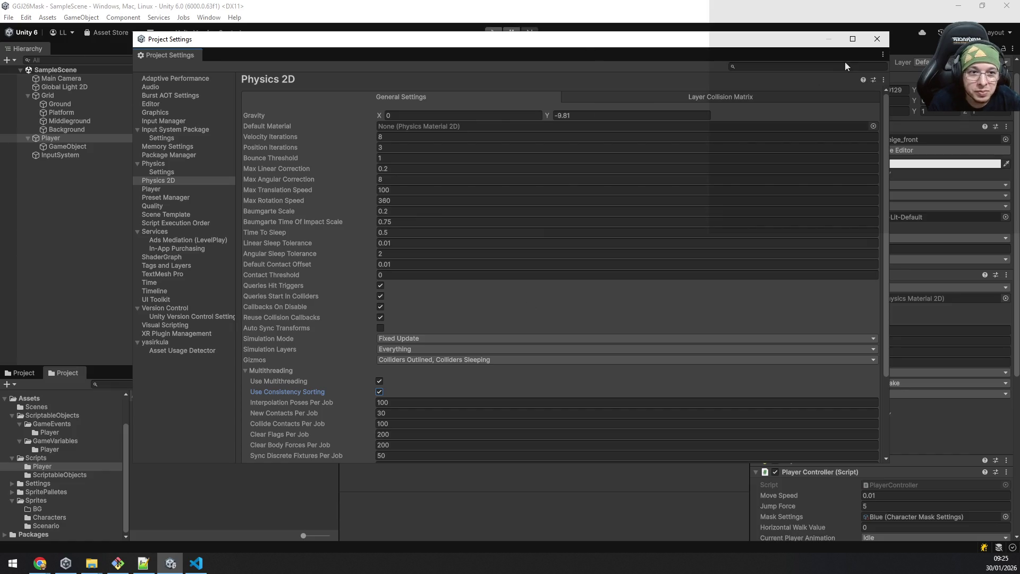
left_click(876, 40)
left_click(112, 208)
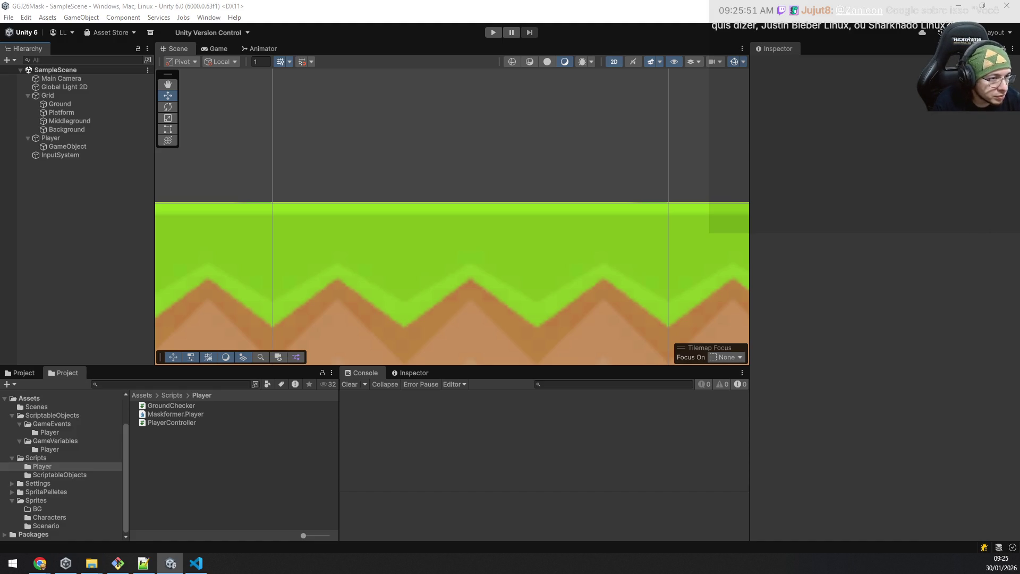
left_click(196, 563)
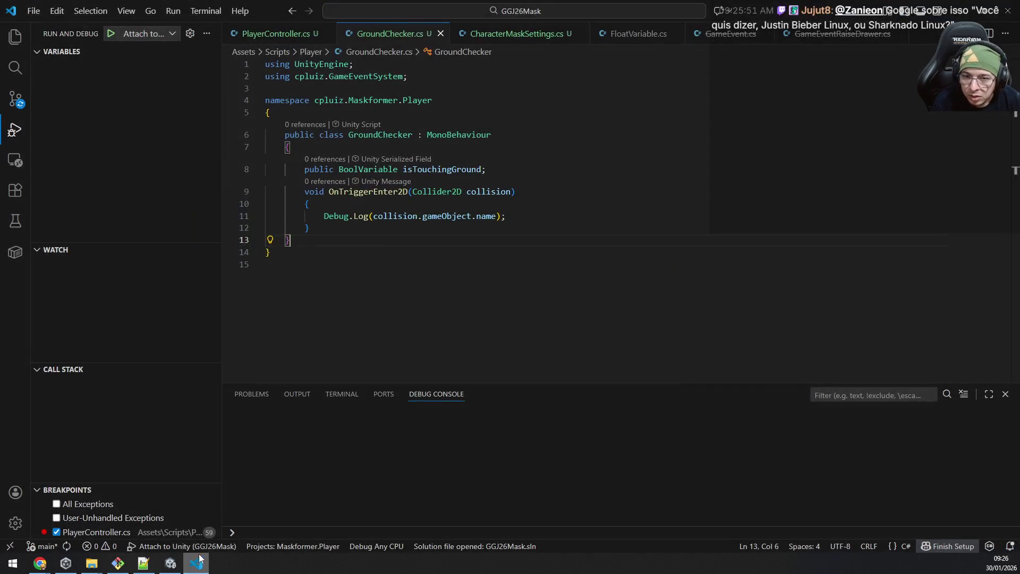
double_click(367, 191)
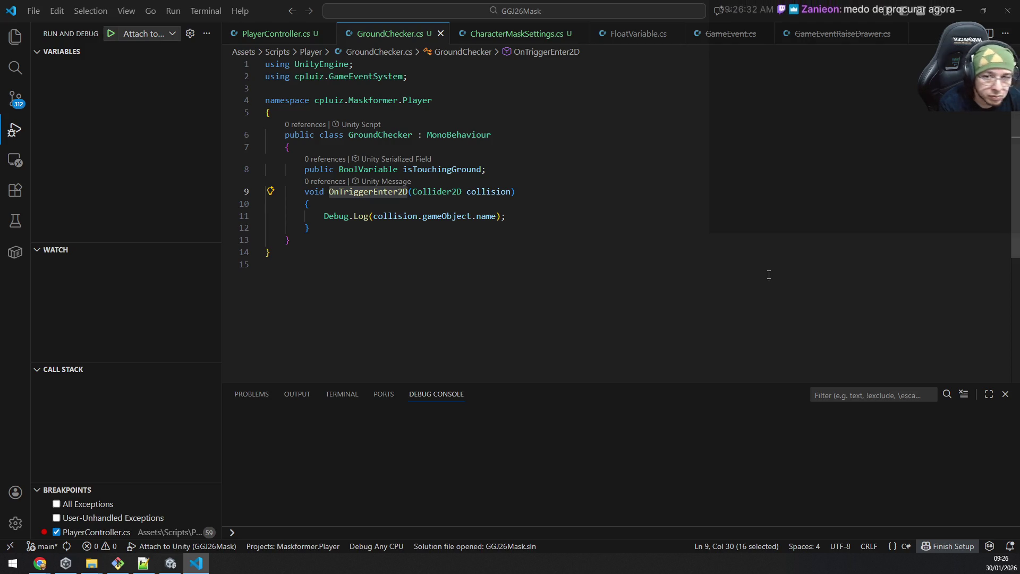
left_click(199, 563)
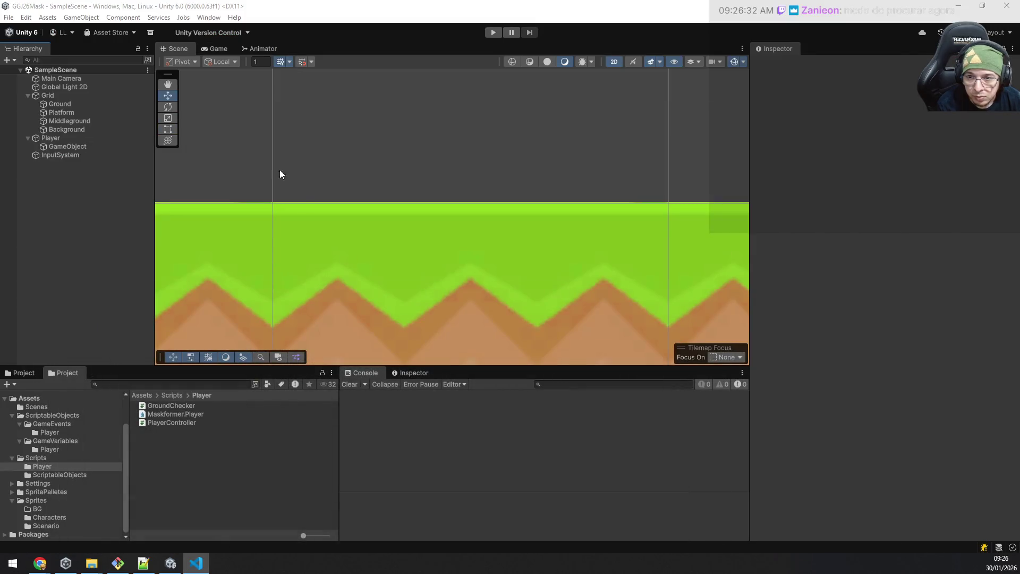
Step: Set the Grid's Rigidbody 2D Gravity Scale to 0 and select the Player's ground-check child
left_click(51, 91)
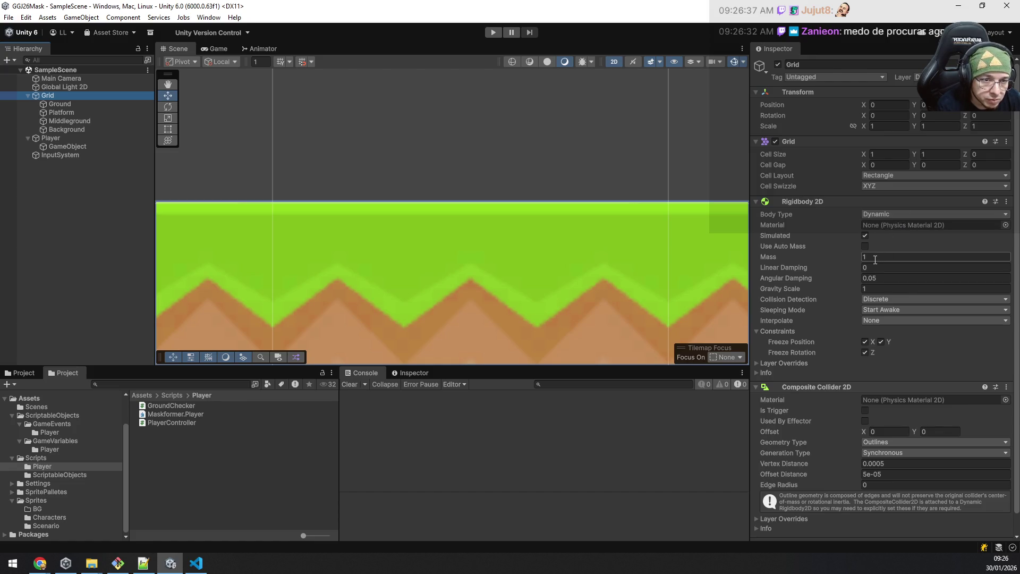
left_click(836, 289)
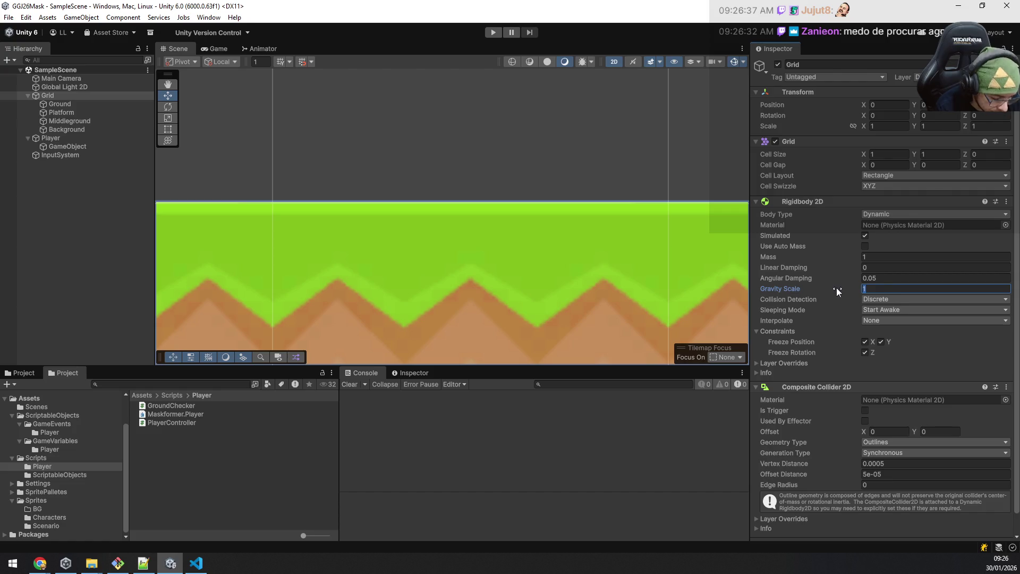
type("0")
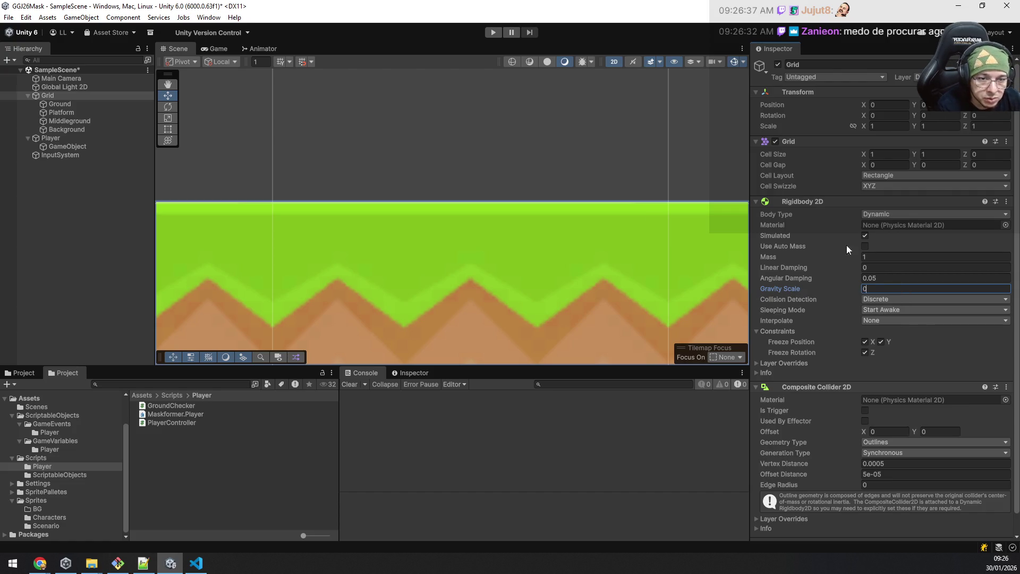
left_click(58, 138)
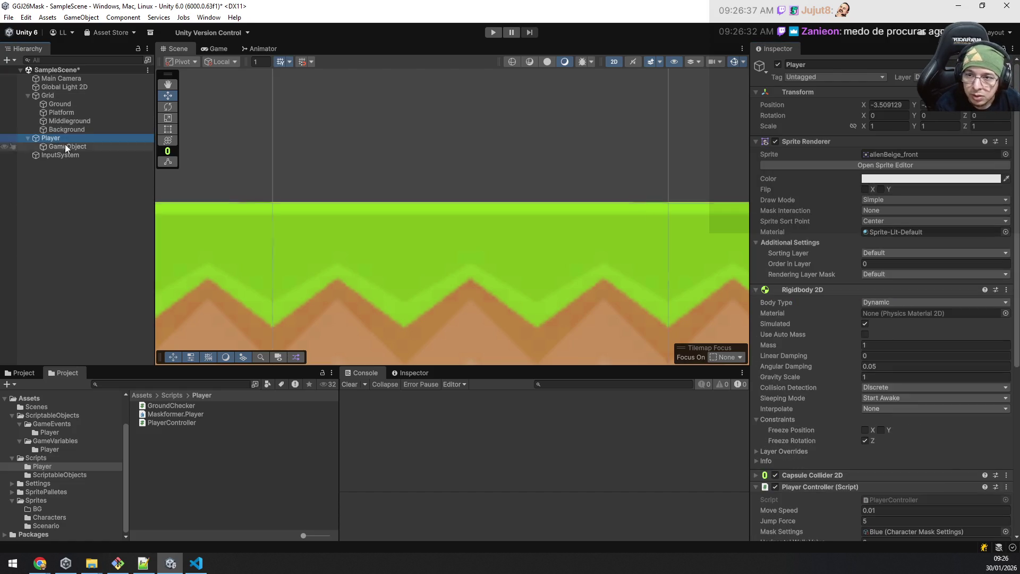
left_click(66, 146)
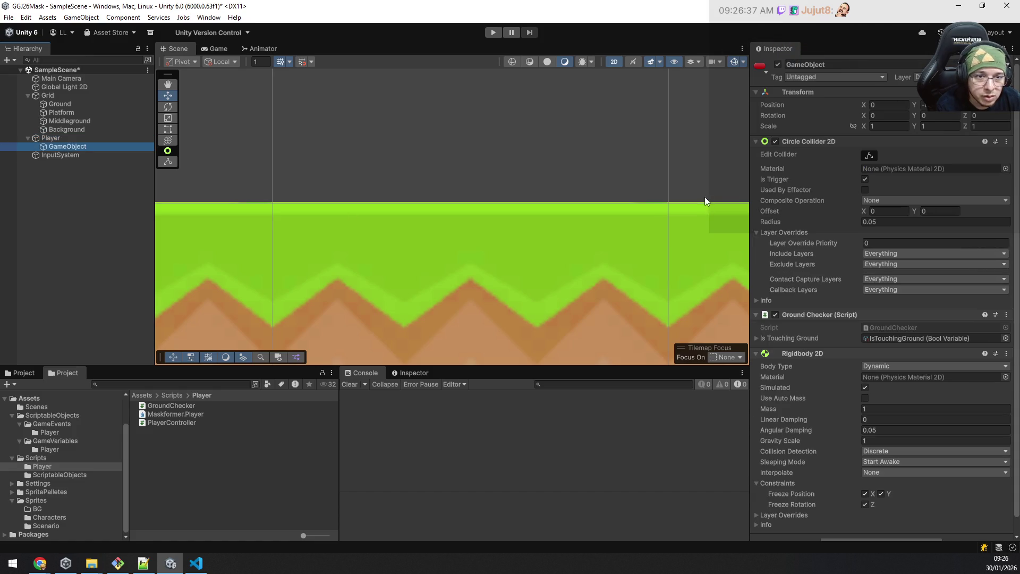
Step: Remove the child's Rigidbody 2D and open the GroundChecker script in the code editor
right_click(830, 354)
left_click(885, 399)
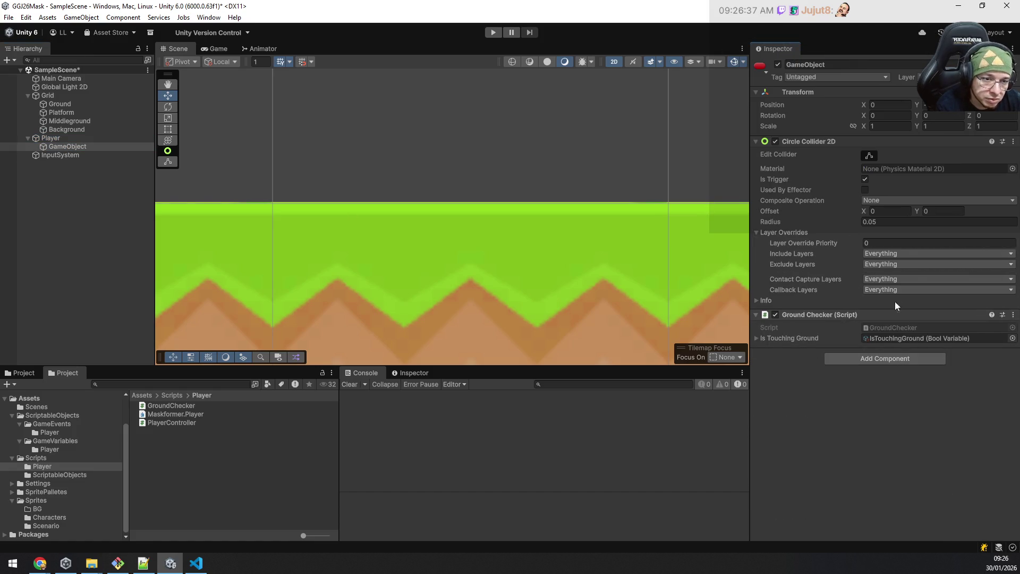
left_click(885, 328)
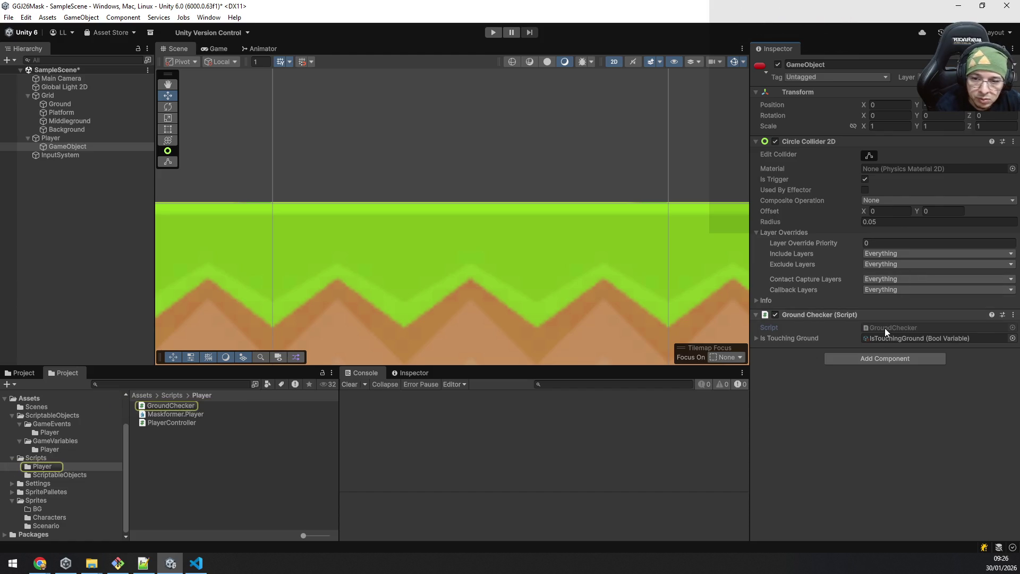
left_click(171, 405)
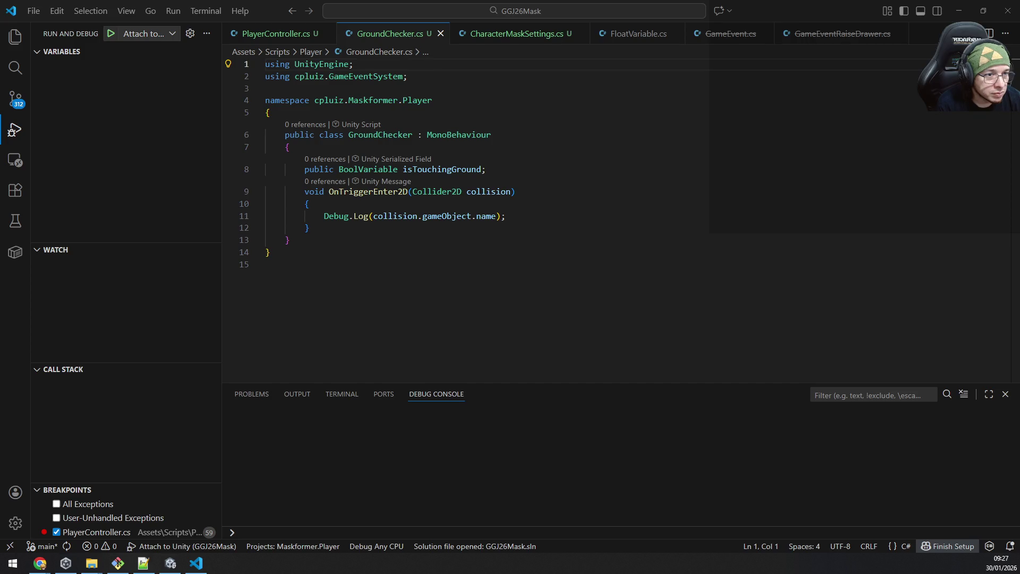
Step: Open and enlarge Task Manager, view the CPU and Memória graphs and the Processos list, then close it
key("ctrl+shift+Escape")
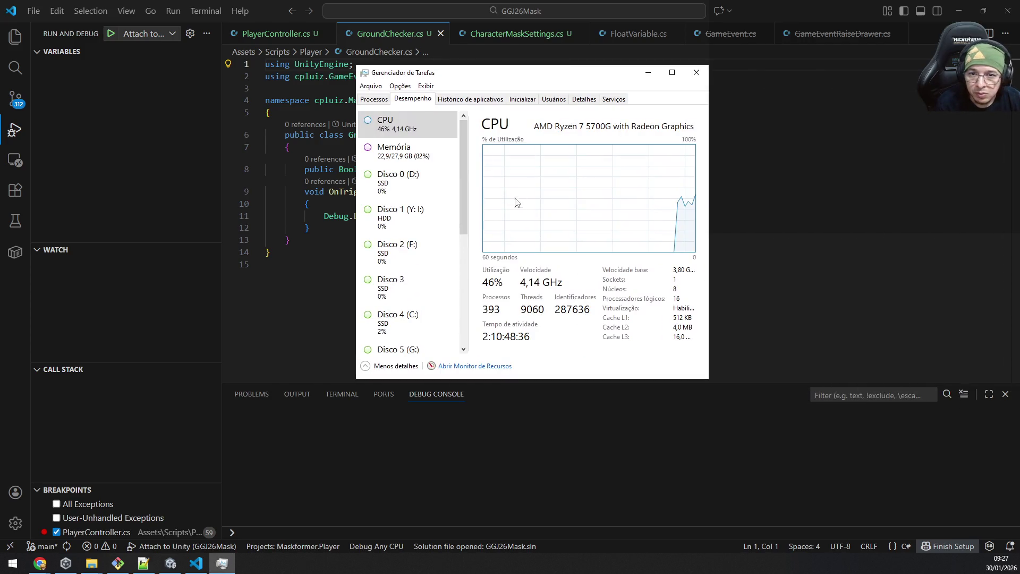
mouse_move(463, 173)
left_mouse_down()
mouse_move(459, 292)
mouse_move(473, 211)
left_mouse_up()
scroll(473, 211, "up", 3)
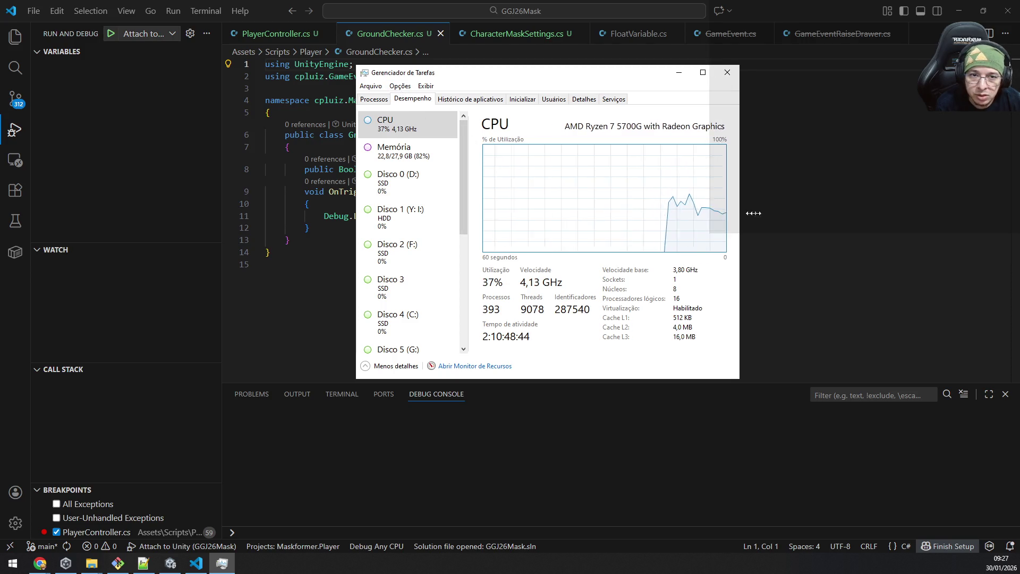
left_click_drag(707, 212, 876, 212)
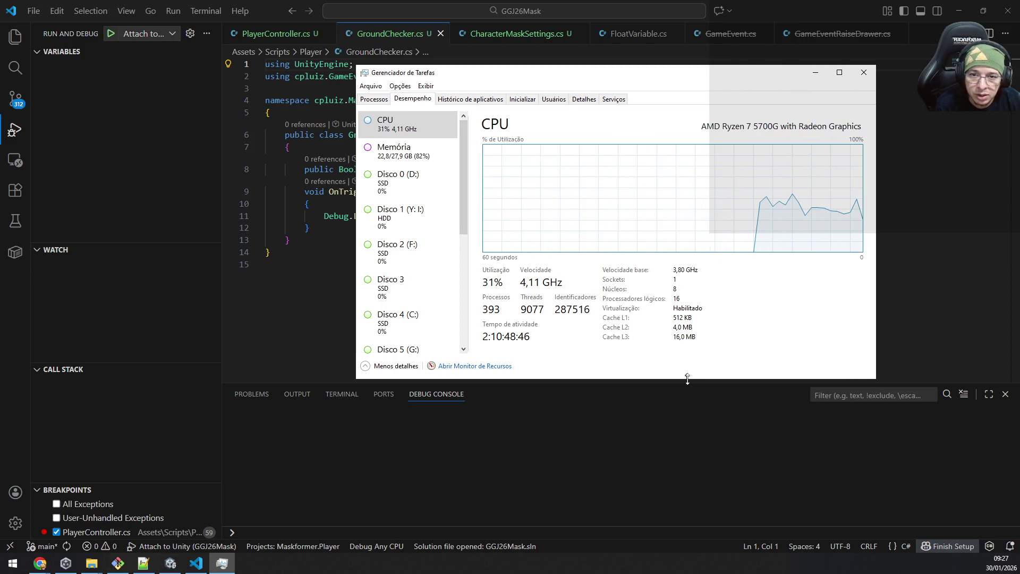
left_click_drag(686, 377, 671, 473)
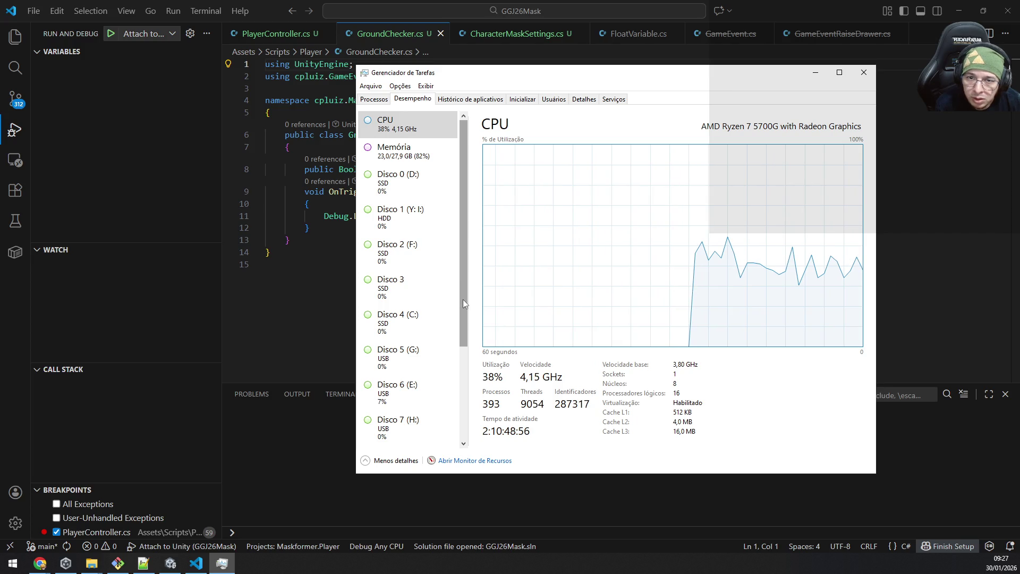
left_click_drag(463, 299, 464, 308)
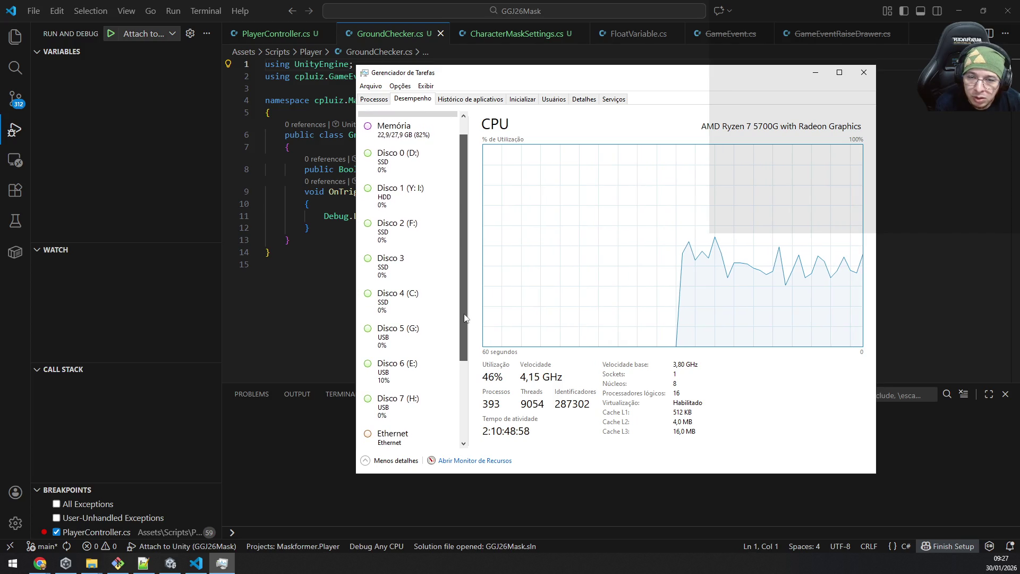
scroll(414, 160, "up", 1)
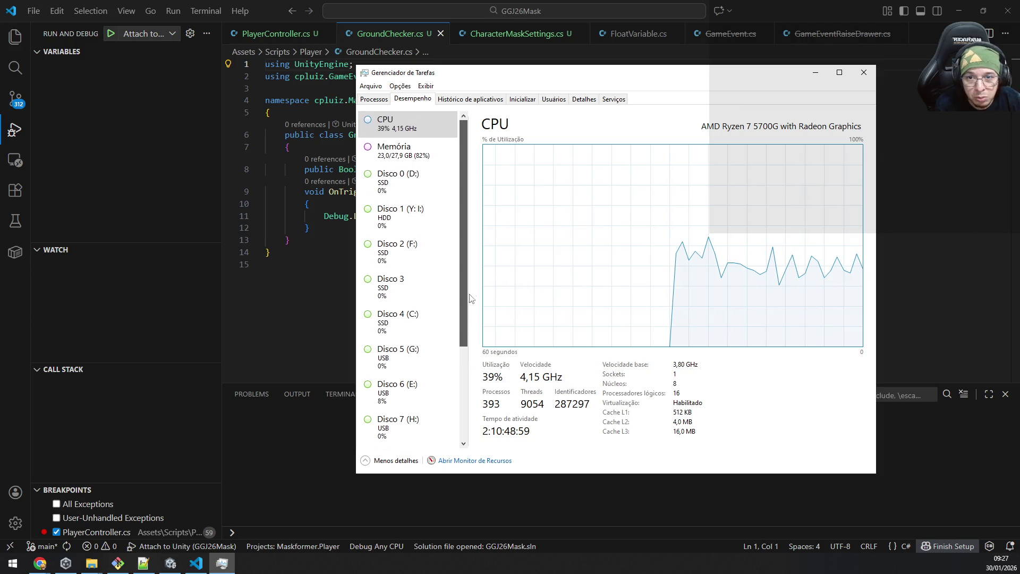
left_click(414, 159)
left_click_drag(463, 189, 455, 308)
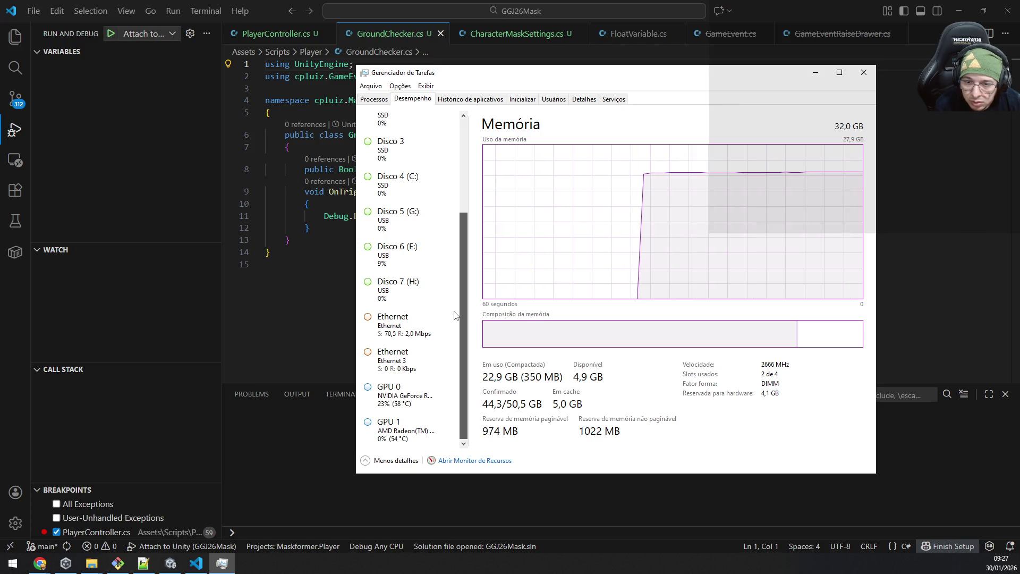
left_click(371, 101)
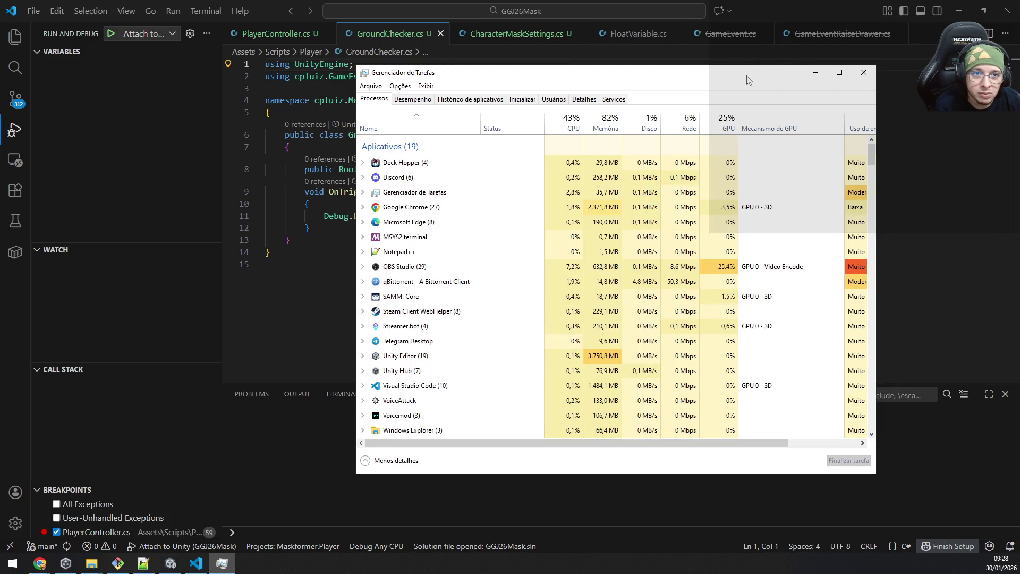
left_click(863, 72)
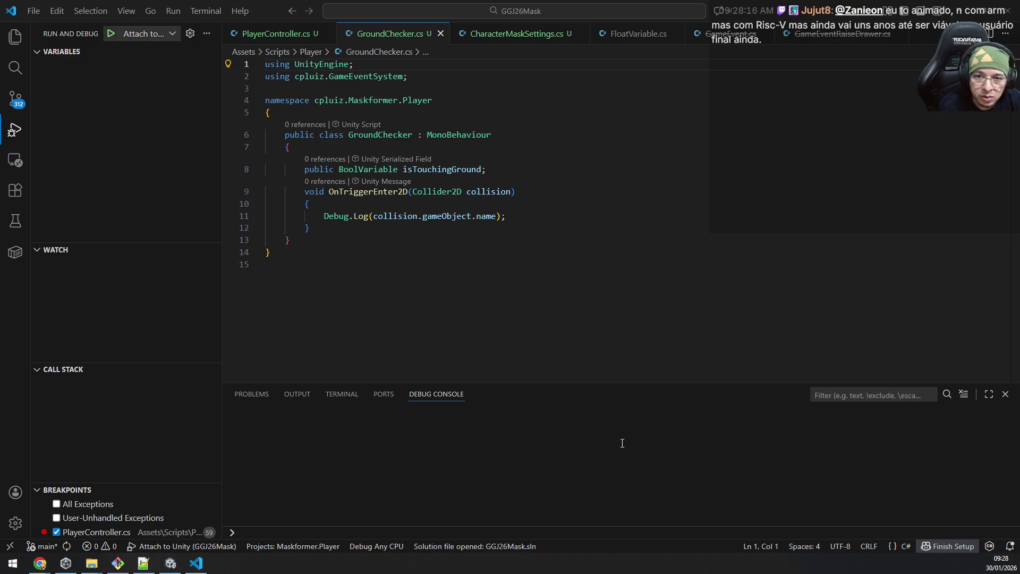
Step: Refocus GroundChecker.cs, switch to Unity and select Grid to show its zero-gravity Rigidbody 2D
left_click(511, 223)
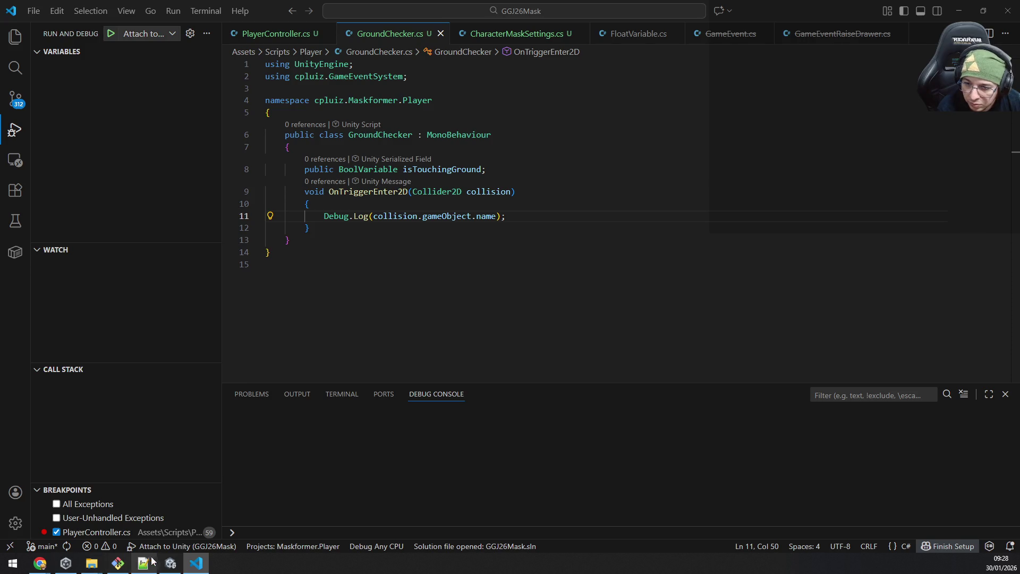
left_click(170, 563)
left_click(57, 97)
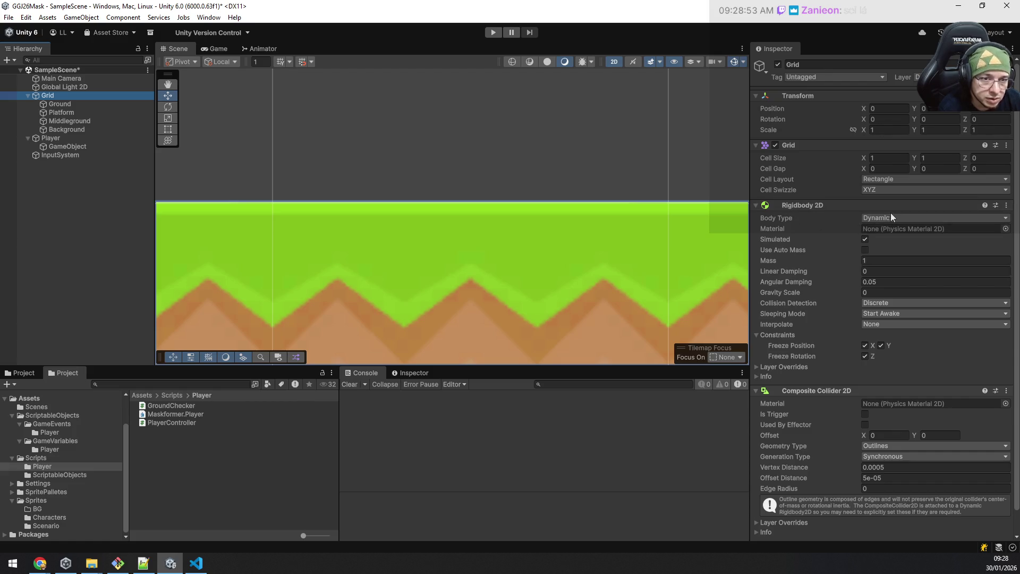
Step: Inspect the Player and frame its ground-check child, then switch to the OnTriggerEnter2D search results
left_click(50, 138)
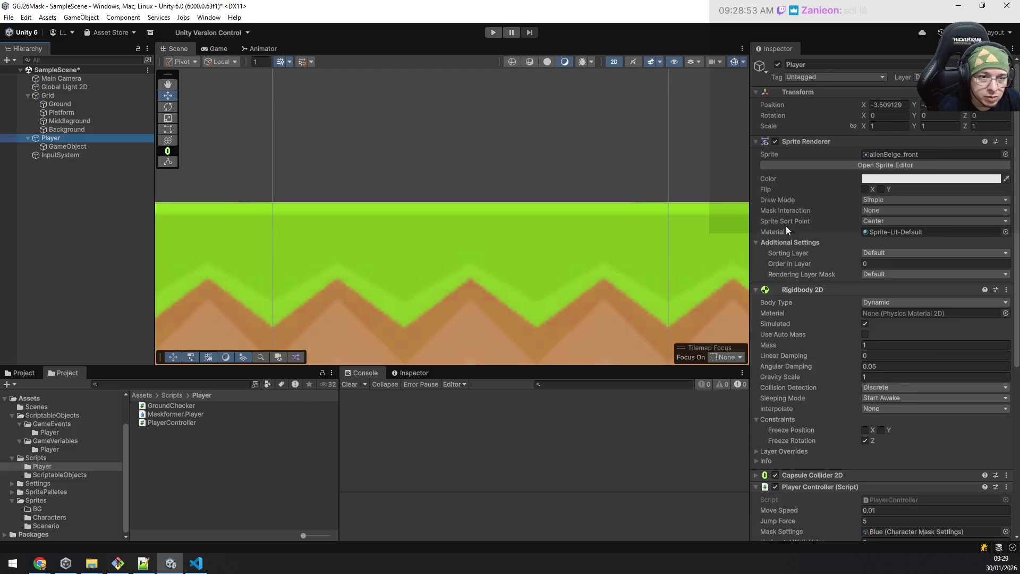
scroll(858, 284, "down", 3)
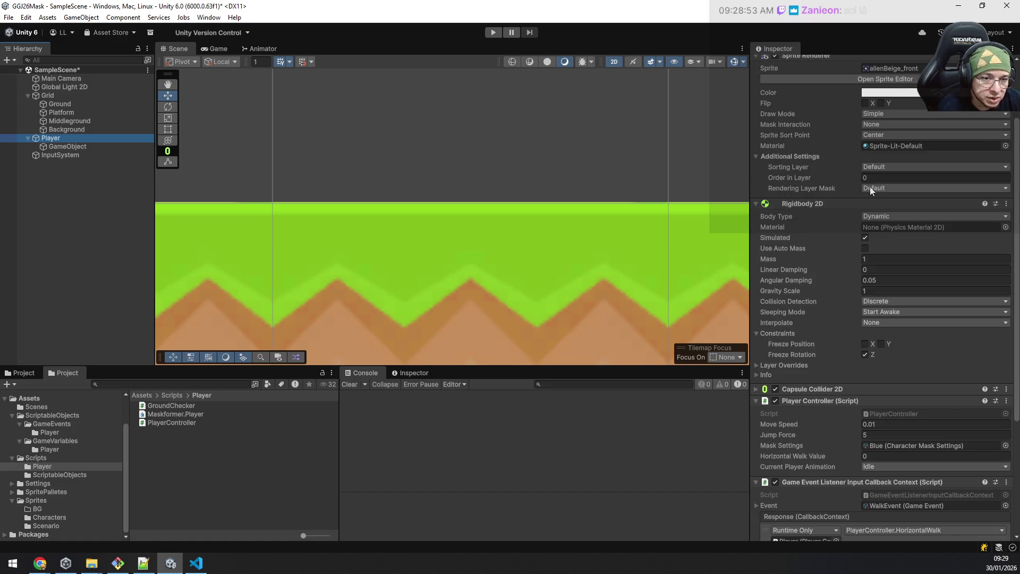
scroll(838, 346, "down", 1)
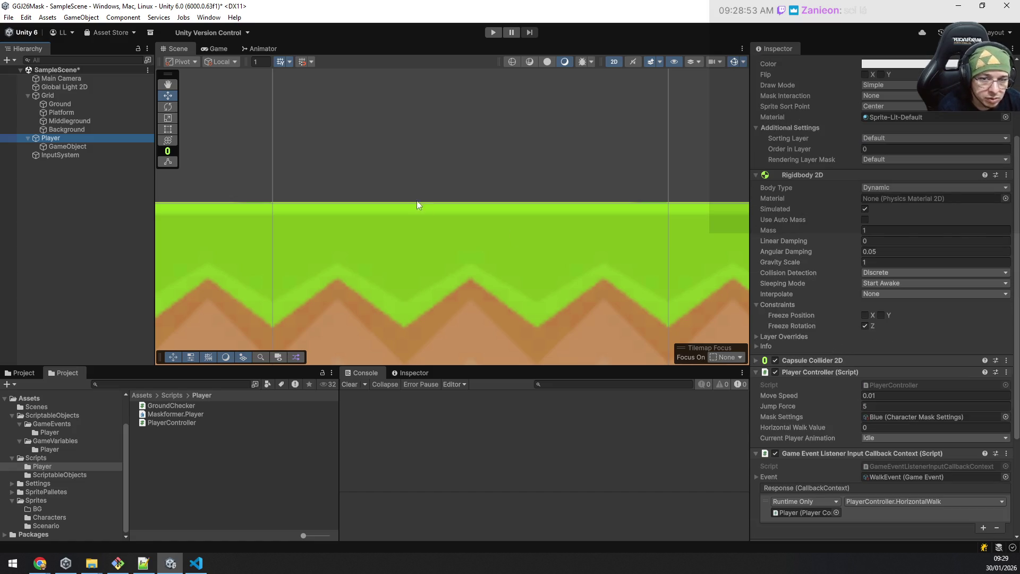
double_click(70, 147)
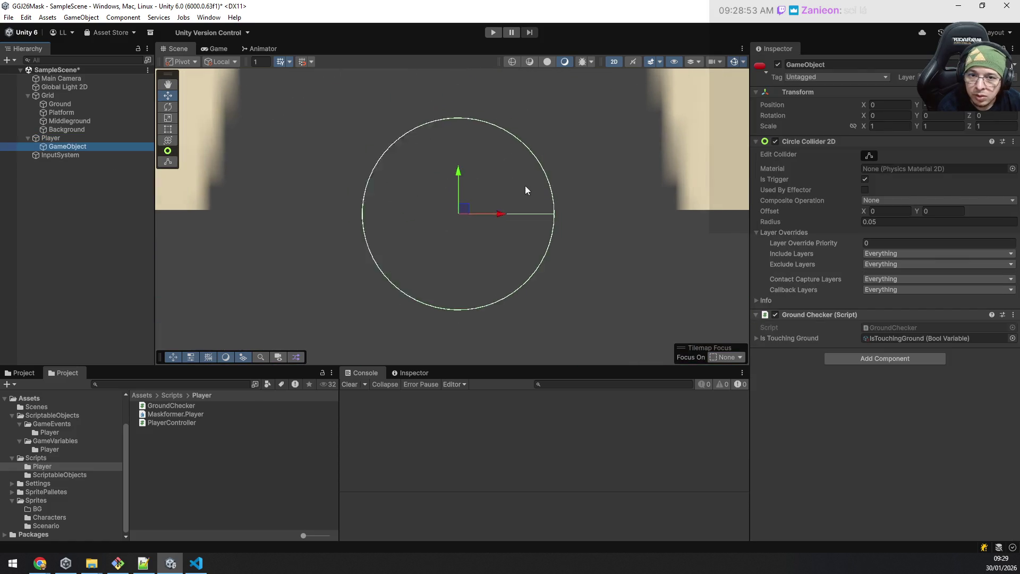
scroll(525, 186, "down", 1)
scroll(520, 194, "down", 3)
scroll(519, 192, "down", 3)
scroll(519, 192, "down", 3)
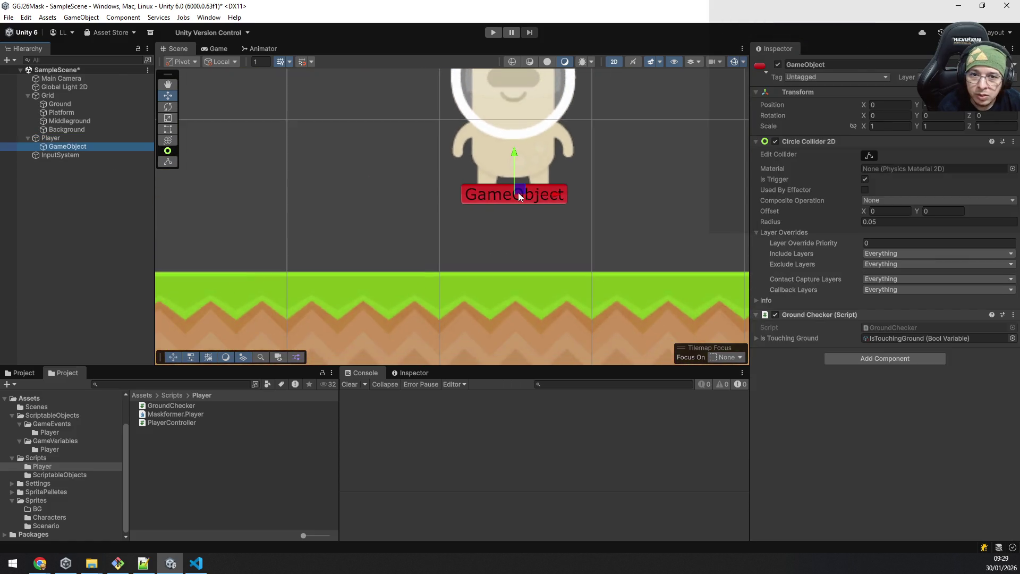
scroll(518, 192, "up", 4)
scroll(532, 192, "up", 4)
scroll(519, 196, "up", 4)
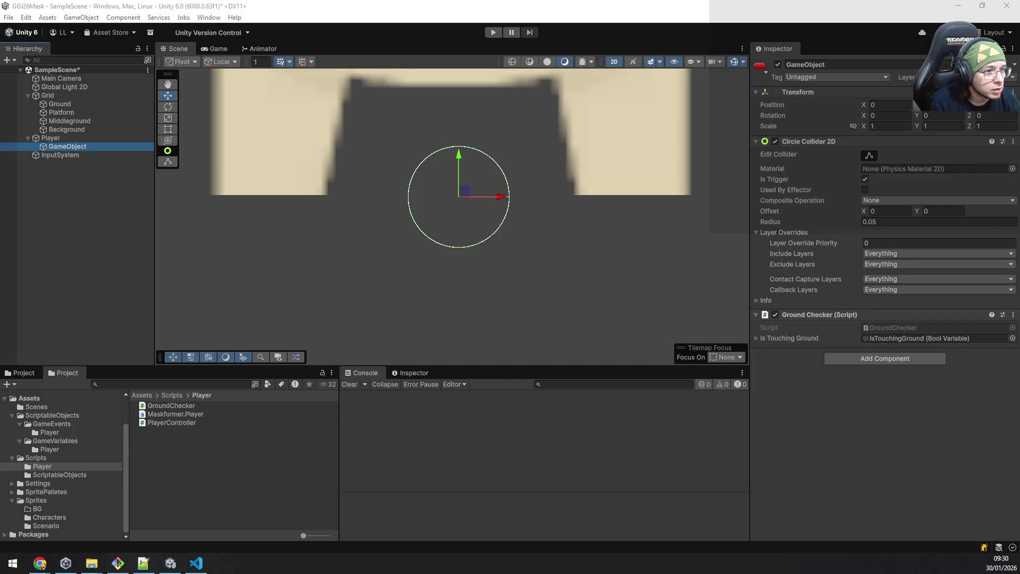
key("alt+Tab")
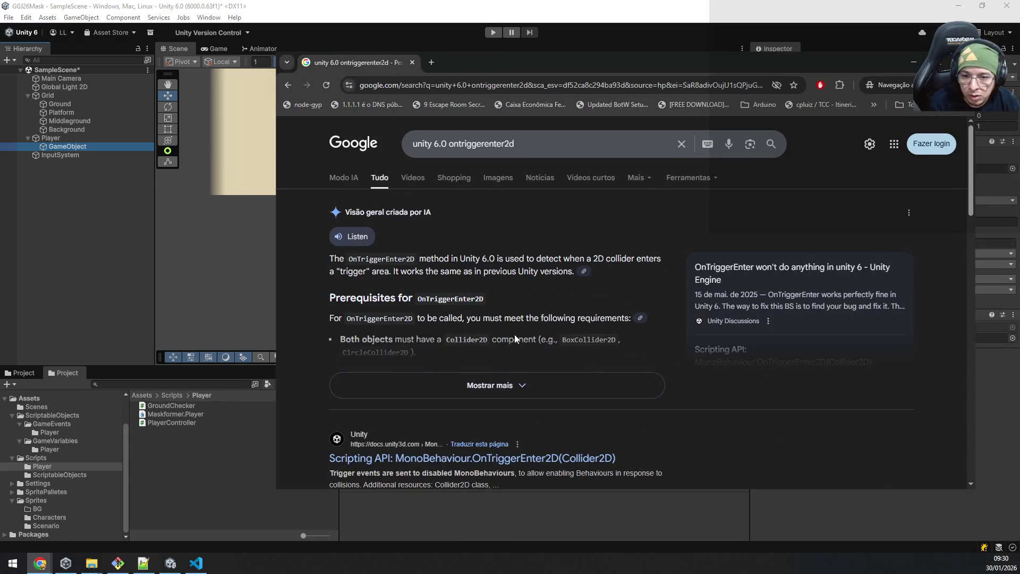
scroll(512, 254, "down", 3)
Step: Copy the OnTriggerEnter2D(Collider2D) heading from the Unity docs and paste it at line 9 of GroundChecker
left_click(511, 254)
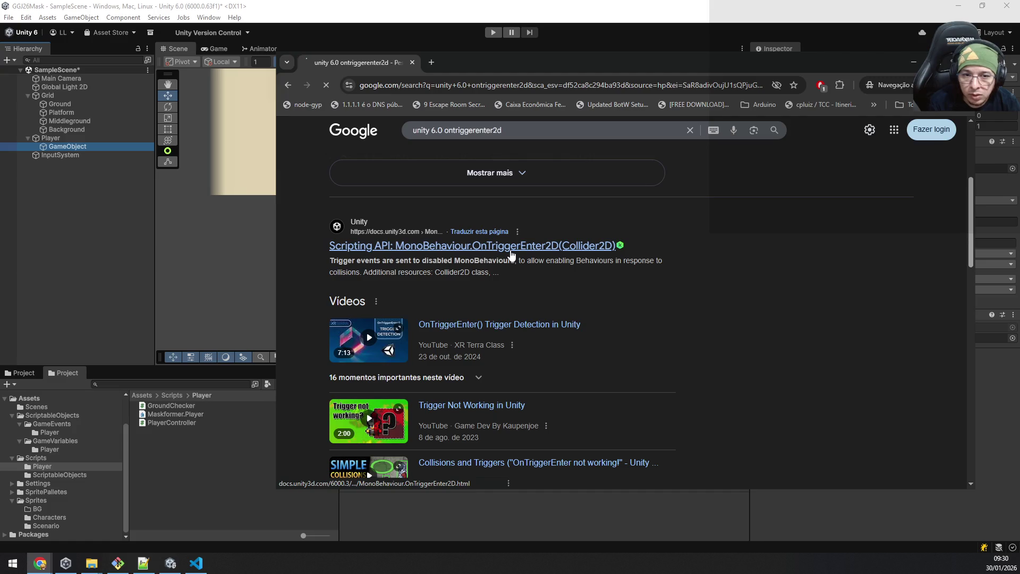
left_click(197, 563)
mouse_move(436, 192)
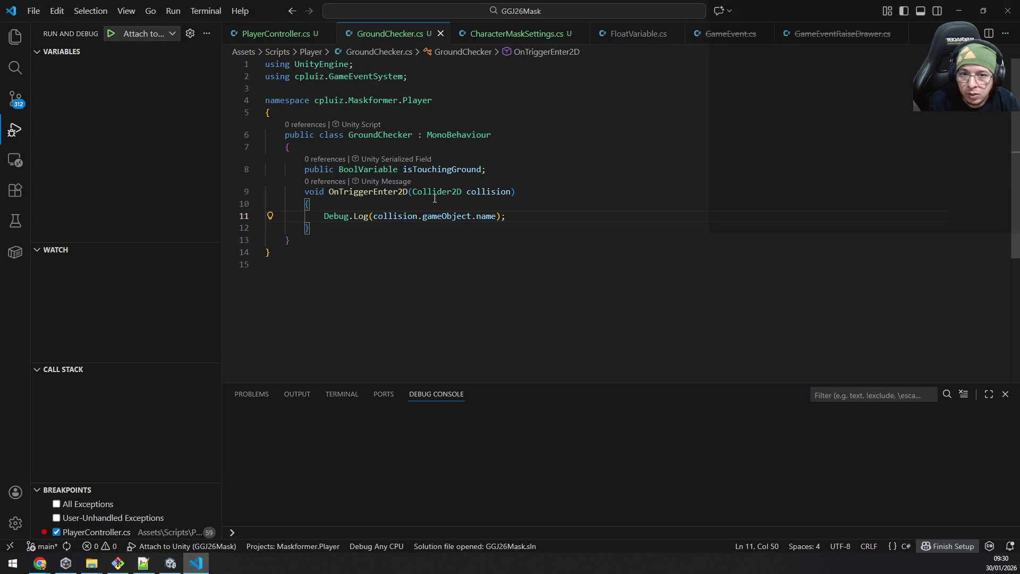
key("alt+Tab")
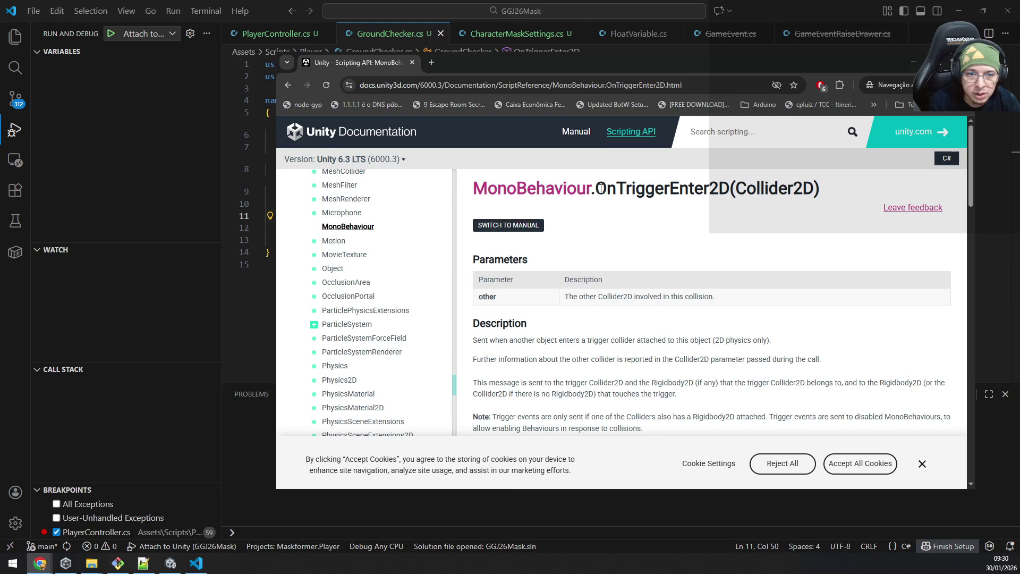
left_click_drag(594, 190, 816, 195)
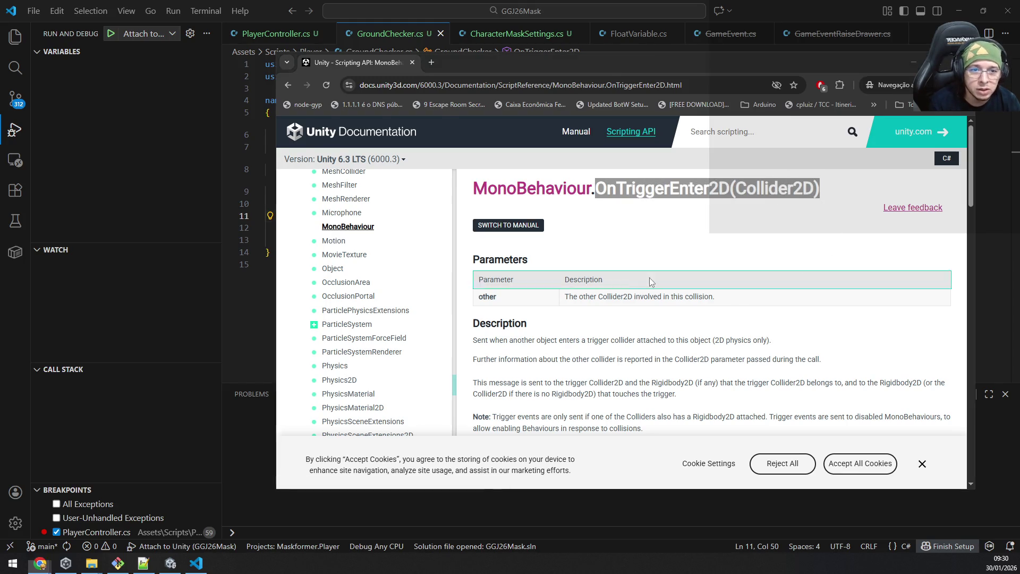
key("alt+Tab")
key("Up")
key("Up")
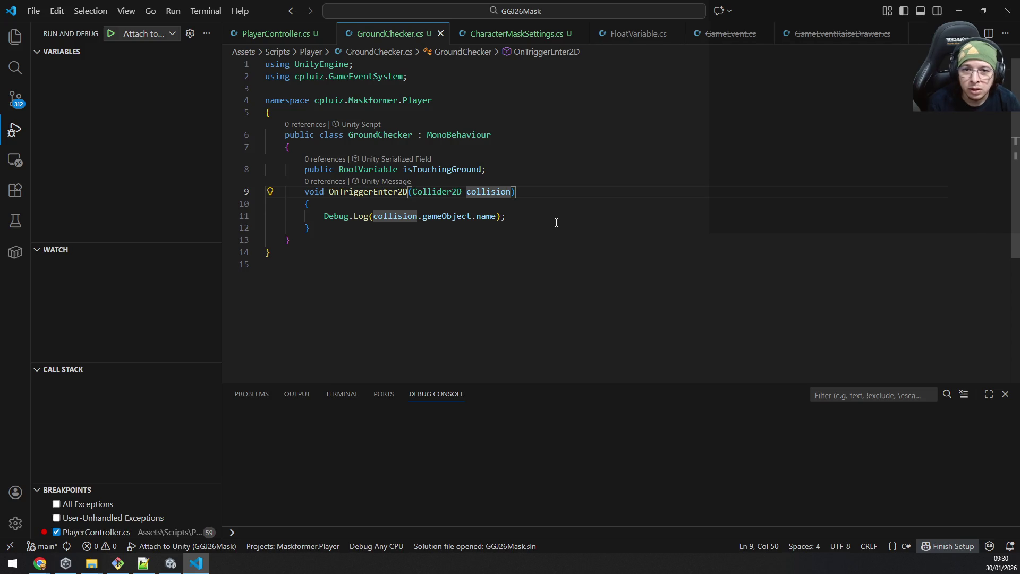
key("alt+Tab")
key("alt+Tab")
key("ctrl+v")
key("alt+Tab")
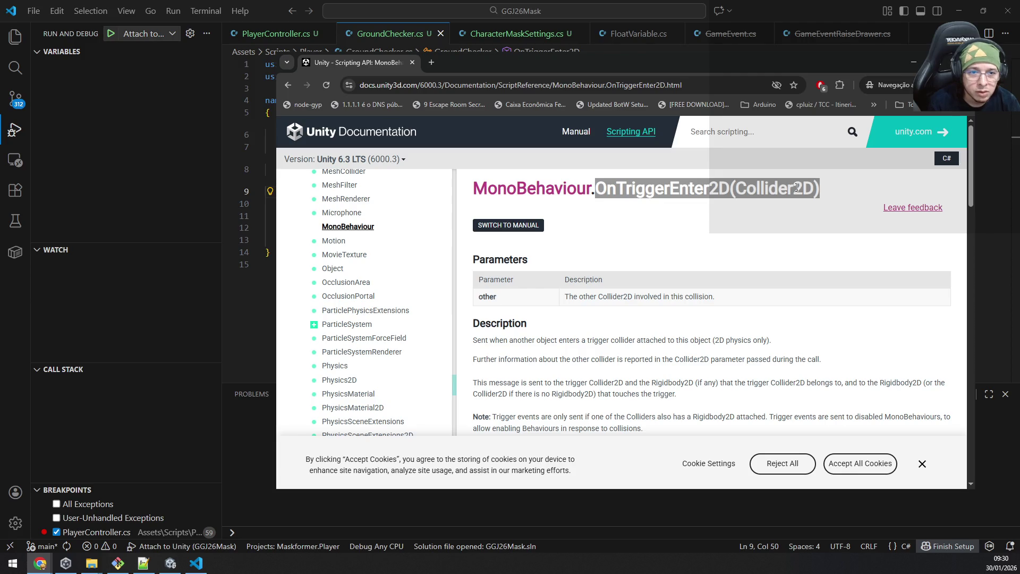
left_click(811, 189)
Step: Recopy the heading, replace the line 9 signature with OnTriggerEnter2D(Collider2D), and save GroundChecker.cs
left_click_drag(814, 189, 467, 231)
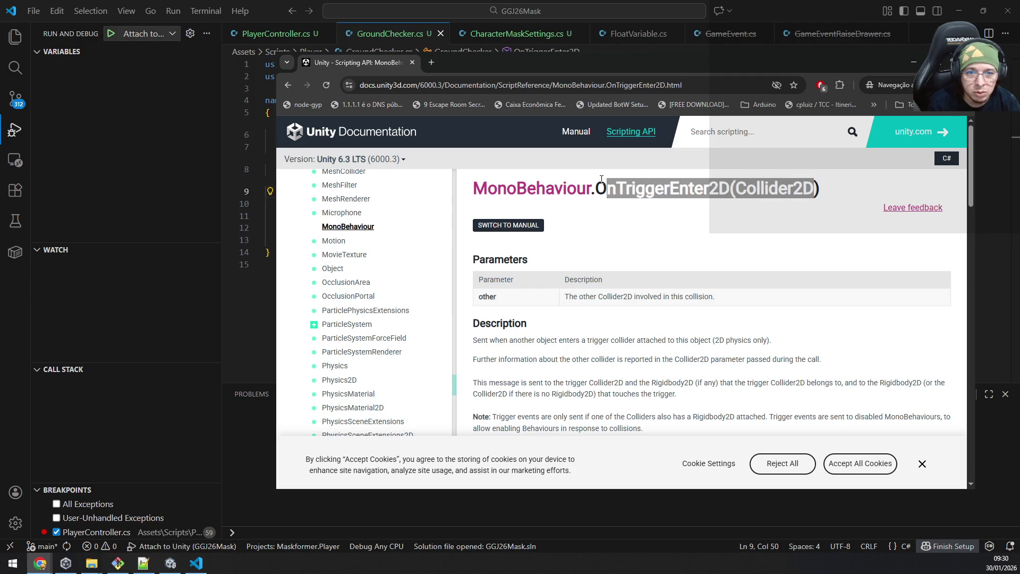
key("alt+Tab")
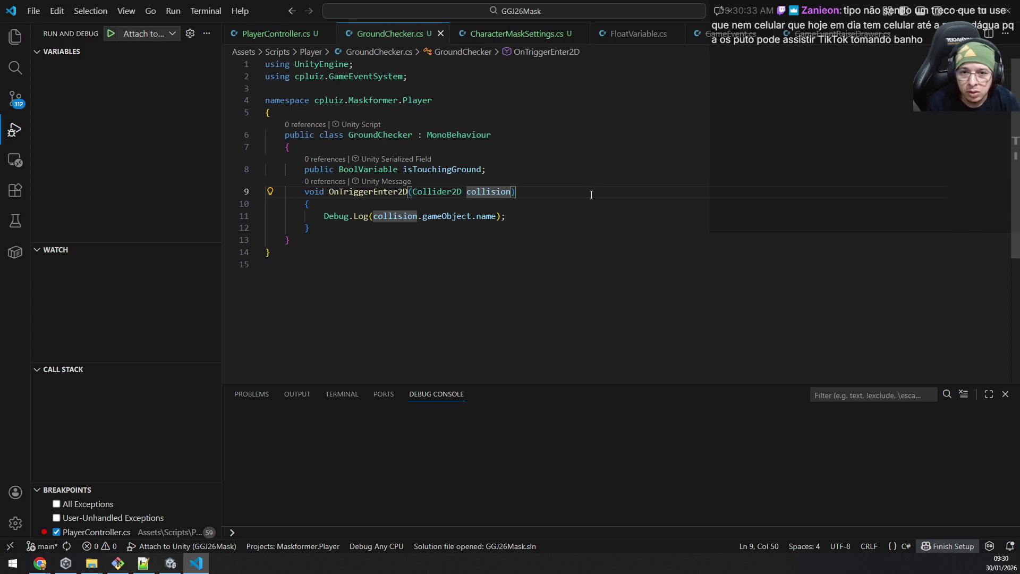
key("ctrl+shift+Left")
key("ctrl+shift+Left")
key("ctrl+shift+Left")
key("ctrl+shift+Right")
key("shift+Right")
key("ctrl+x")
key("ctrl+v")
key("ctrl+z")
key("ctrl+z")
key("ctrl+x")
key("ctrl+v")
key("ctrl+s")
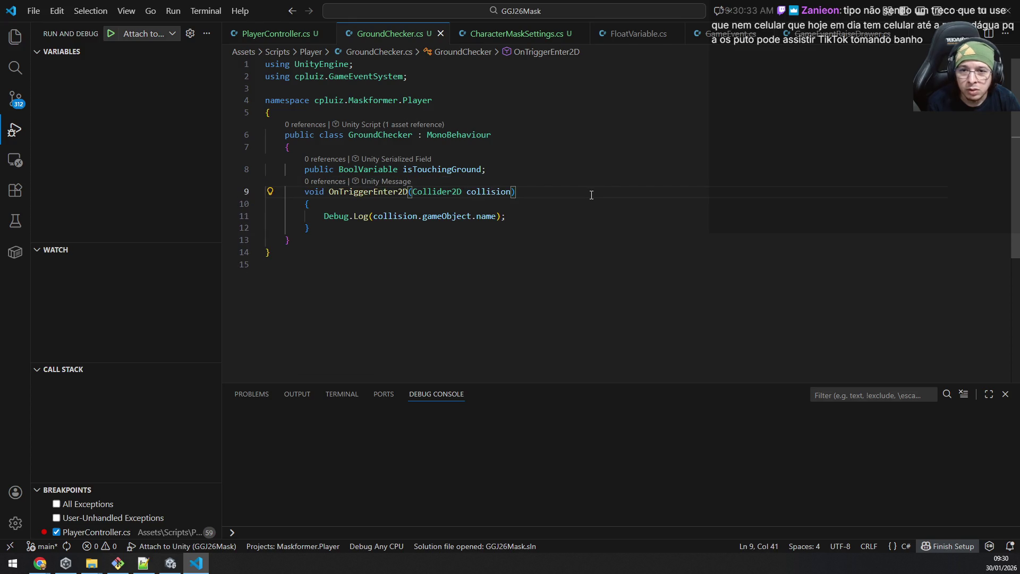
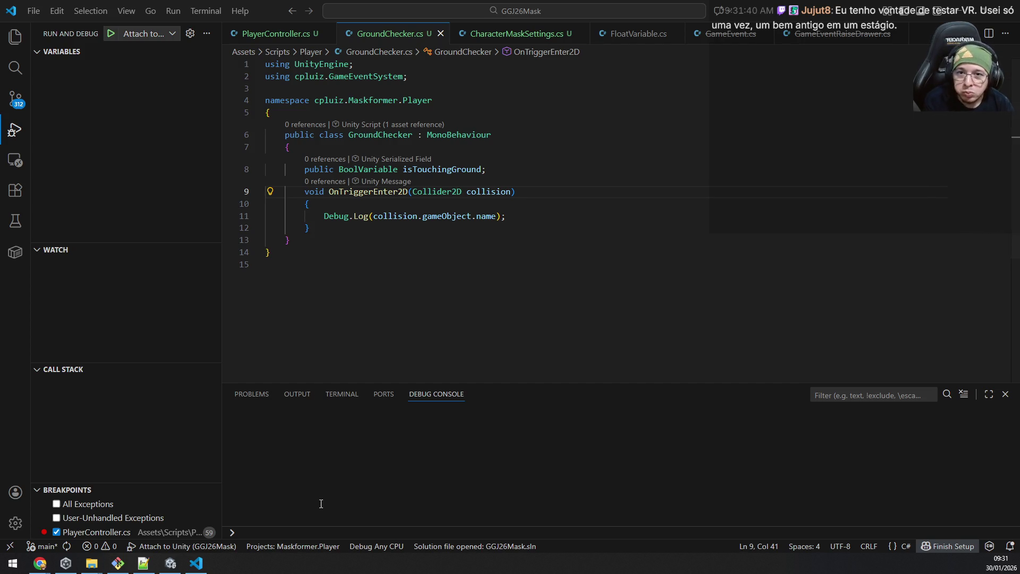
Step: Switch from the GroundChecker script to Unity and review the Grid's Rigidbody 2D and Composite Collider
left_click(532, 203)
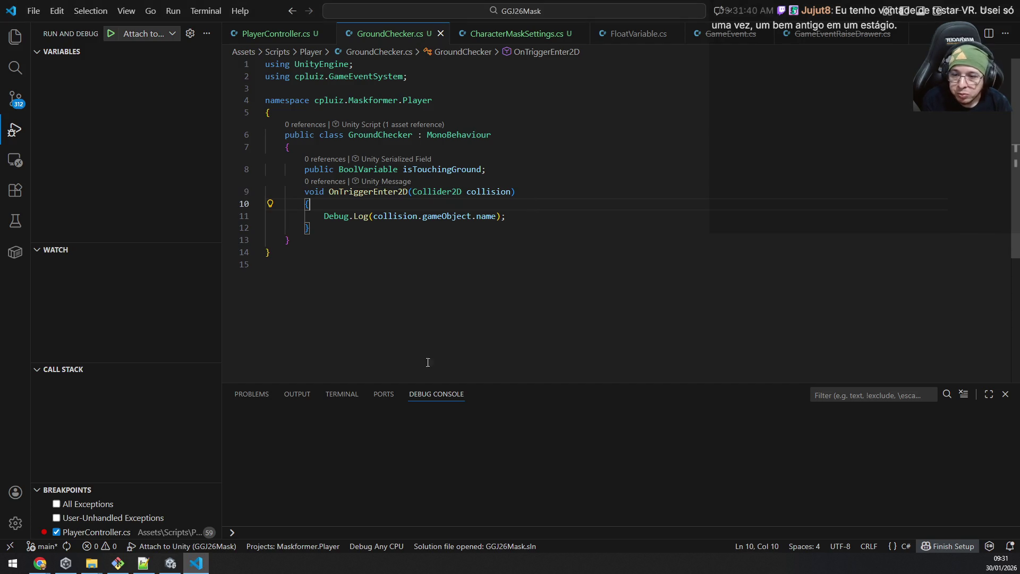
left_click(171, 563)
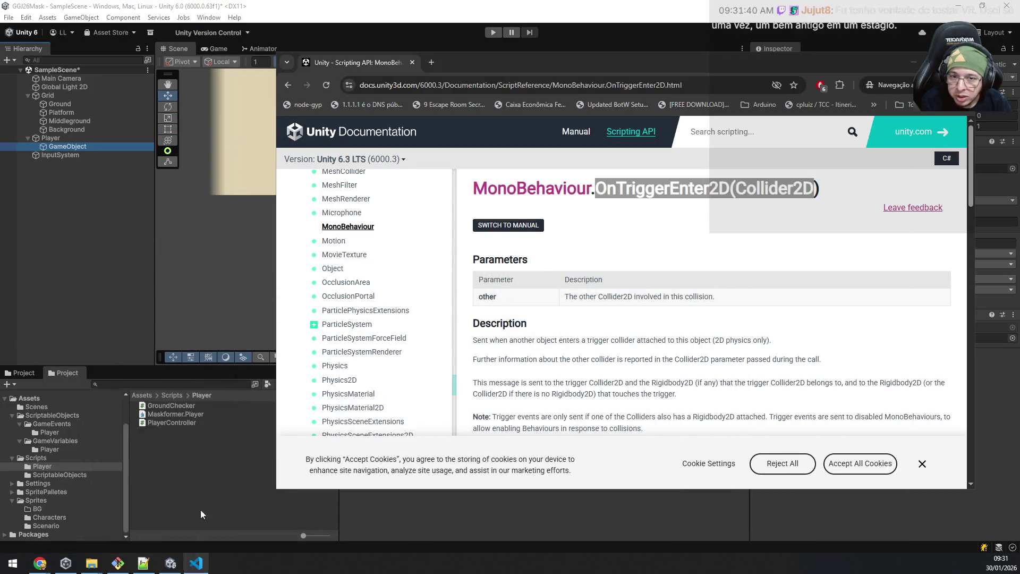
left_click(100, 210)
left_click(66, 98)
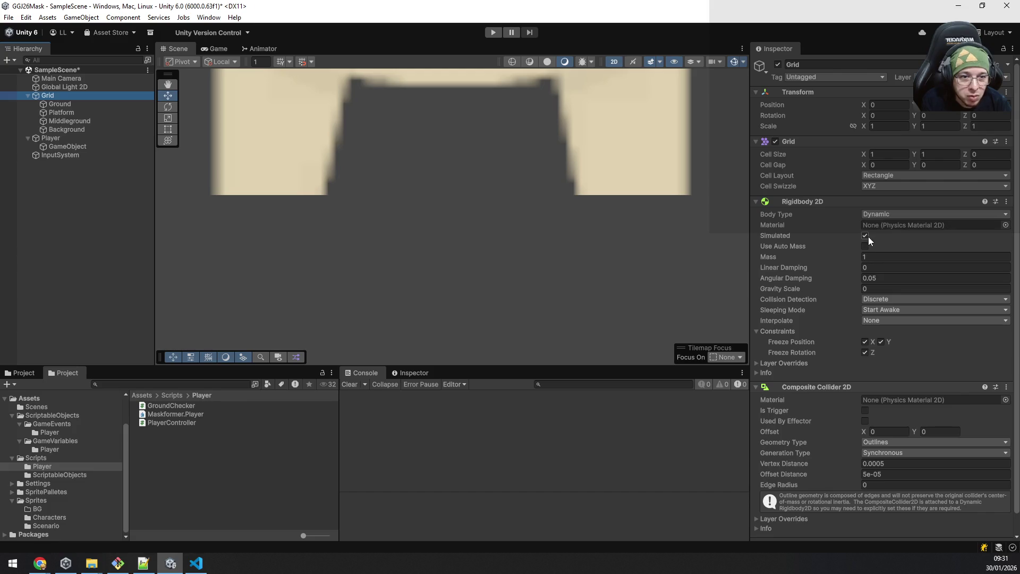
scroll(873, 398, "down", 1)
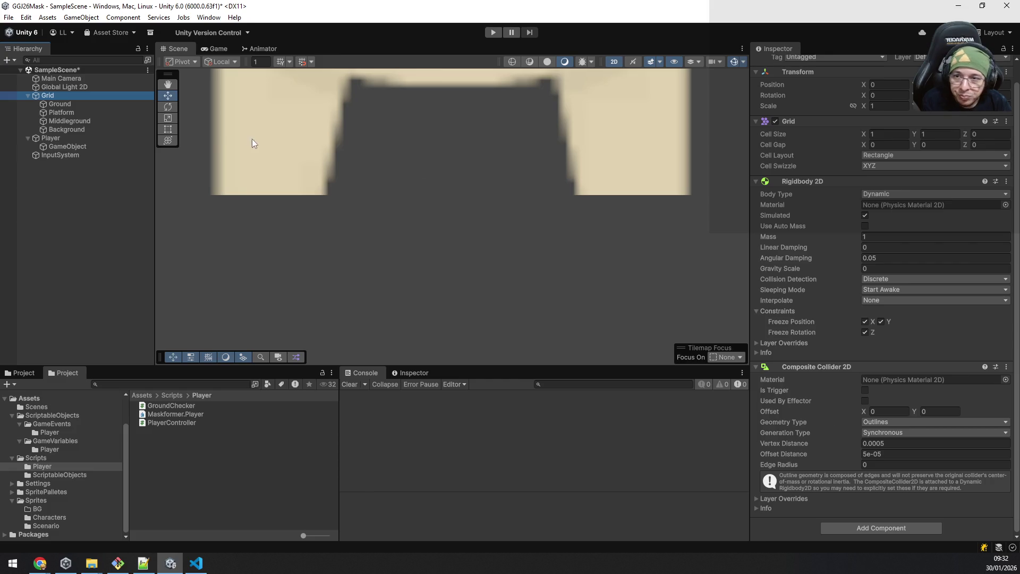
Step: Select the ground-checker GameObject under Player and show its tag choices
left_click(73, 148)
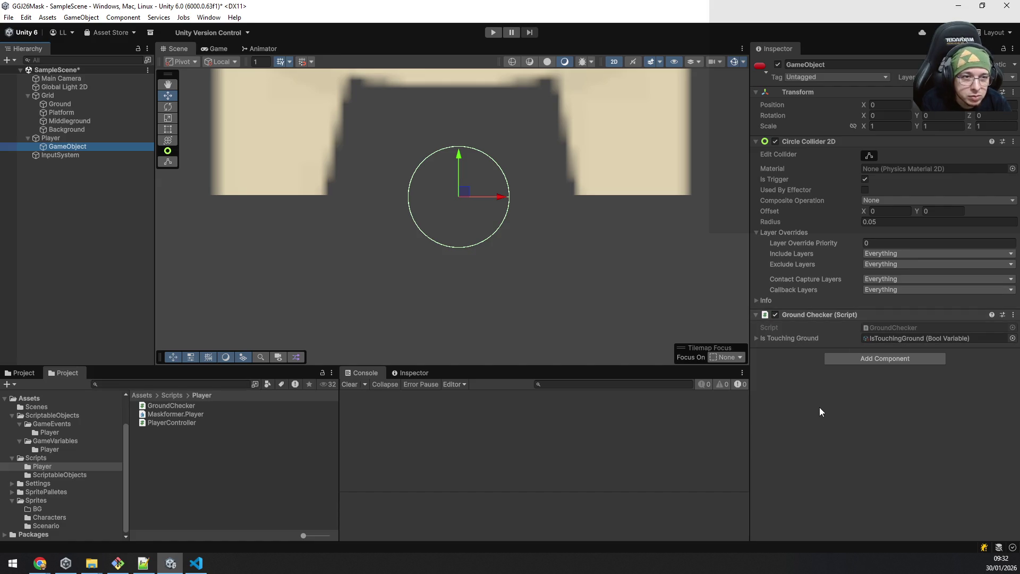
left_click(839, 75)
Step: Add a new layer named 'Player' in the empty User Layer 9 slot
key("Escape")
left_click(956, 77)
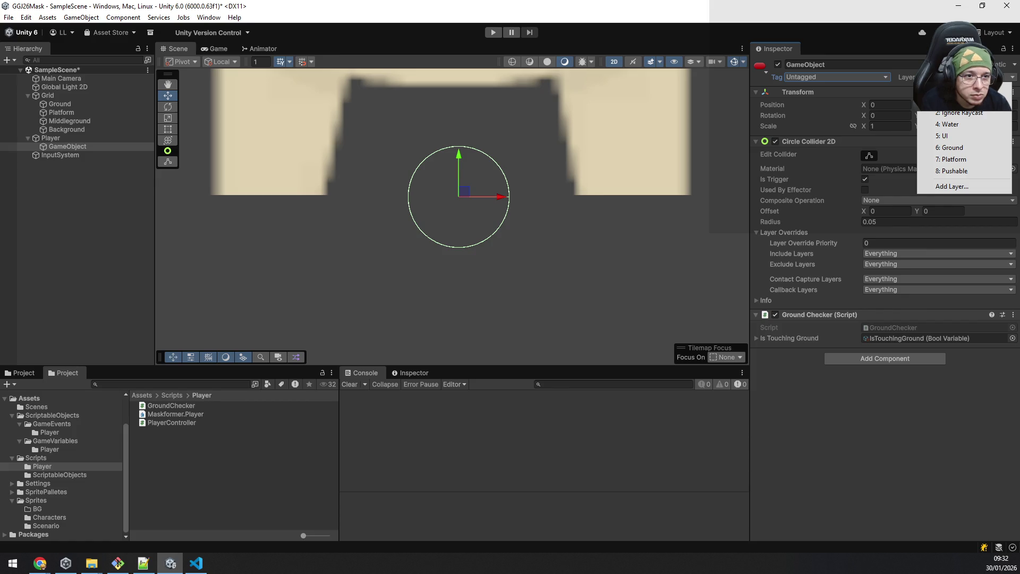
left_click(969, 188)
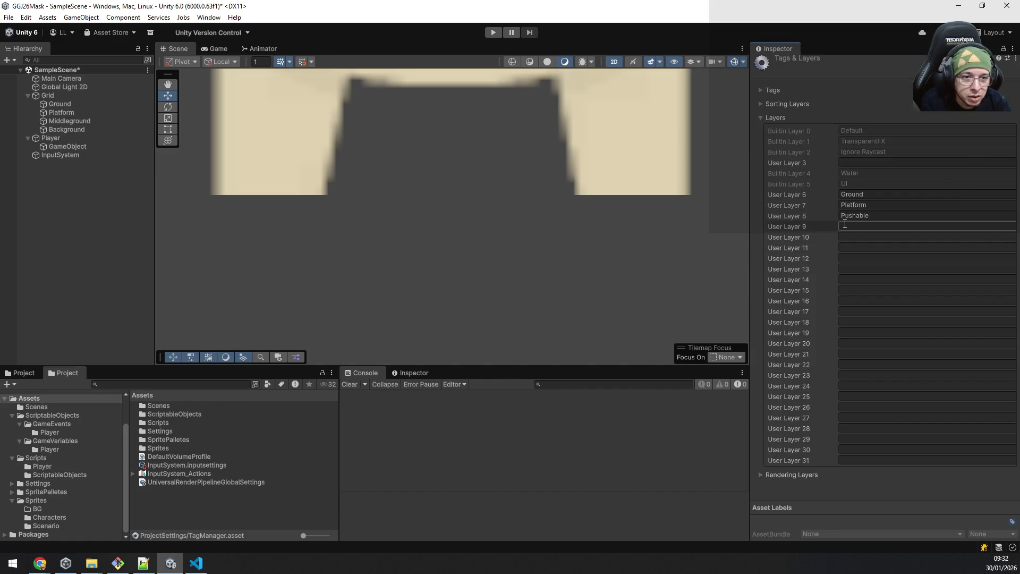
left_click(788, 226)
left_click(861, 164)
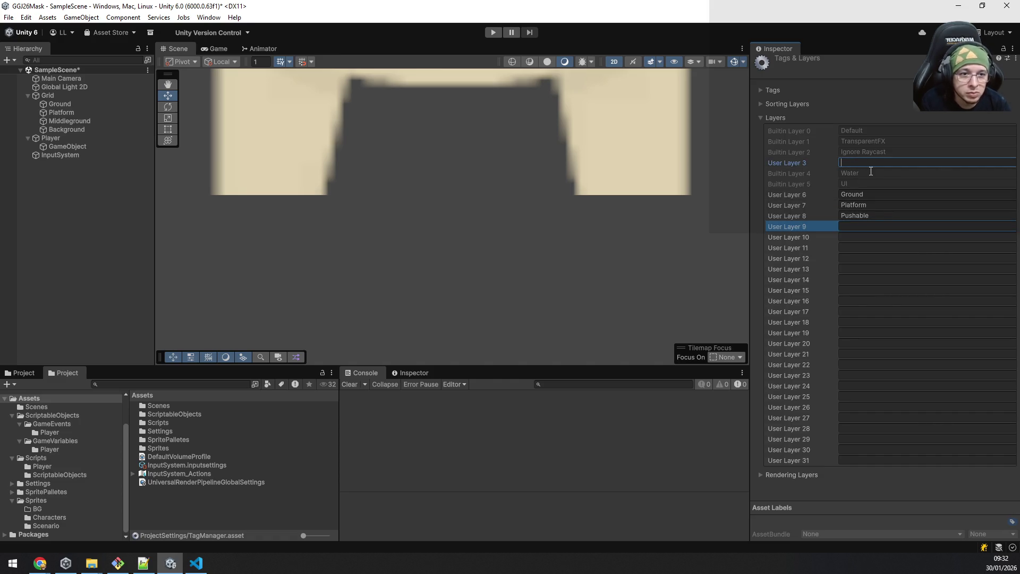
left_click(859, 460)
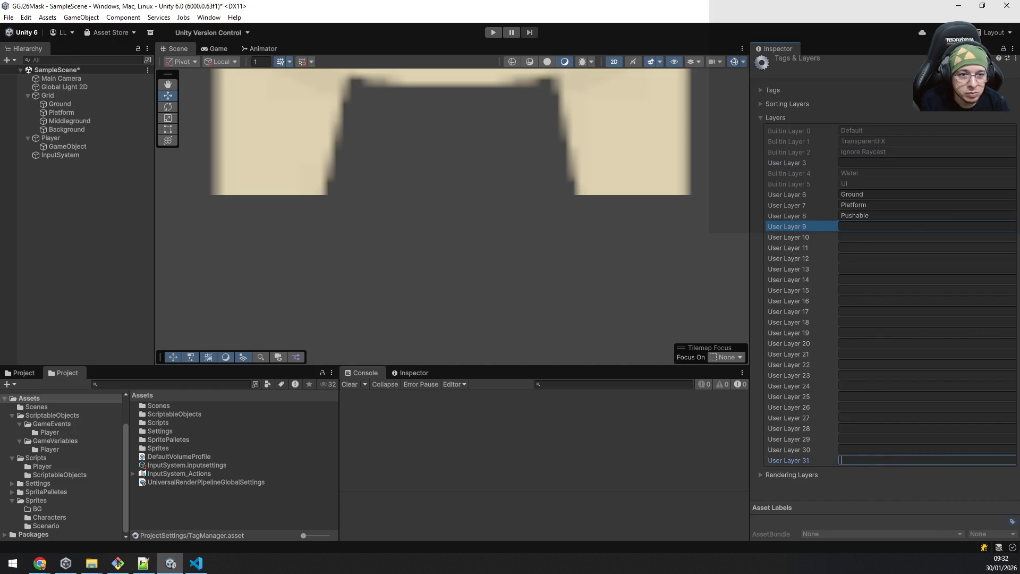
left_click(880, 216)
type("Player")
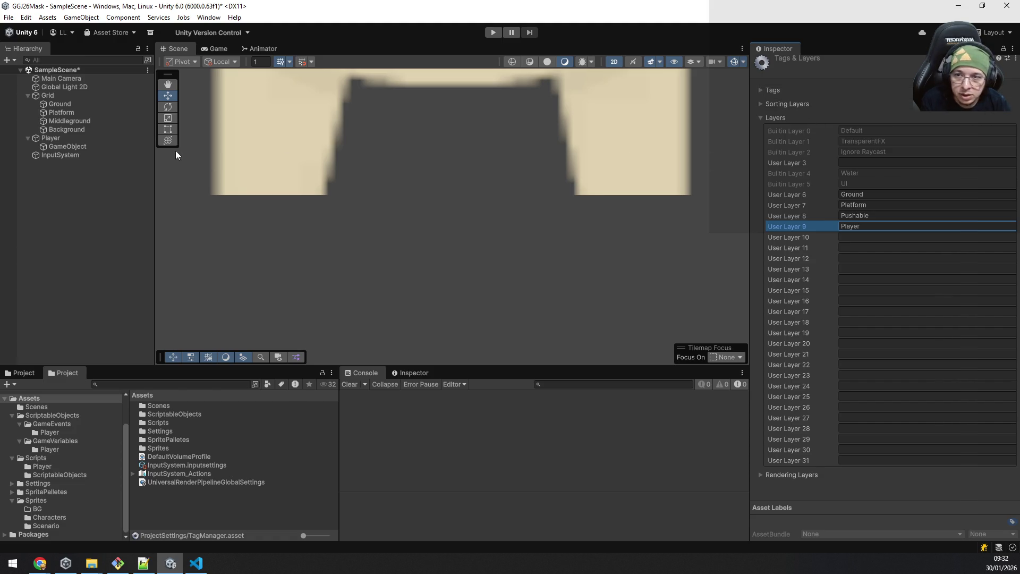
Step: Put the Player object and all its children on the Player layer, then start play mode
left_click(50, 138)
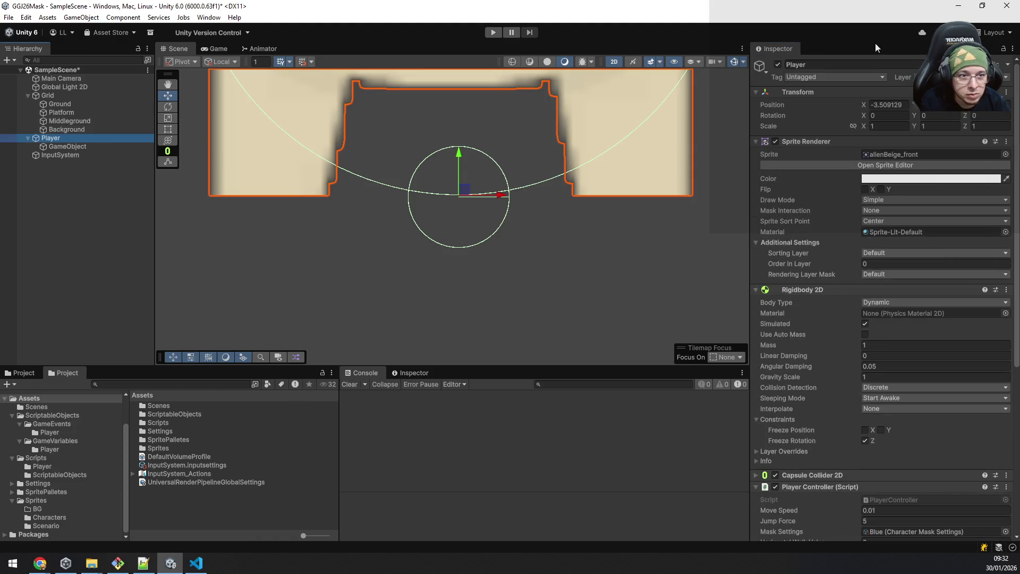
left_click(956, 77)
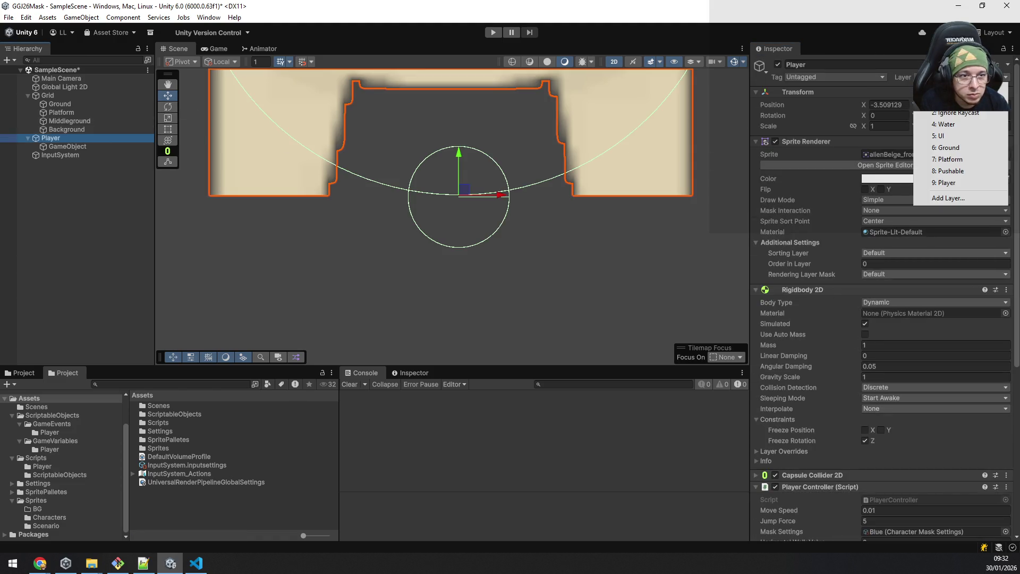
left_click(977, 183)
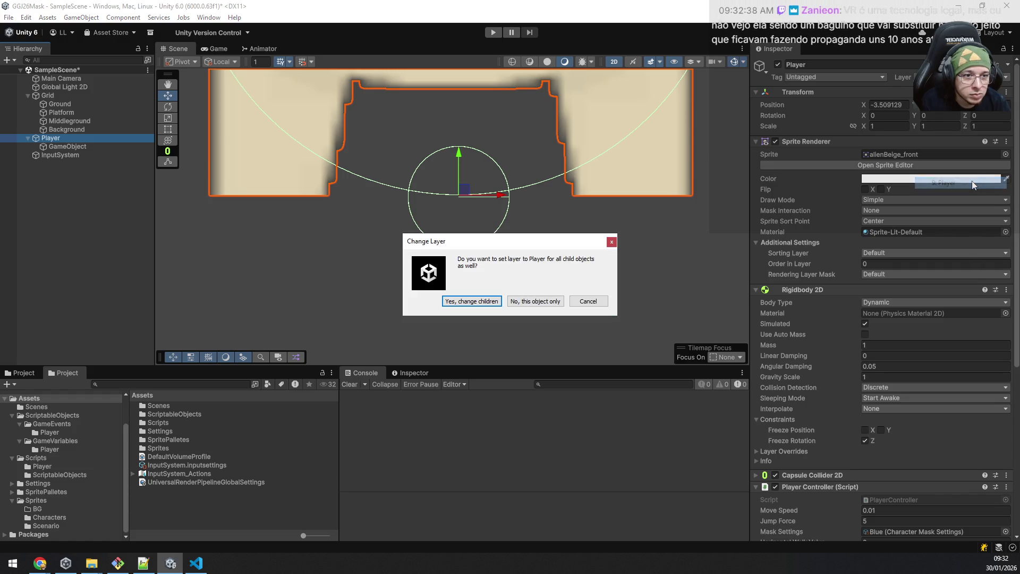
left_click(471, 304)
left_click(56, 275)
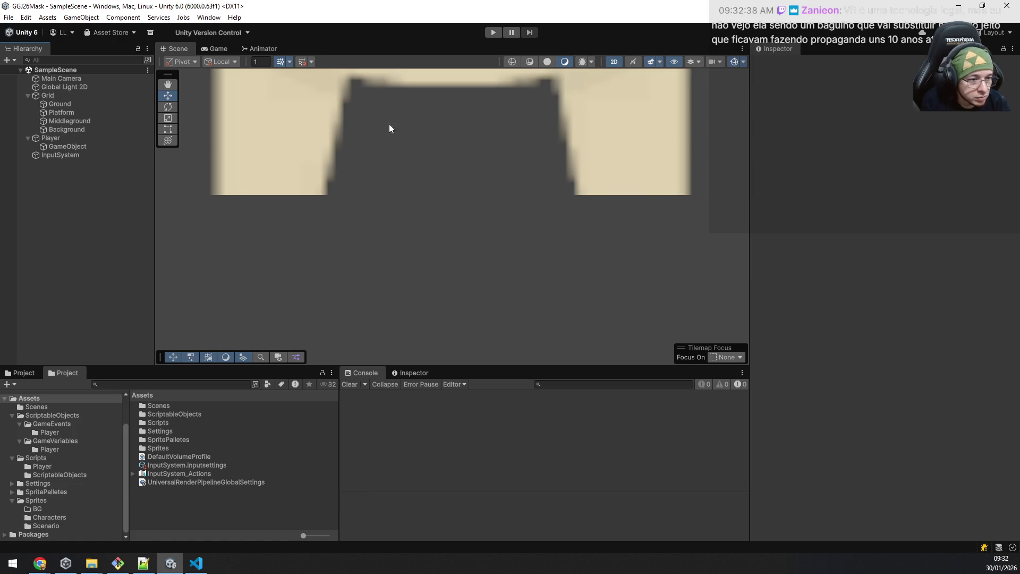
left_click(493, 32)
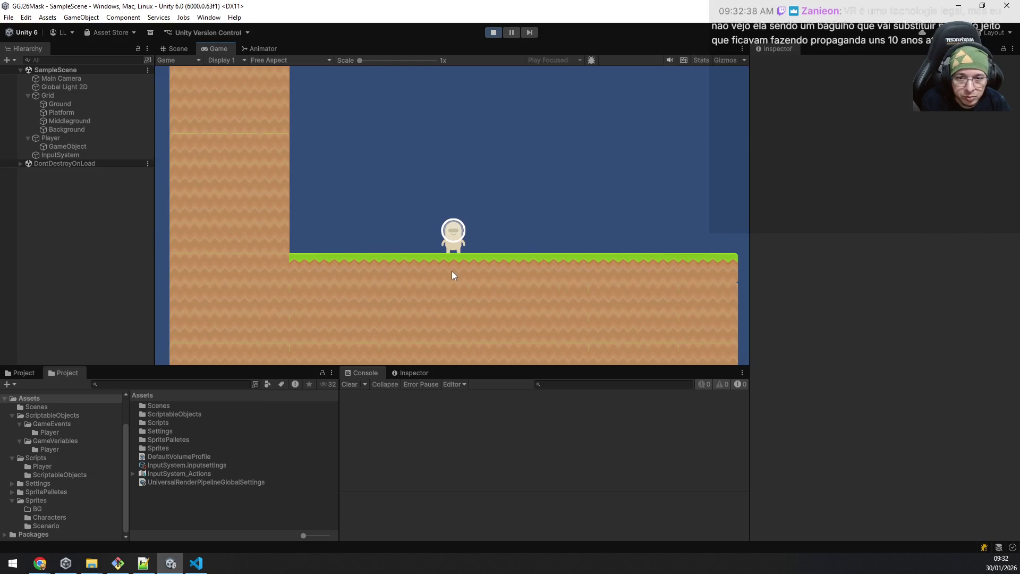
Step: In the Scene view, frame the ground-checker object to check its trigger circle at the character's feet
left_click(176, 49)
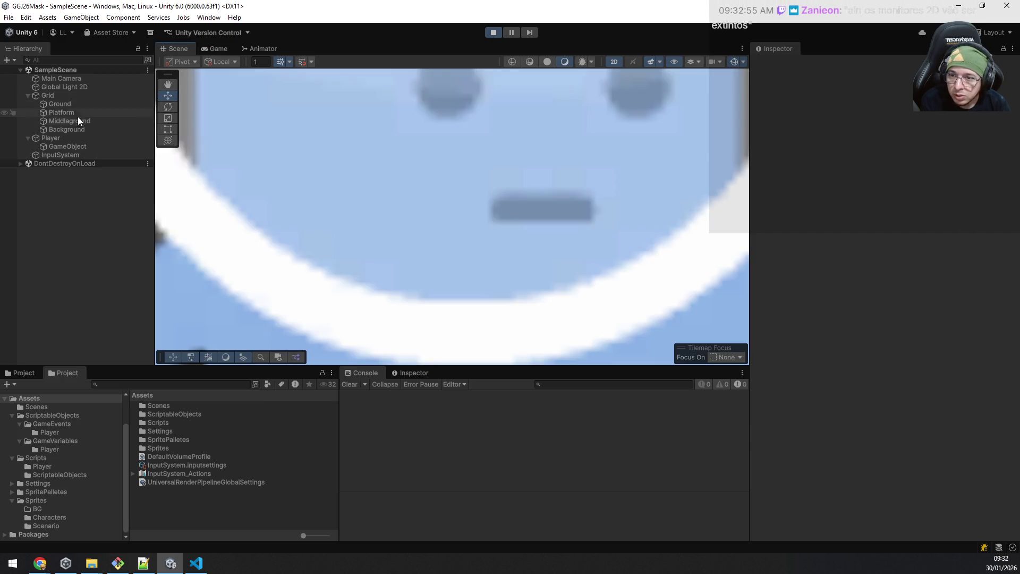
left_click(80, 148)
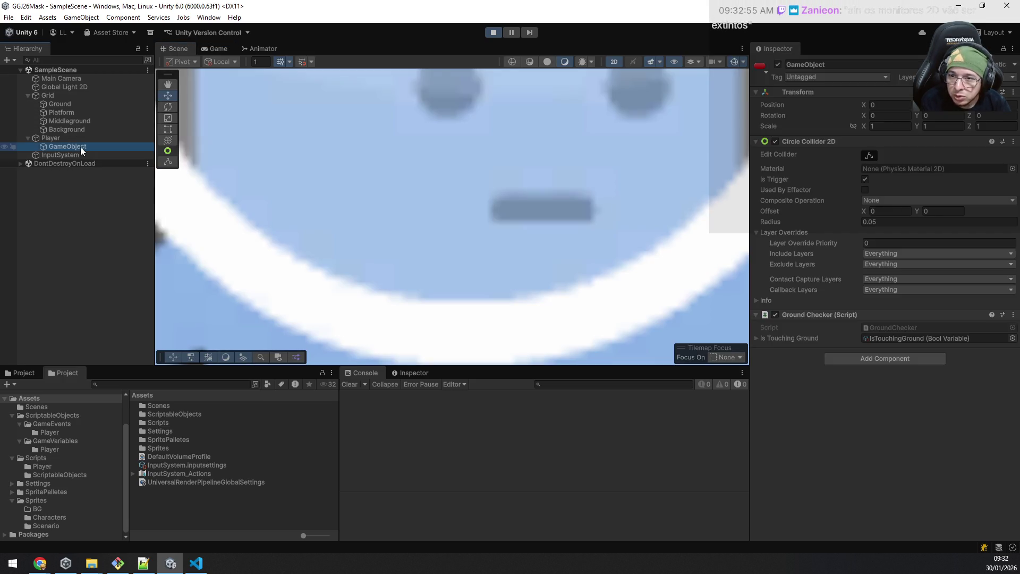
double_click(81, 147)
scroll(578, 164, "down", 3)
scroll(579, 164, "down", 3)
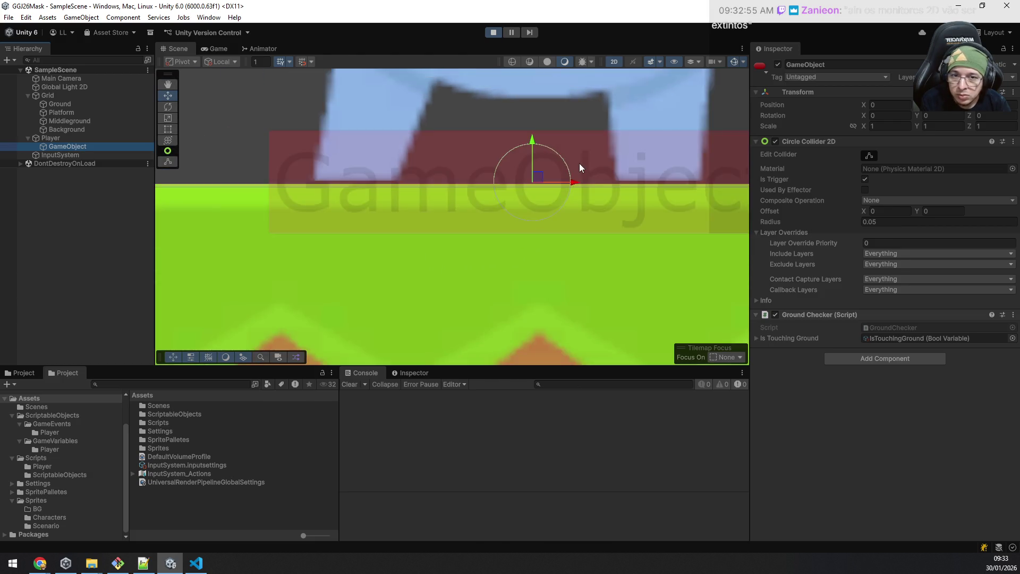
scroll(580, 163, "down", 5)
scroll(580, 163, "down", 2)
scroll(581, 163, "up", 2)
scroll(581, 164, "up", 5)
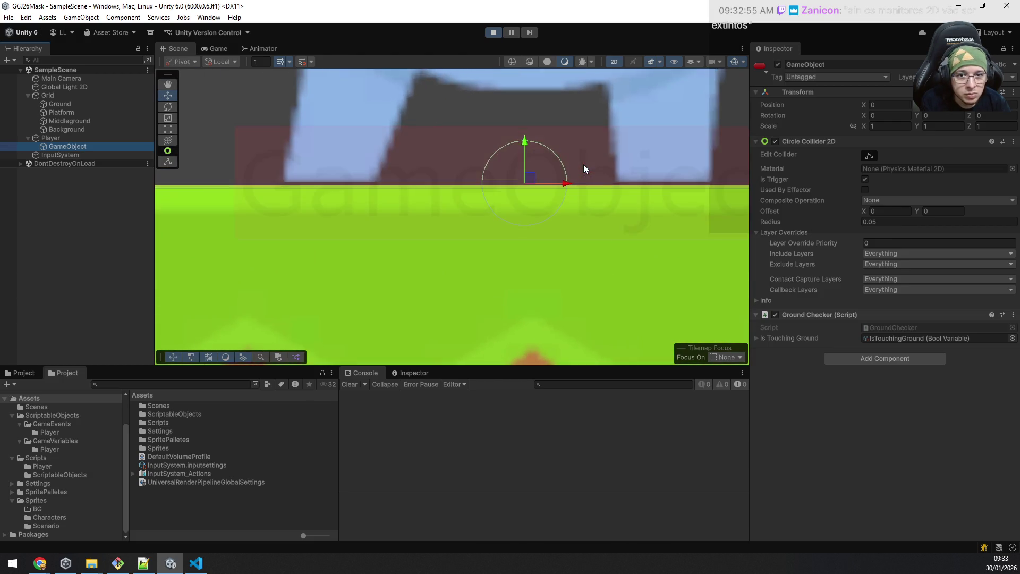
scroll(583, 164, "up", 2)
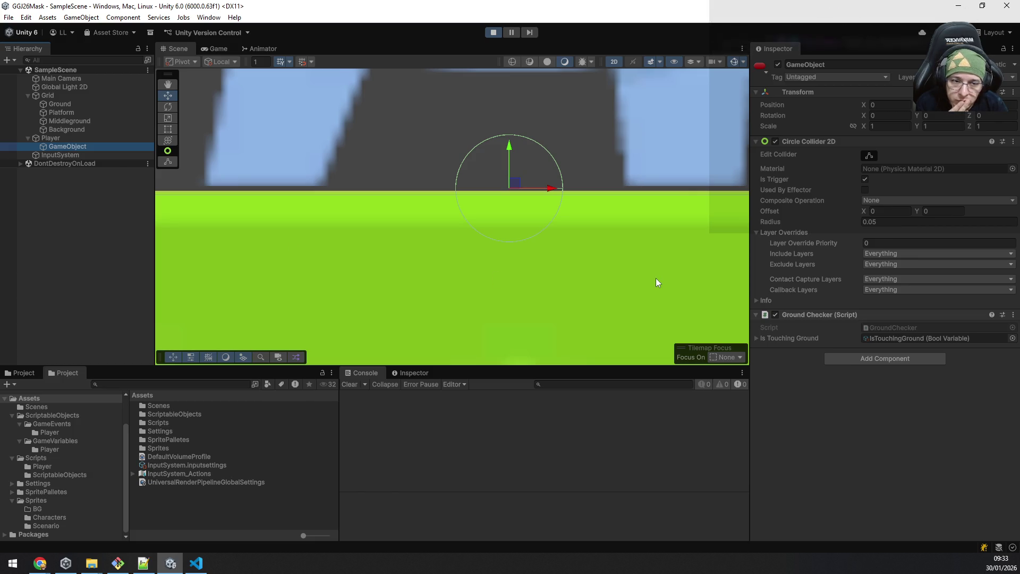
left_click(197, 563)
Step: Make OnTriggerEnter2D public on line 9 and save GroundChecker
left_click(319, 191)
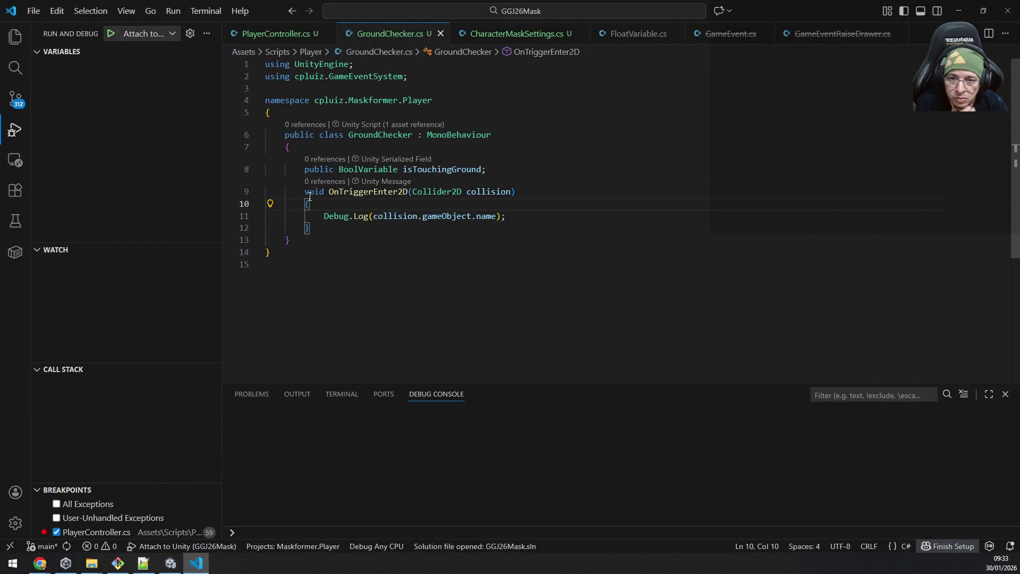
type("public")
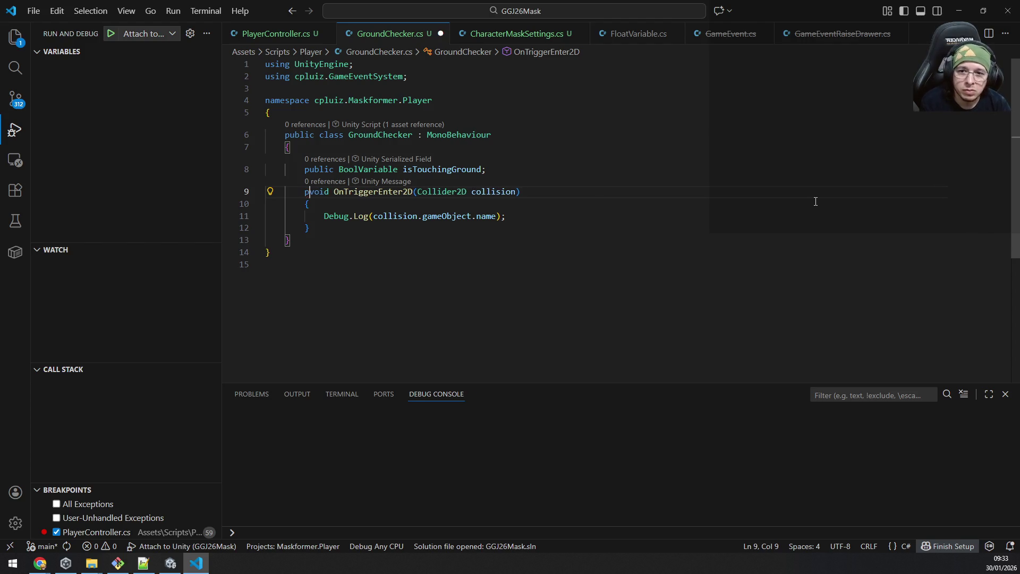
key("ctrl+s")
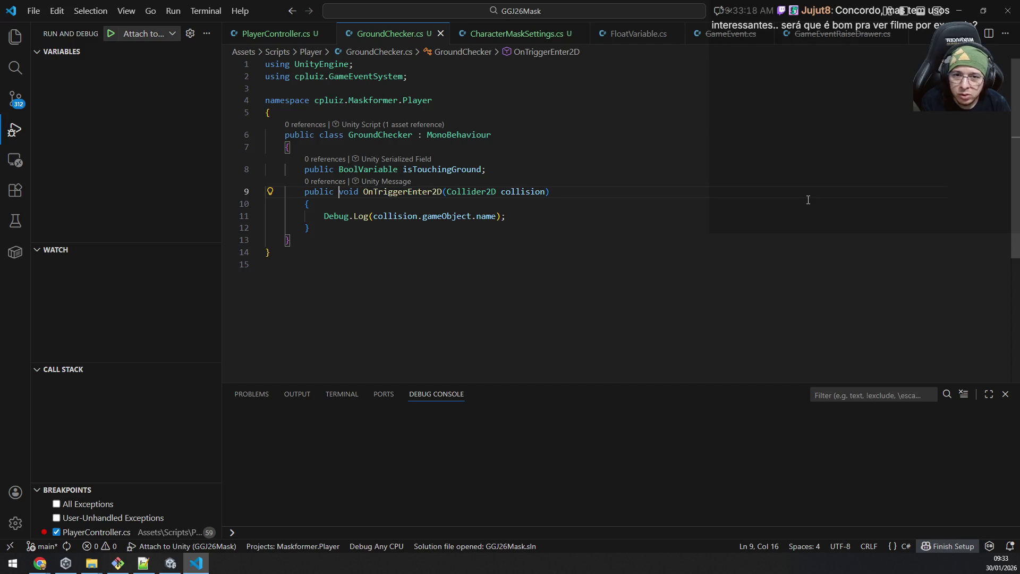
mouse_move(402, 193)
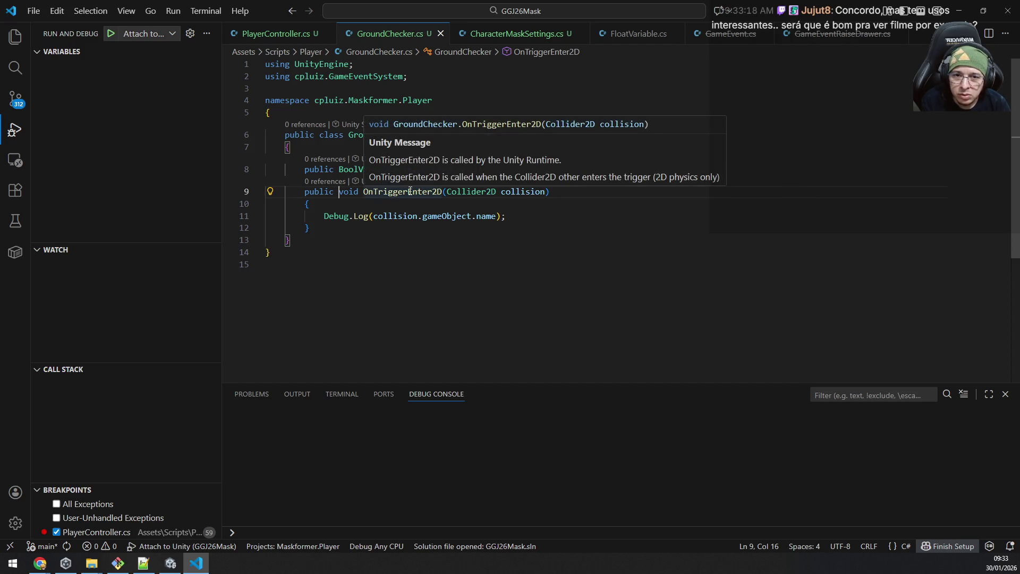
key("Right")
key("Right")
key("Right")
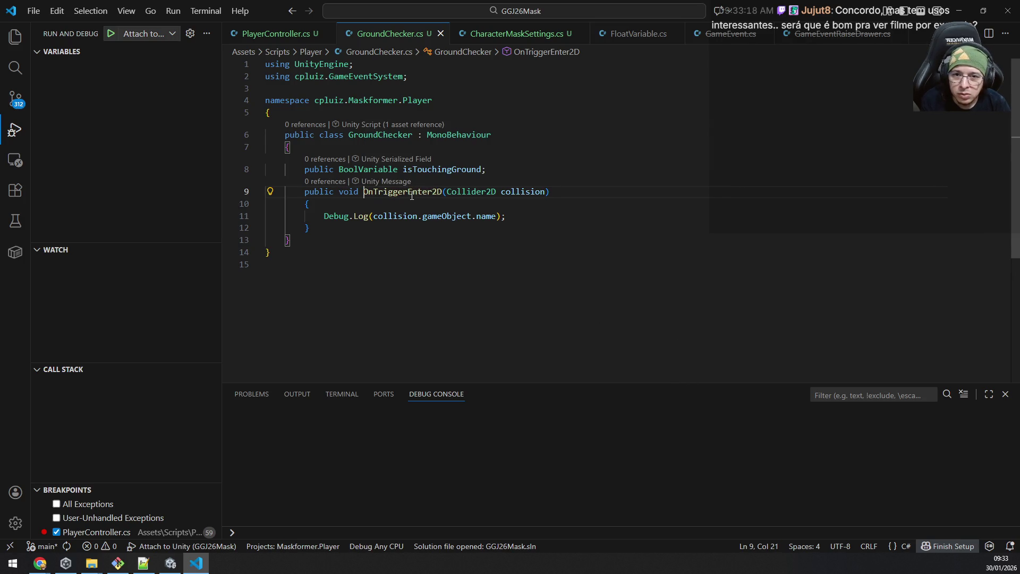
left_click(374, 195)
key("Left")
key("Left")
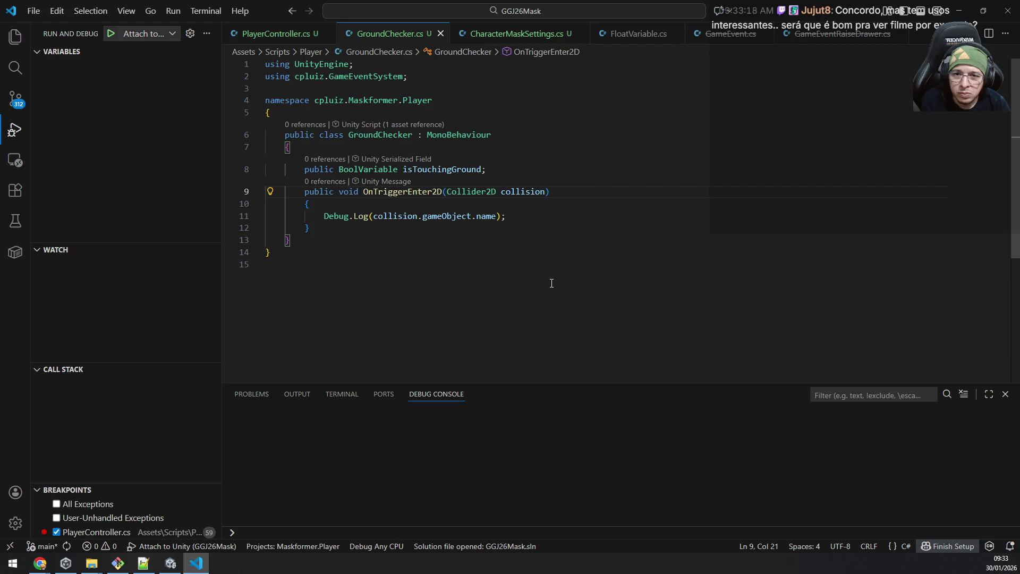
Step: Review the lightbulb code-fix suggestions without applying them, then return to Unity
left_click(270, 192)
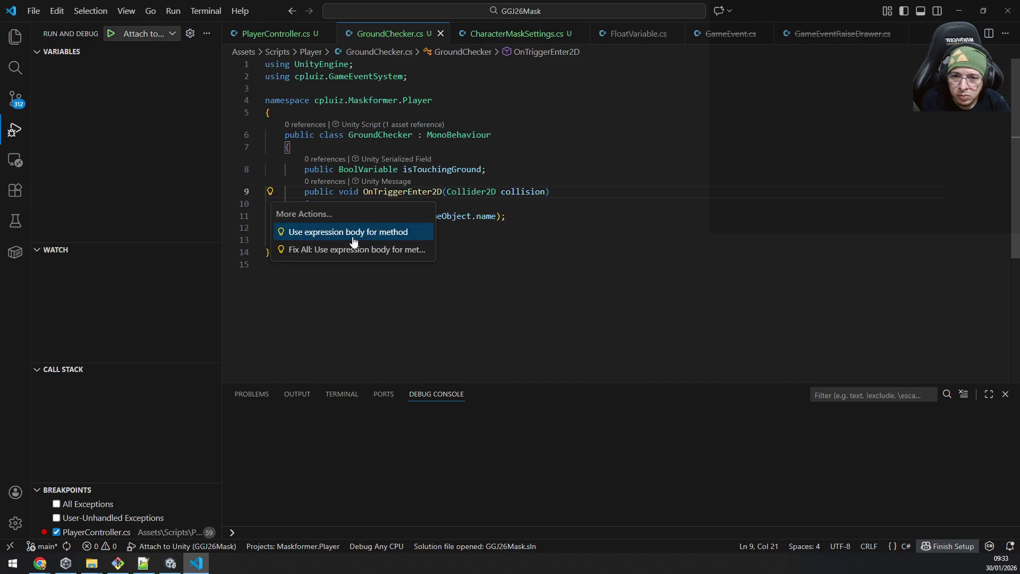
left_click(324, 250)
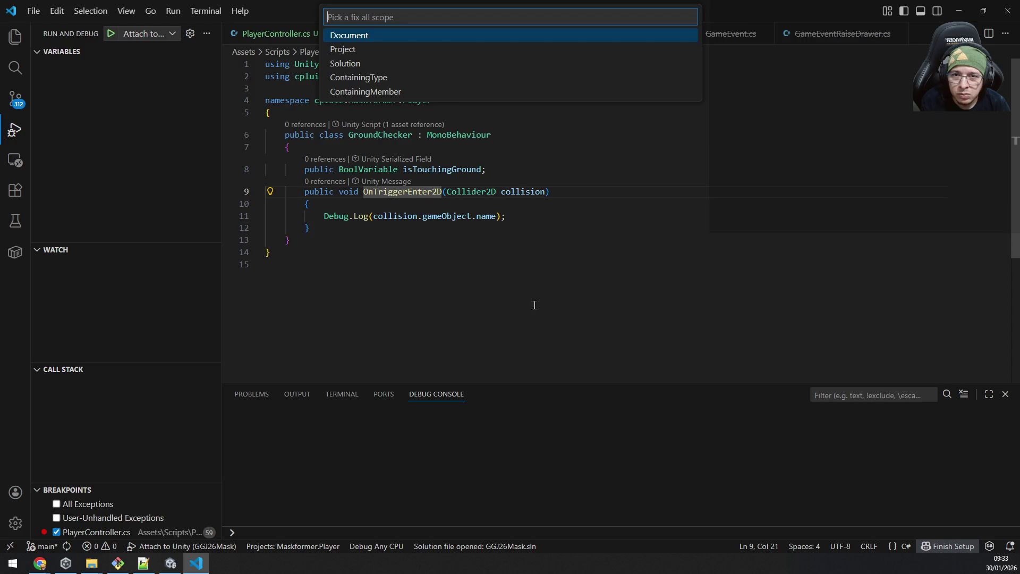
left_click(670, 277)
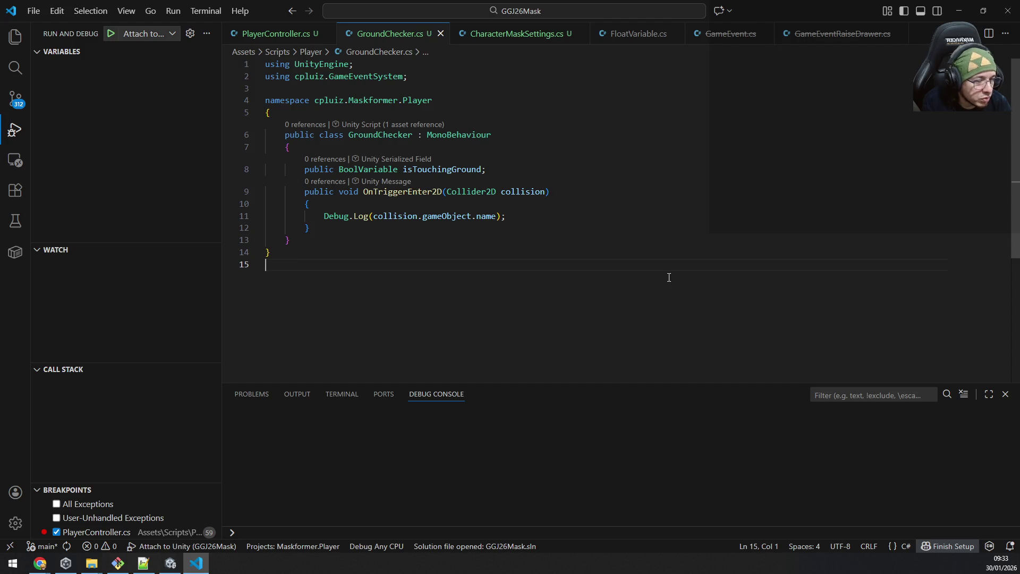
left_click(206, 569)
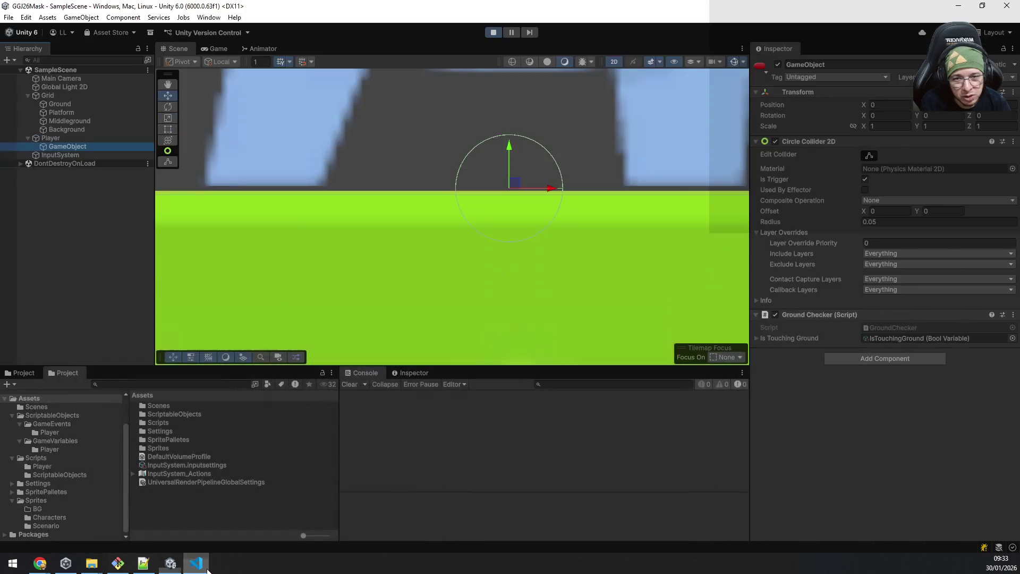
Step: Play-test jumping and walking on the grass with Space, A and D, then bring up GroundChecker in the code editor
left_click(492, 32)
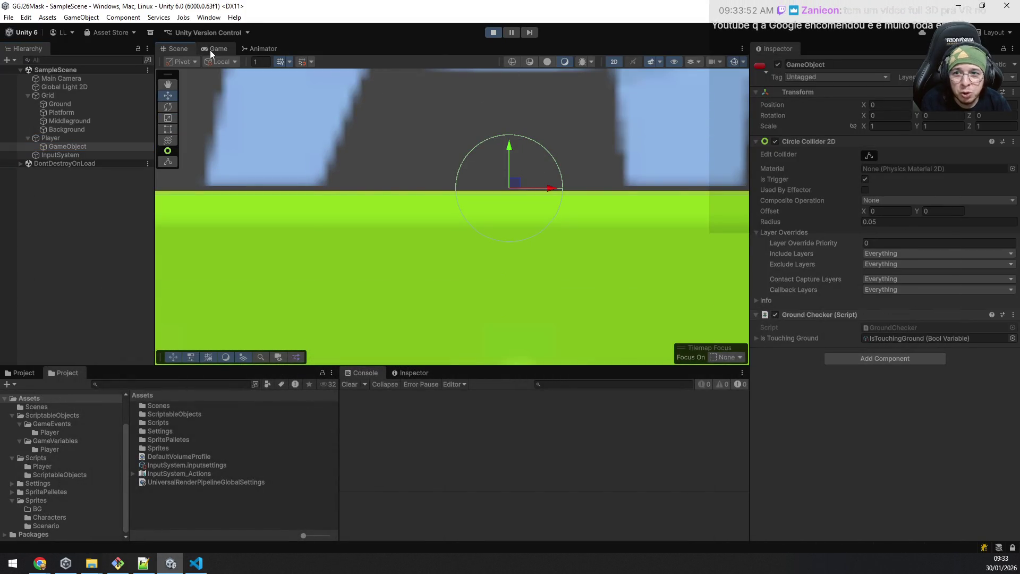
key("space")
key("a")
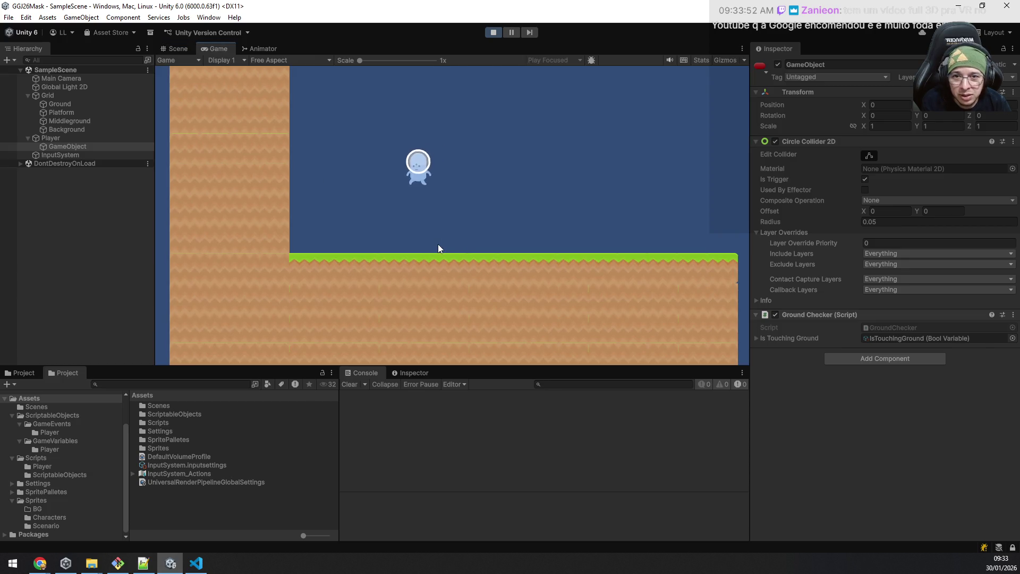
key("space")
key("a")
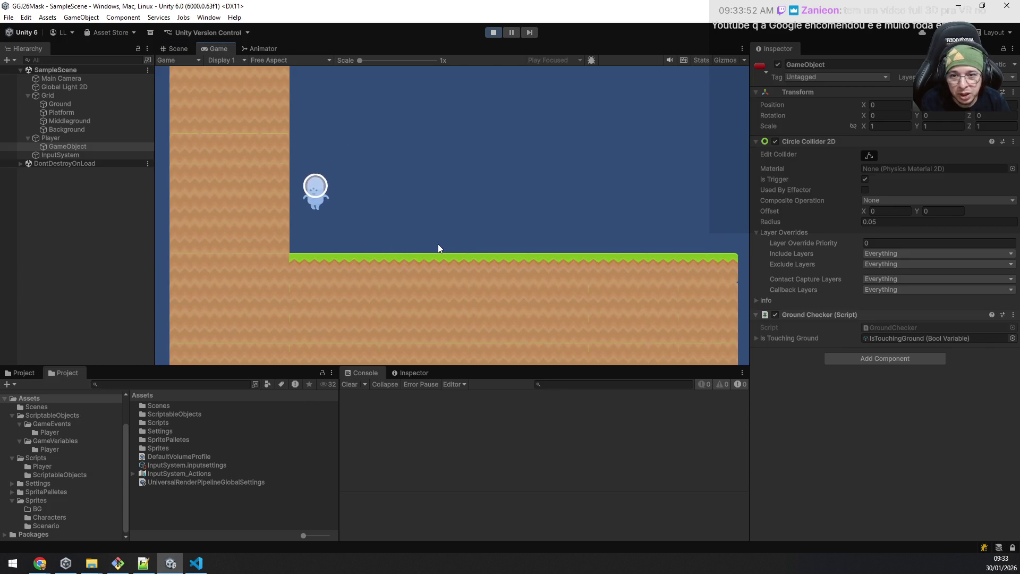
key("d")
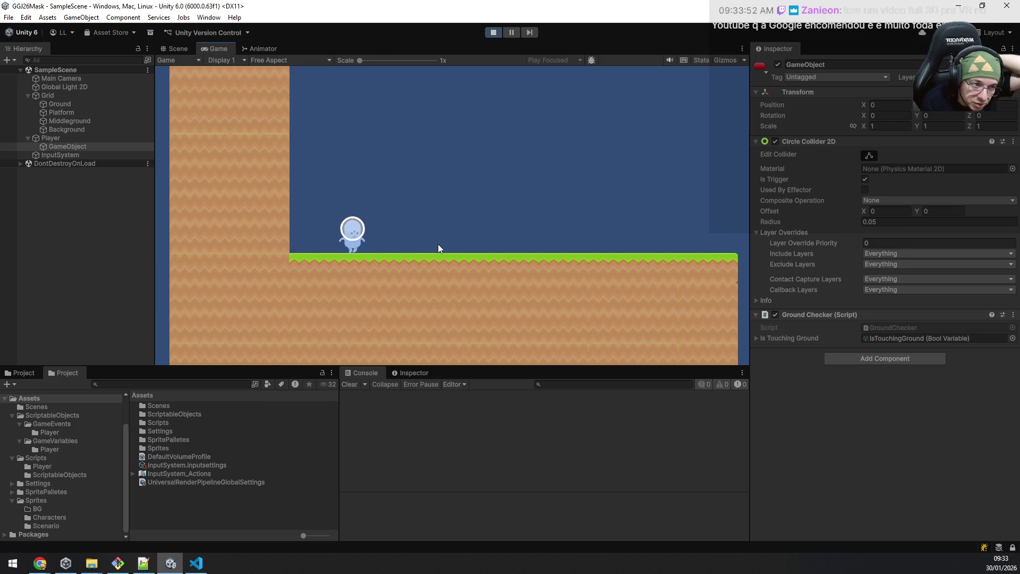
key("space")
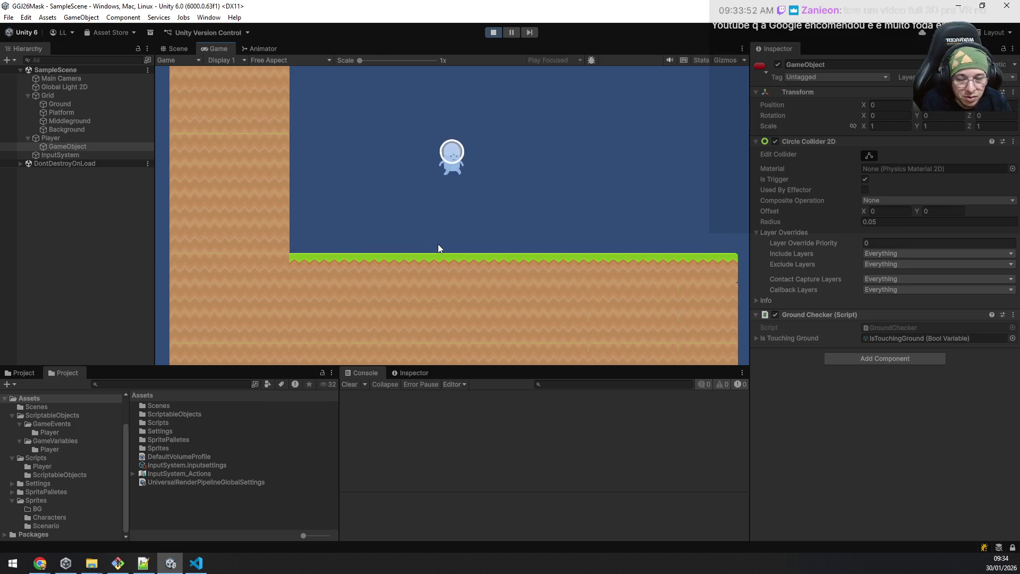
key("a")
key("d")
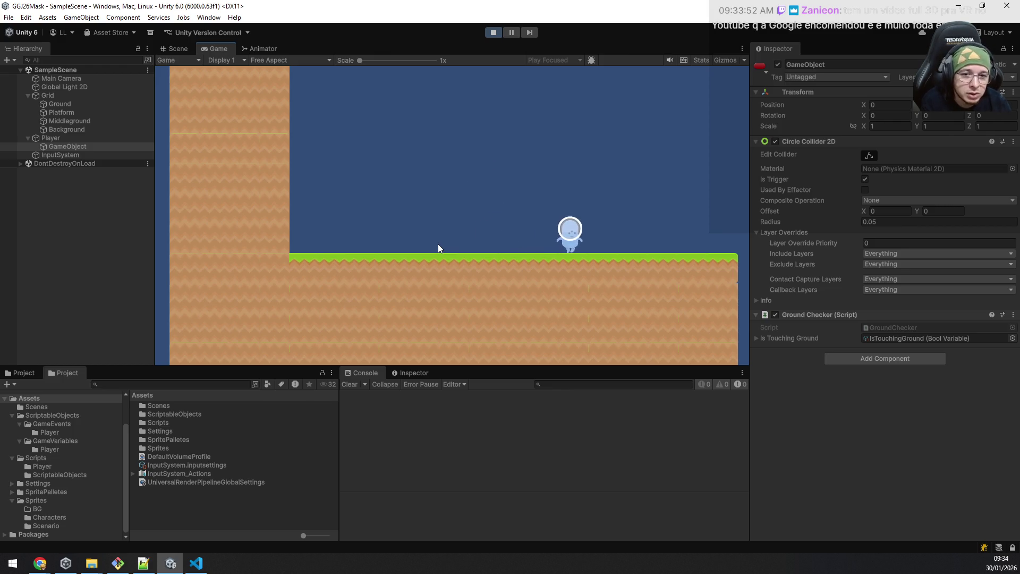
key("space")
key("a")
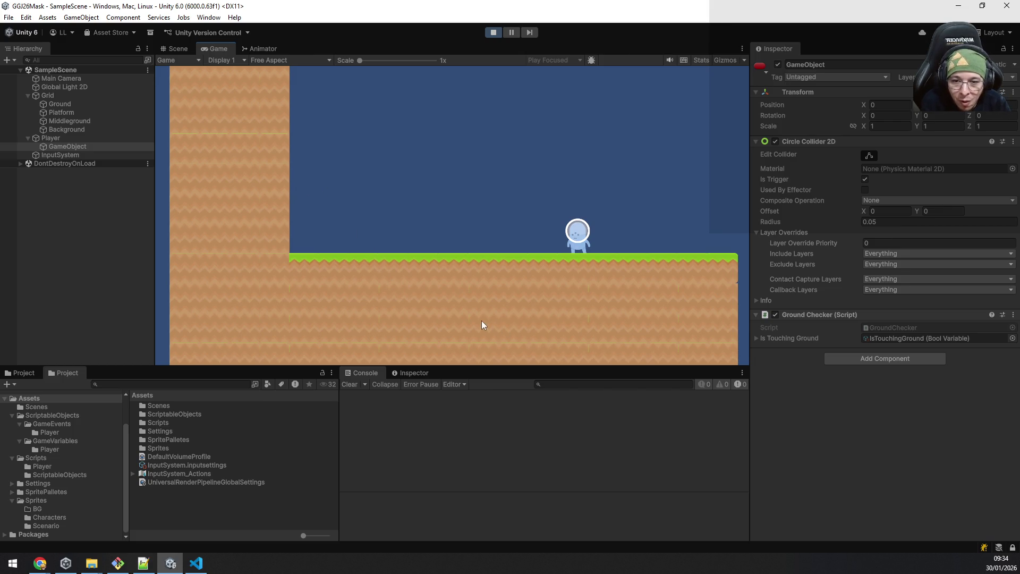
key("space")
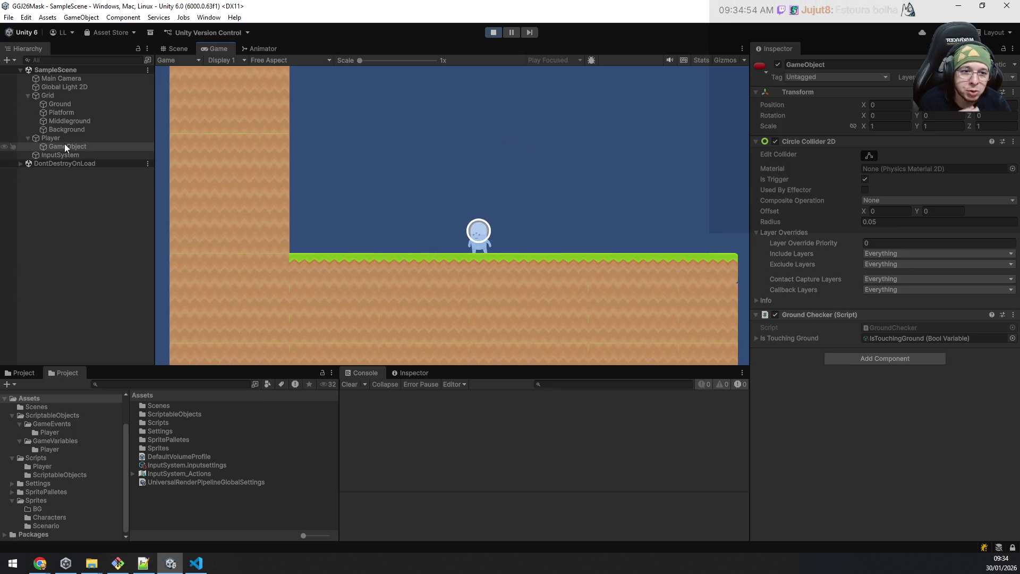
left_click(197, 564)
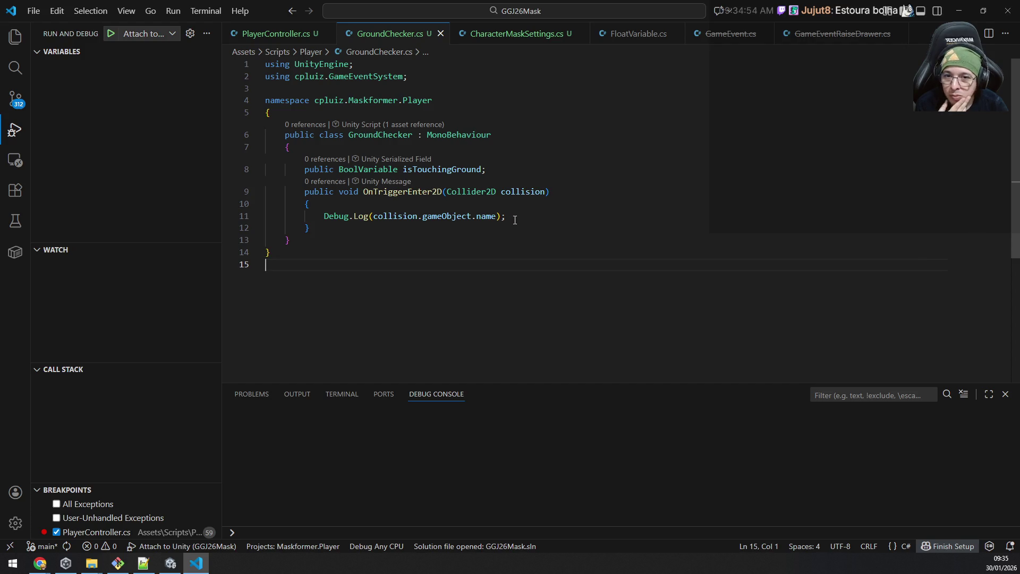
Step: Add an OTriggerStay2D method stub to GroundChecker that reuses the Debug.Log line, and save
left_click(444, 226)
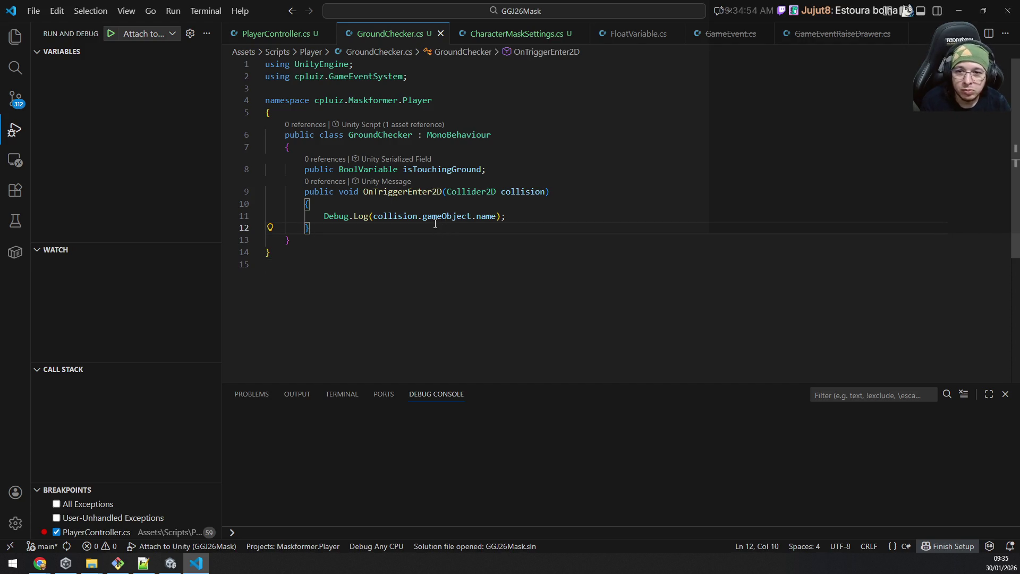
key("Return")
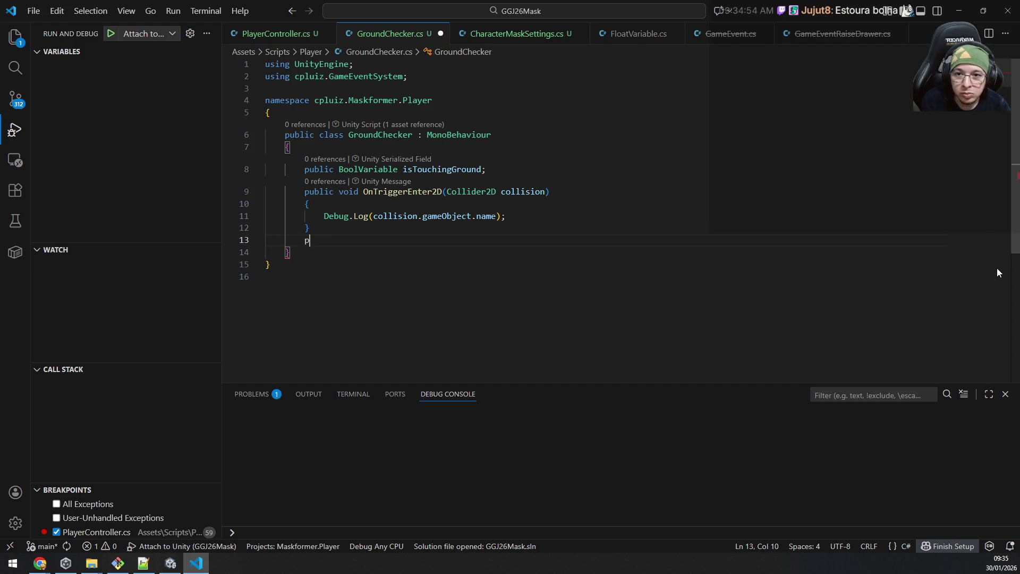
type("public void OnTrigger")
key("Down")
key("Down")
key("Down")
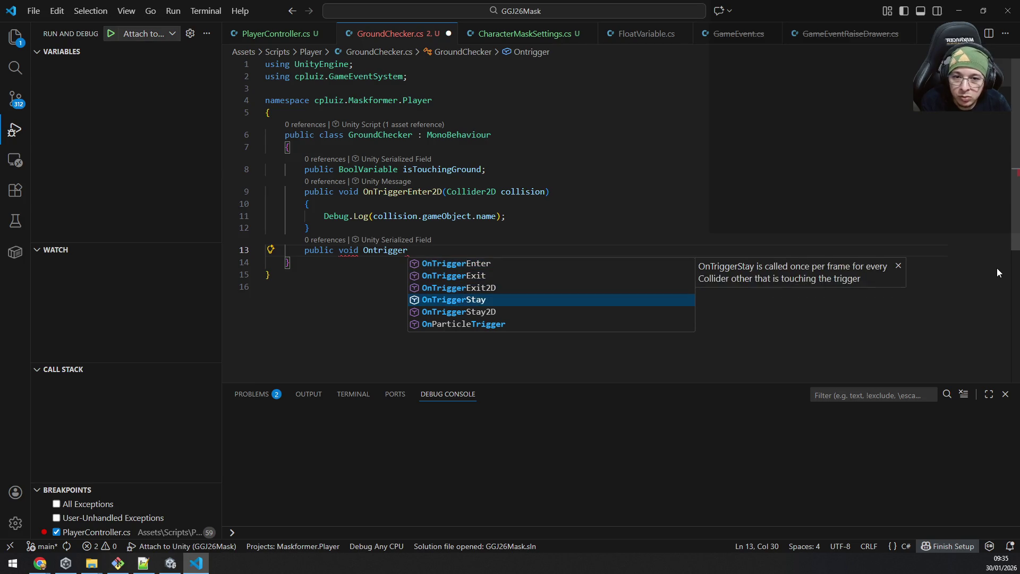
key("Down")
key("BackSpace")
key("BackSpace")
key("BackSpace")
type("TriggerSt")
key("Return")
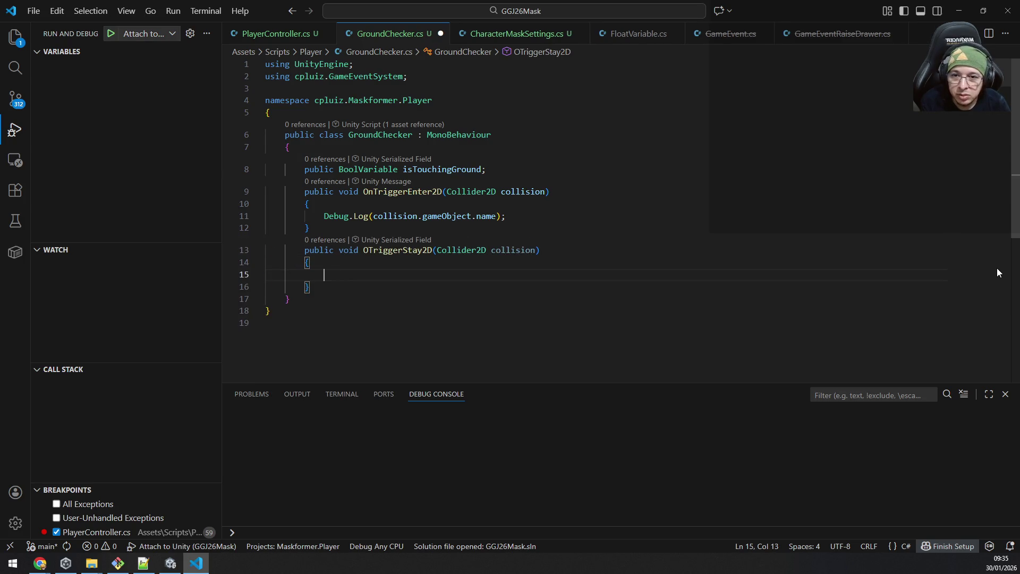
key("Up")
key("Up")
key("Up")
key("shift+End")
key("ctrl+c")
key("Down")
key("Down")
key("Down")
key("ctrl+v")
key("ctrl+s")
Step: Switch back to Unity so the script recompiles and start play mode
key("alt+Tab")
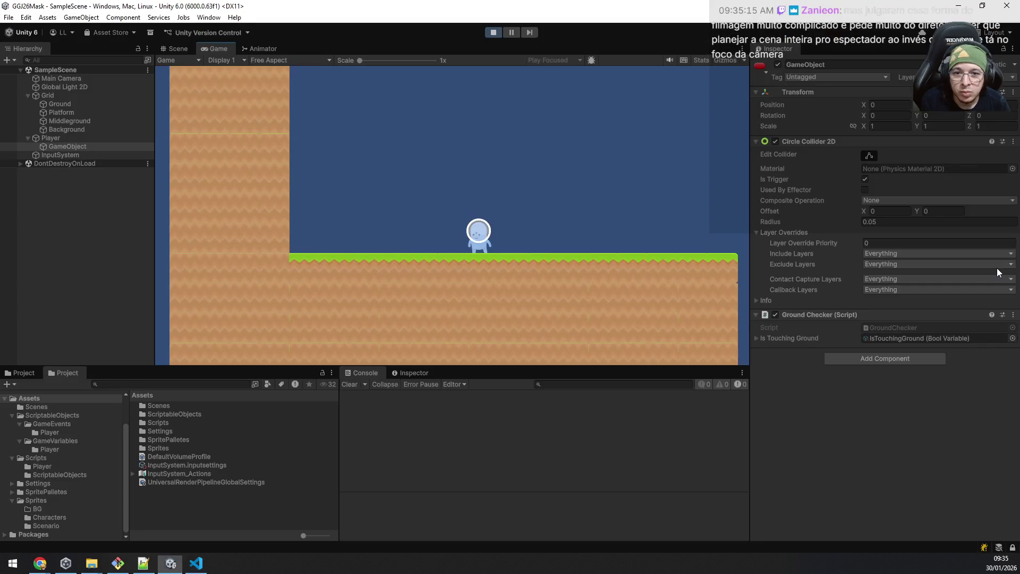
left_click(497, 34)
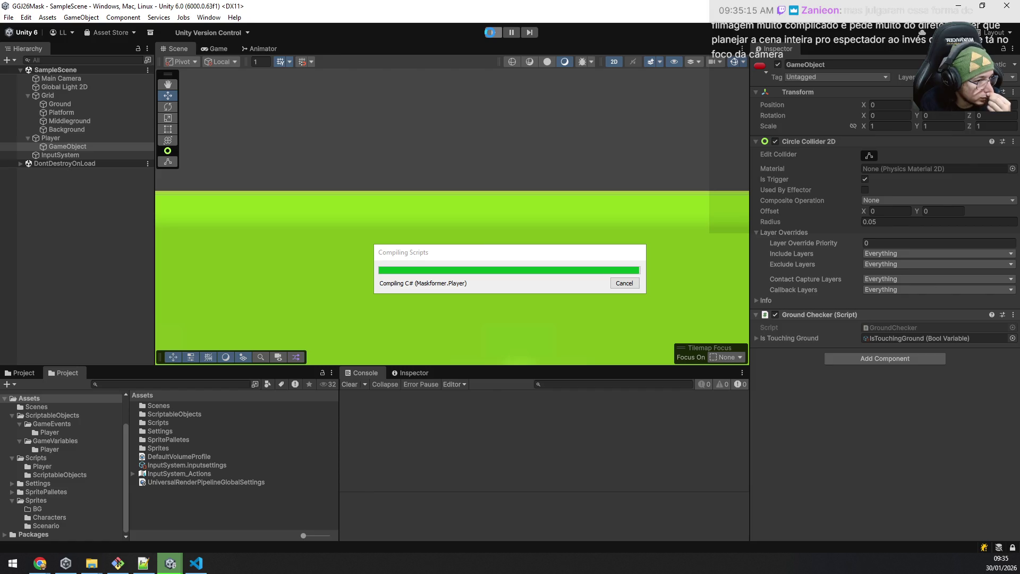
key("alt+Tab")
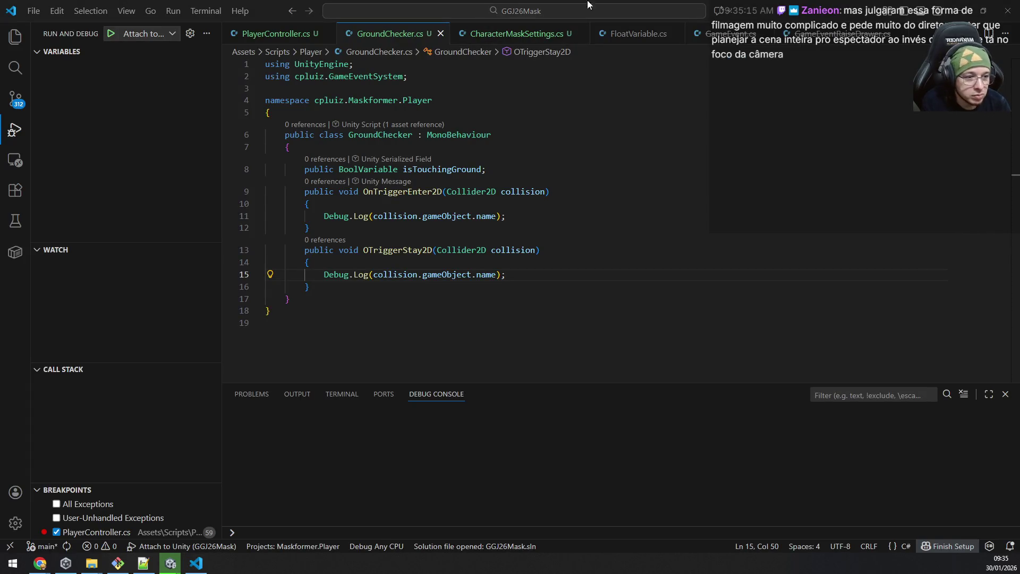
key("alt+Tab")
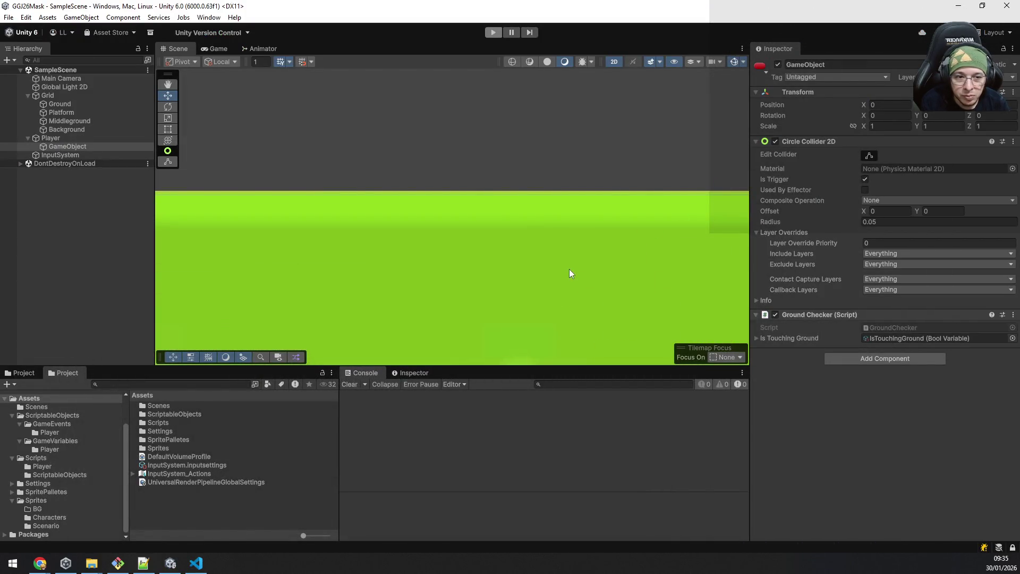
key("ctrl+p")
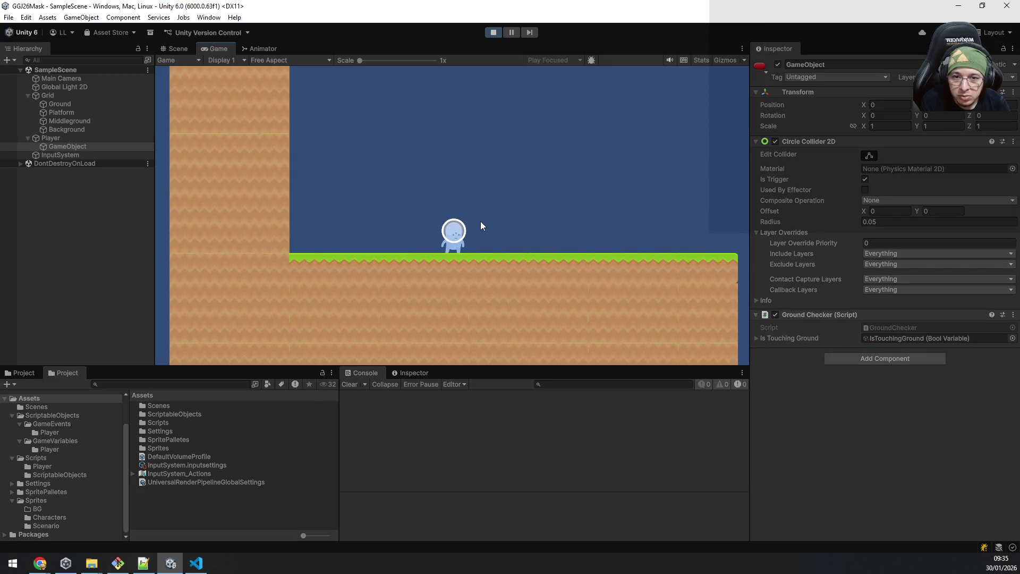
Step: Jump and walk the character left and right on the grass in the running game
key("space")
key("d")
key("a")
key("space")
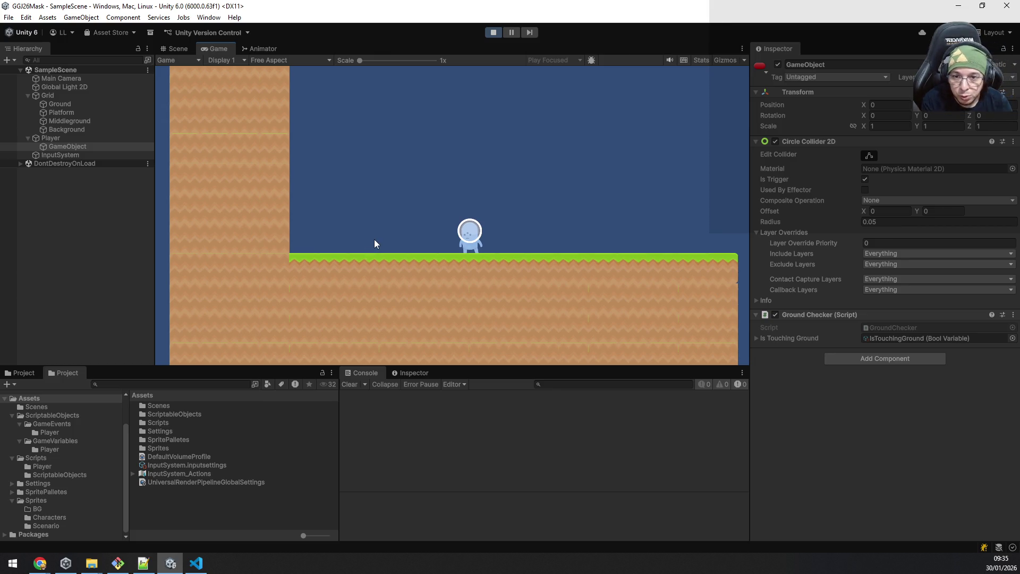
key("a")
key("a")
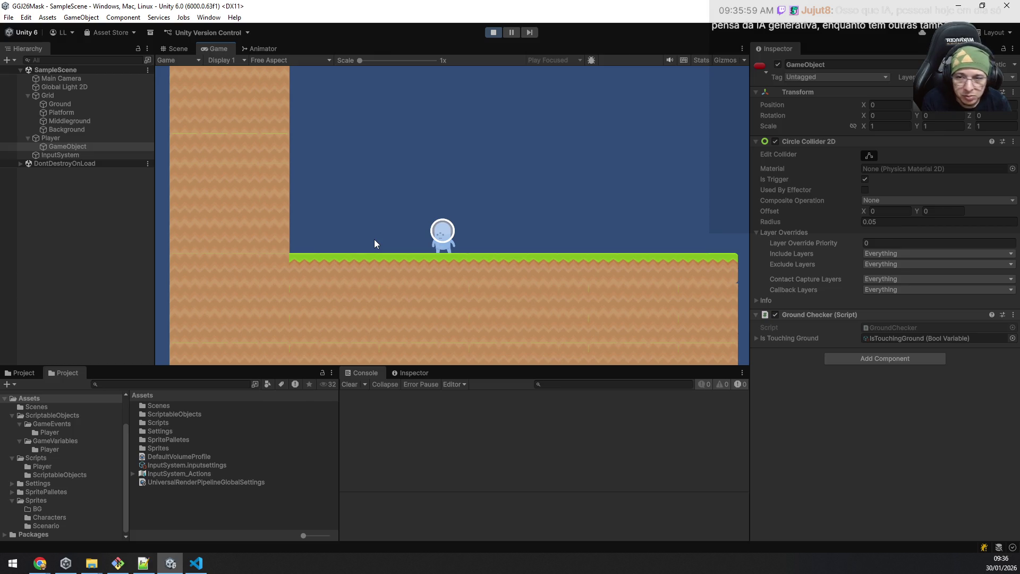
Step: Review the Player's components, then the ground-checker child's Circle Collider 2D with Layer Overrides collapsed
left_click(43, 137)
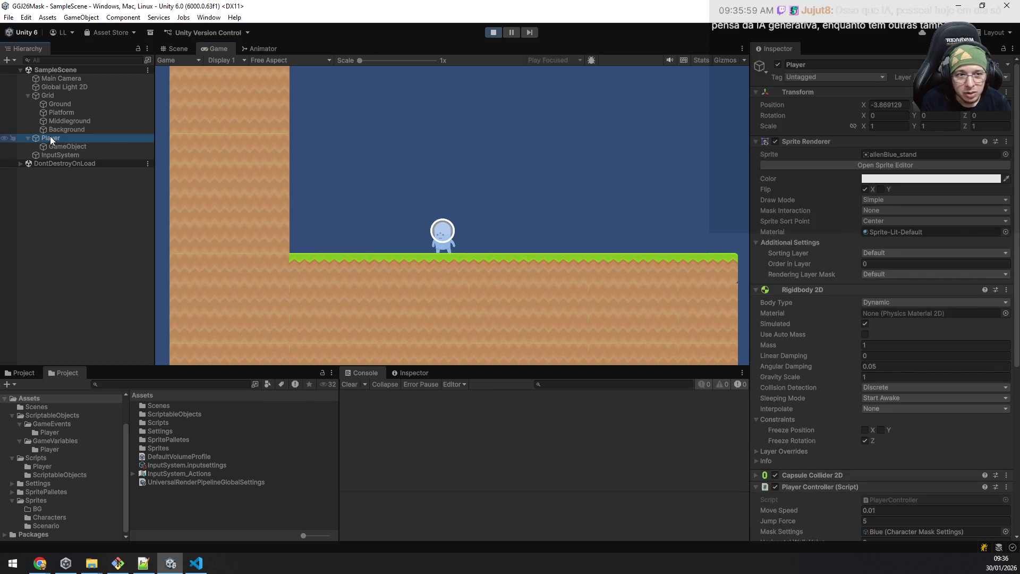
left_click(66, 147)
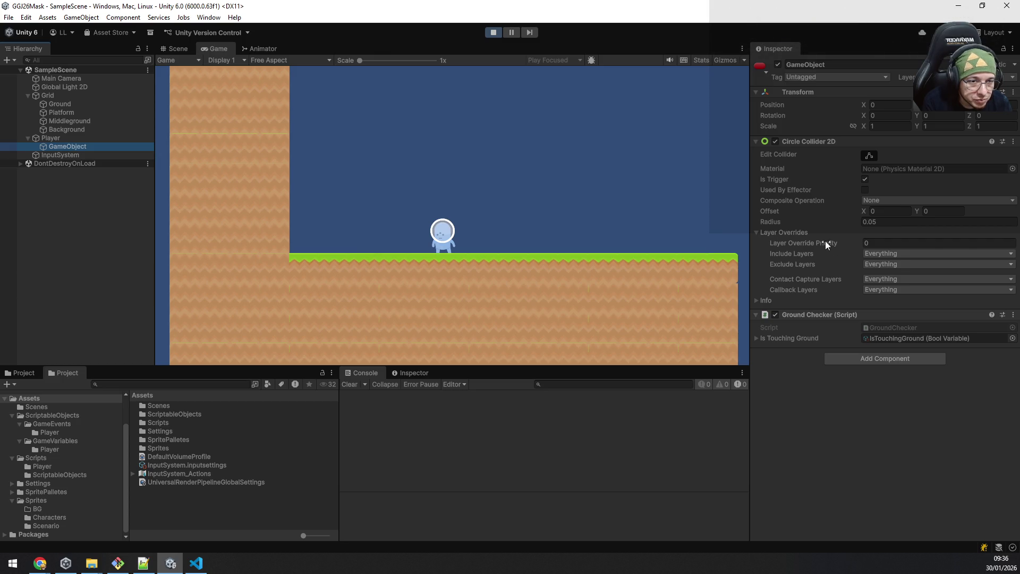
left_click(795, 230)
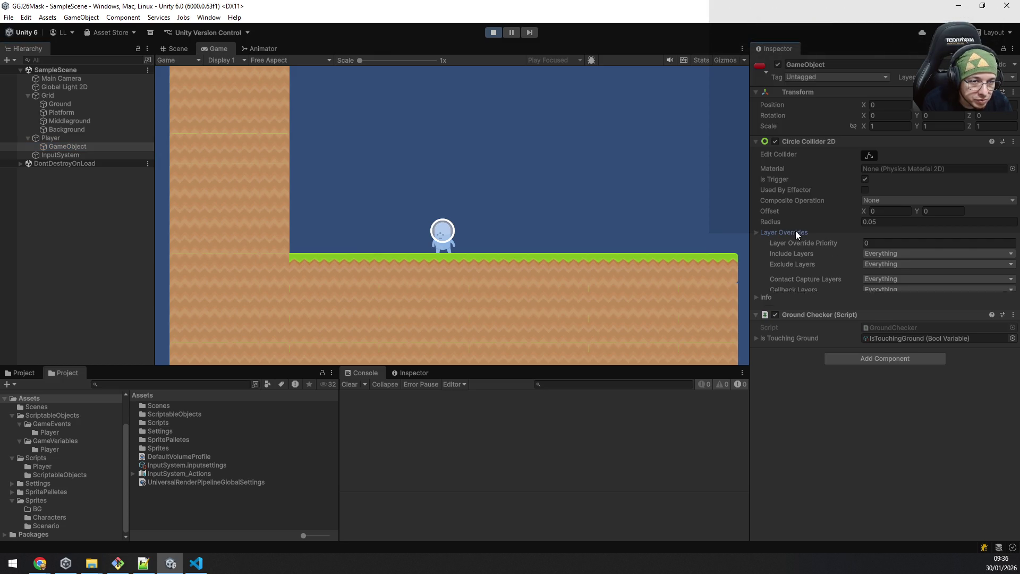
Step: Expand the ground checker collider's Info and Contacts (No Contacts), then select the Grid
left_click(774, 240)
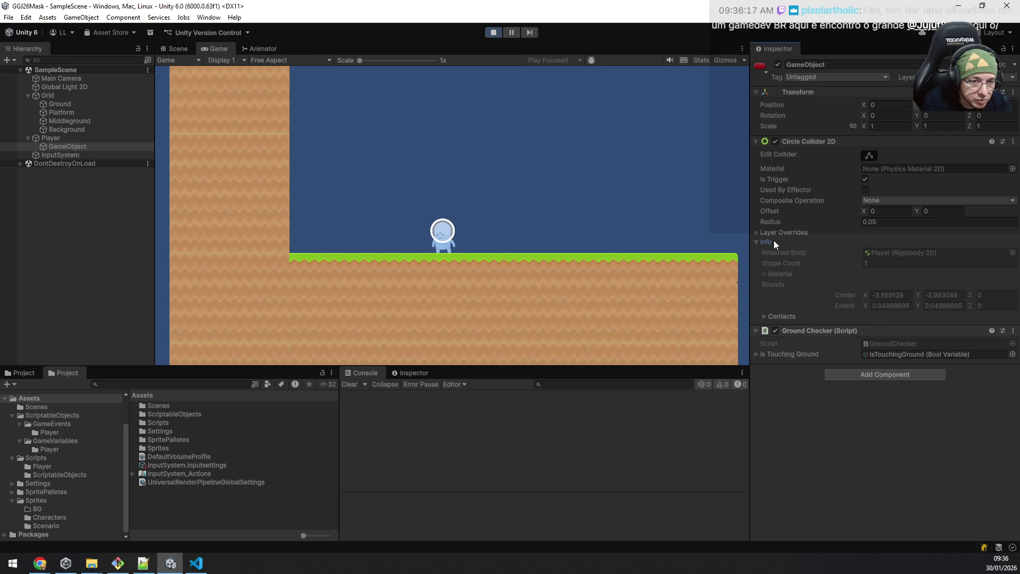
left_click(780, 316)
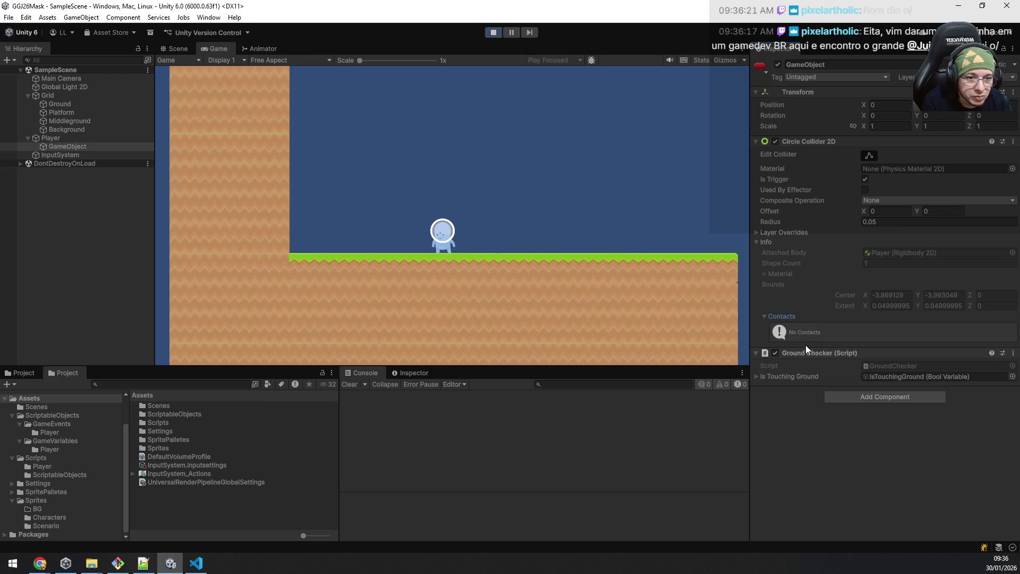
left_click(48, 95)
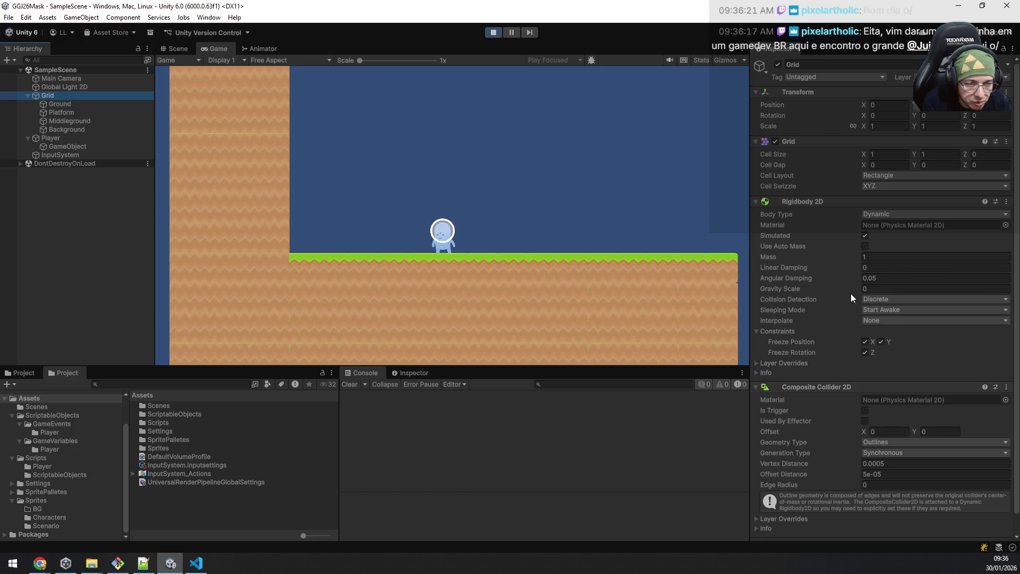
scroll(850, 293, "down", 1)
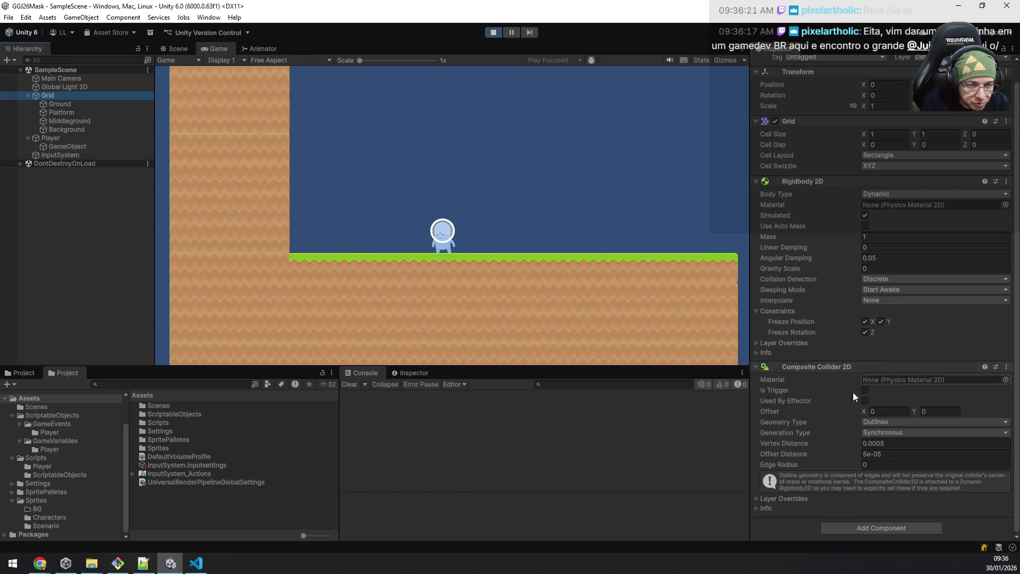
Step: Set the Grid composite collider's geometry to Polygons, check the player in Scene view, and jump in the game
left_click(885, 421)
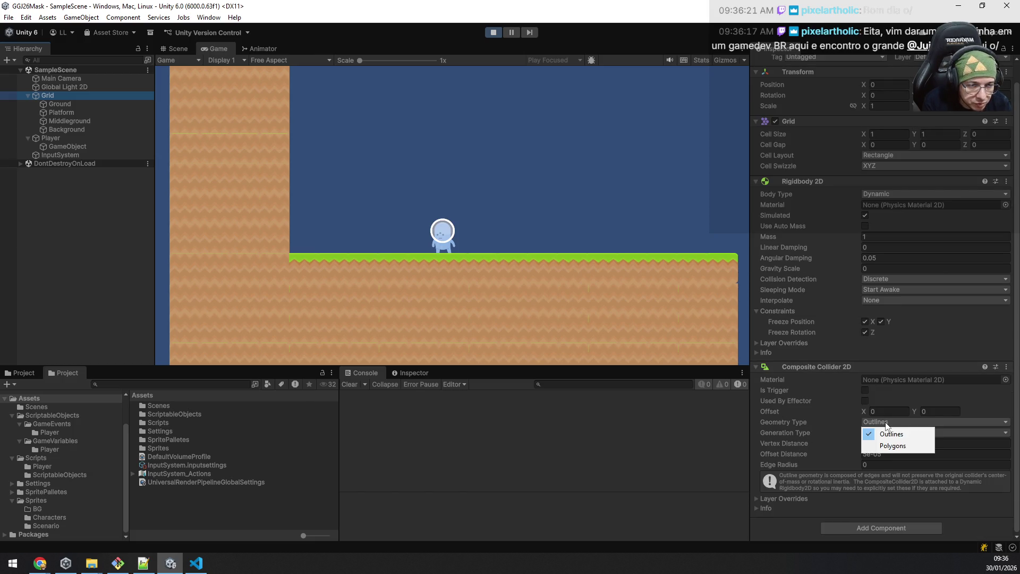
left_click(890, 444)
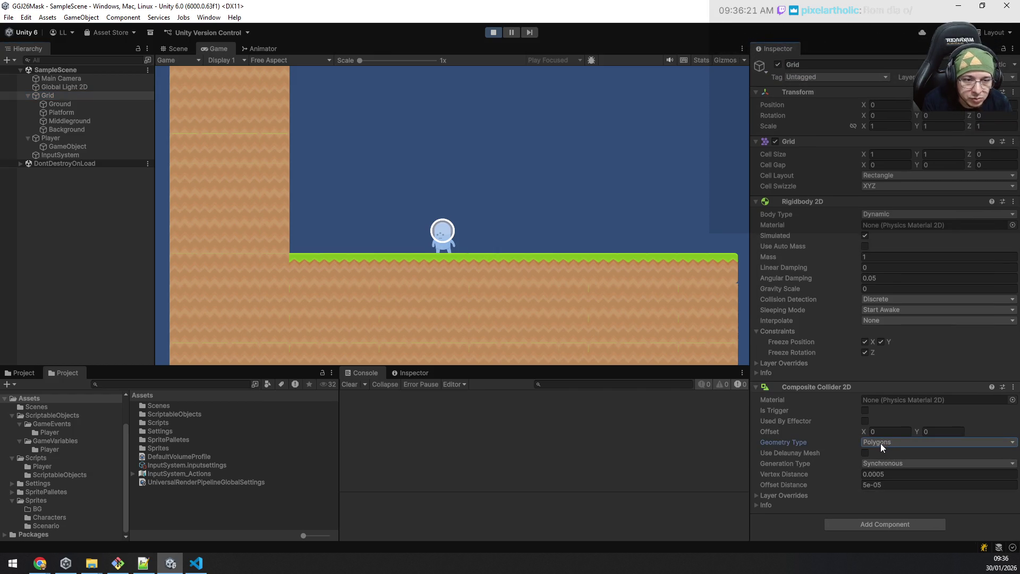
left_click(177, 47)
scroll(366, 208, "up", 3)
scroll(399, 249, "up", 2)
scroll(394, 248, "down", 3)
scroll(394, 245, "down", 2)
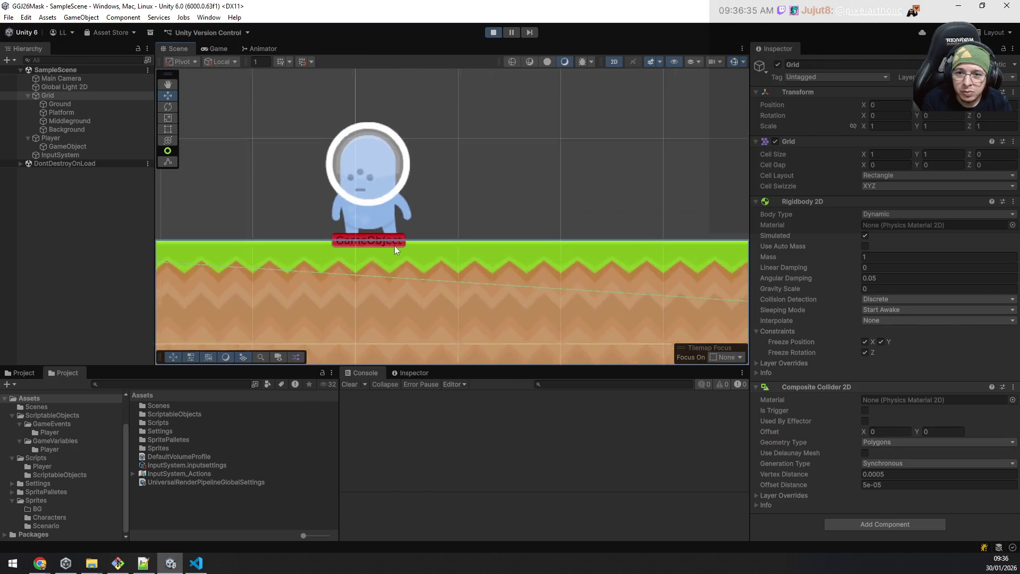
scroll(394, 246, "down", 2)
scroll(395, 245, "down", 2)
scroll(397, 245, "down", 2)
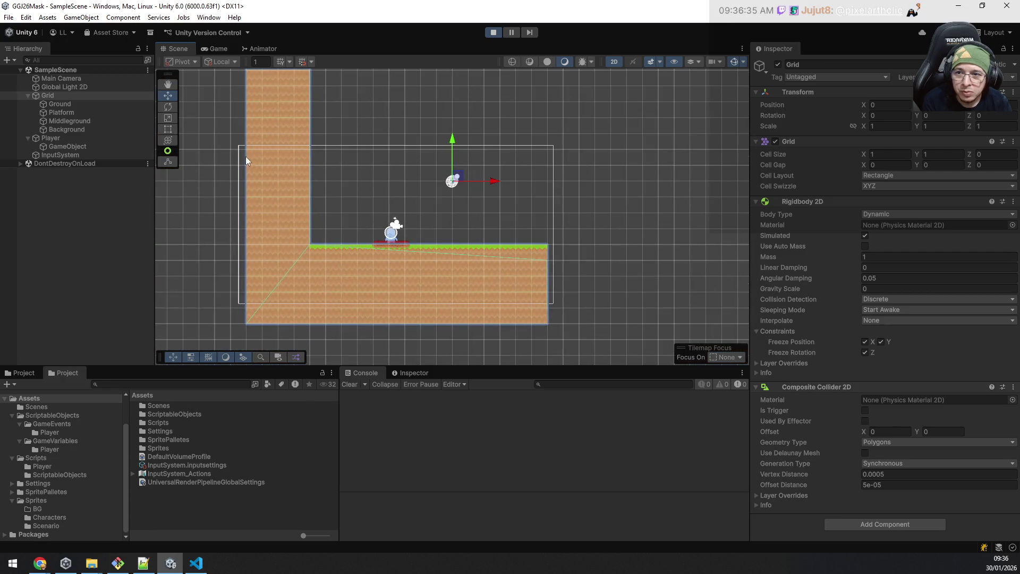
left_click(211, 48)
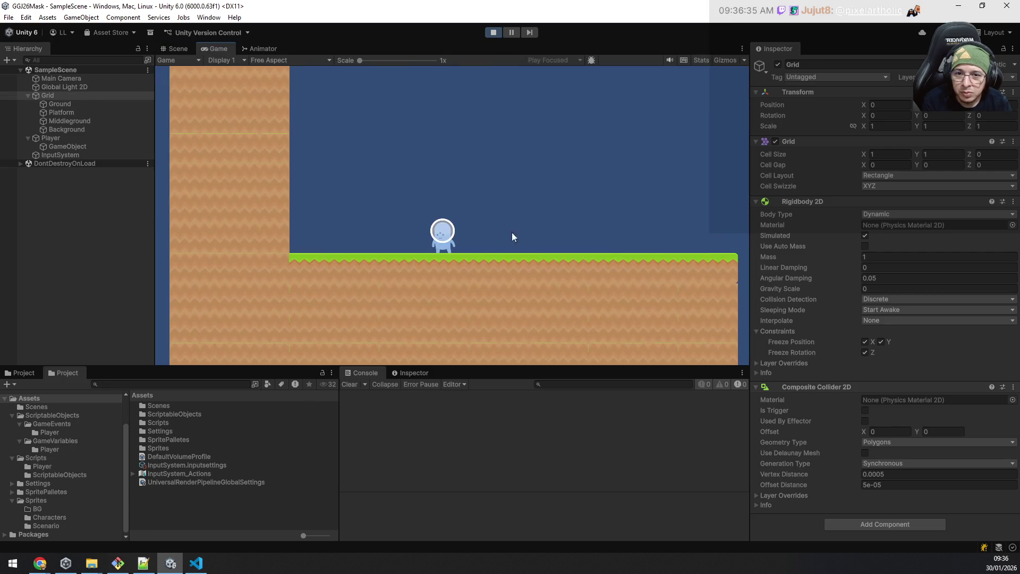
key("space")
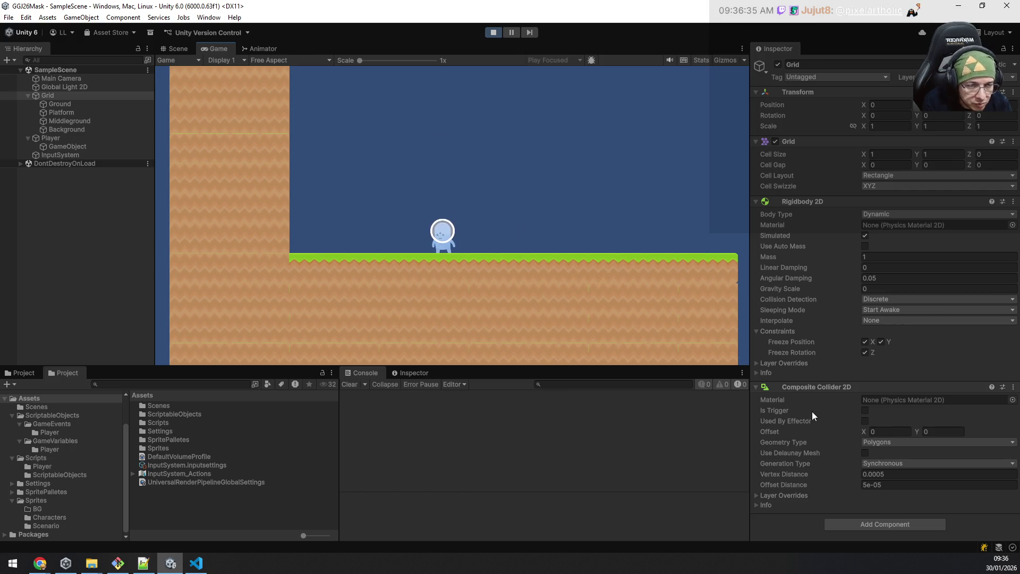
Step: Expand the Grid collider's Info and Contacts, which list the Player's capsule collider, then reselect the ground checker
left_click(756, 505)
scroll(797, 486, "down", 3)
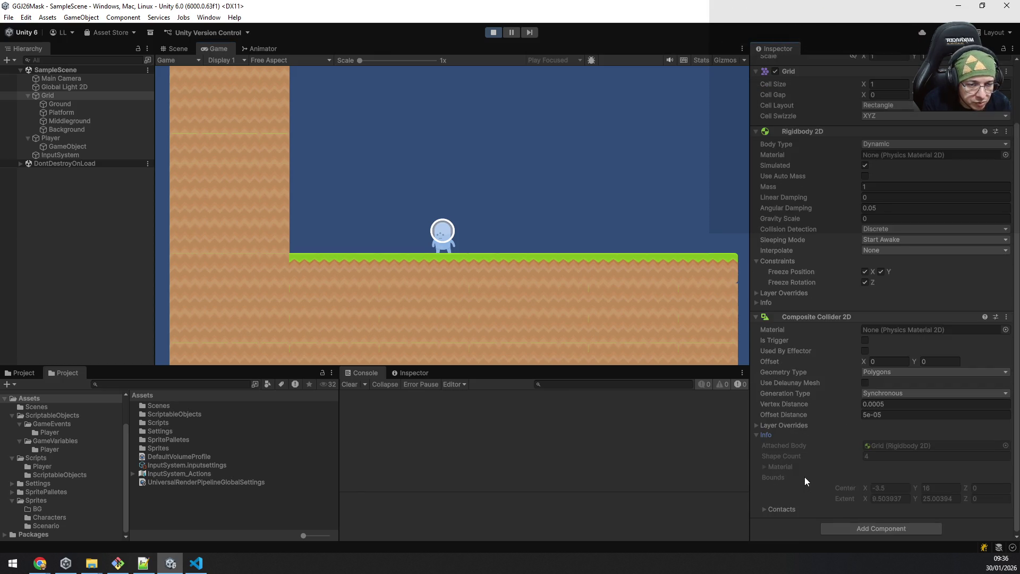
left_click(763, 509)
scroll(810, 467, "down", 2)
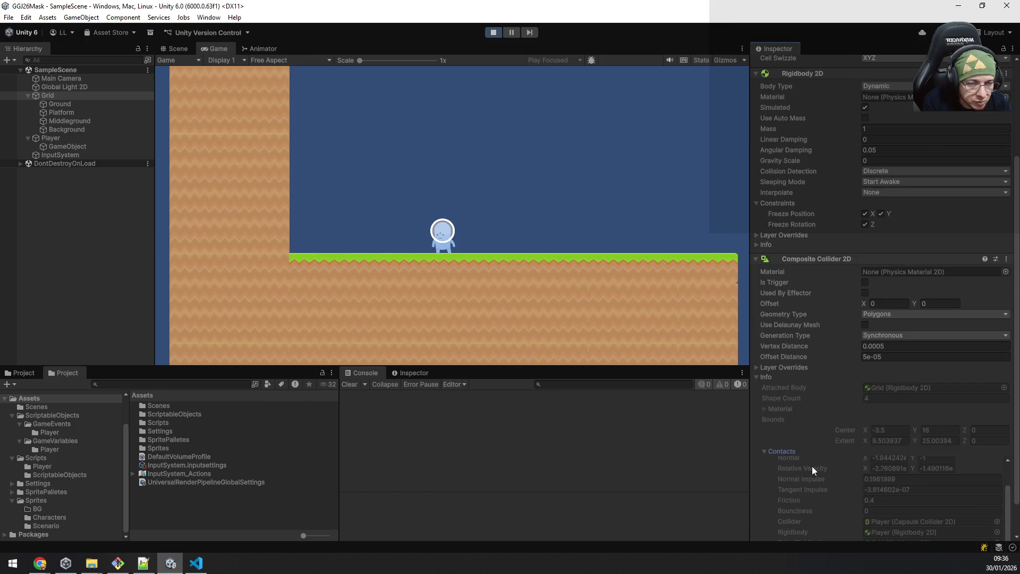
scroll(812, 466, "down", 1)
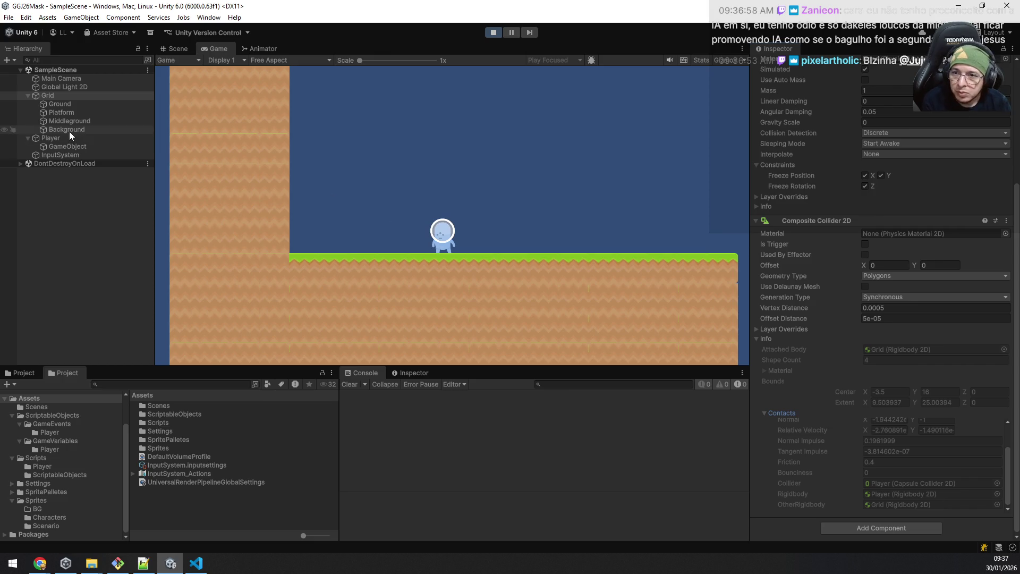
left_click(62, 146)
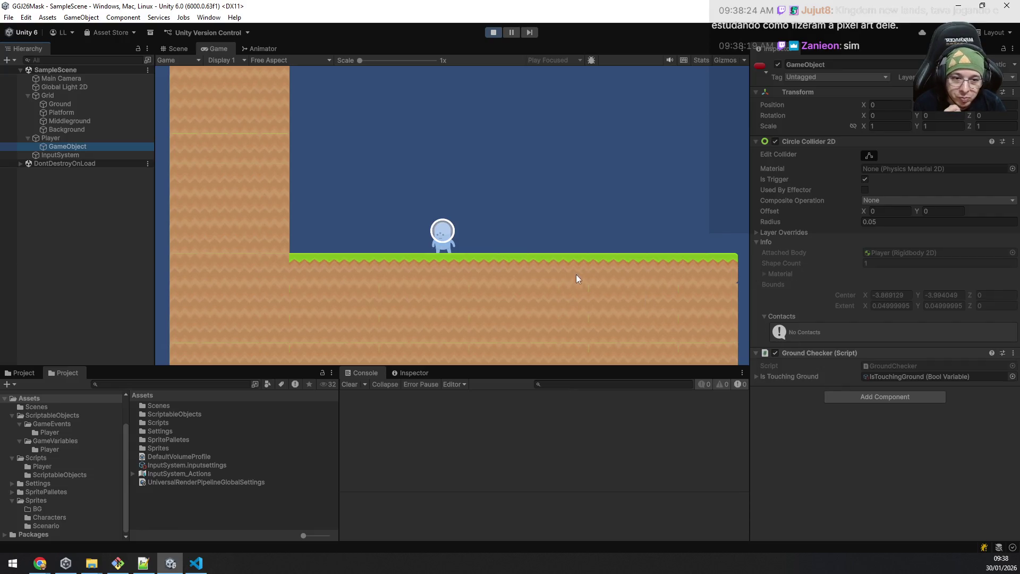
Step: Select the Player and disable its Capsule Collider 2D while the game runs
left_click(50, 141)
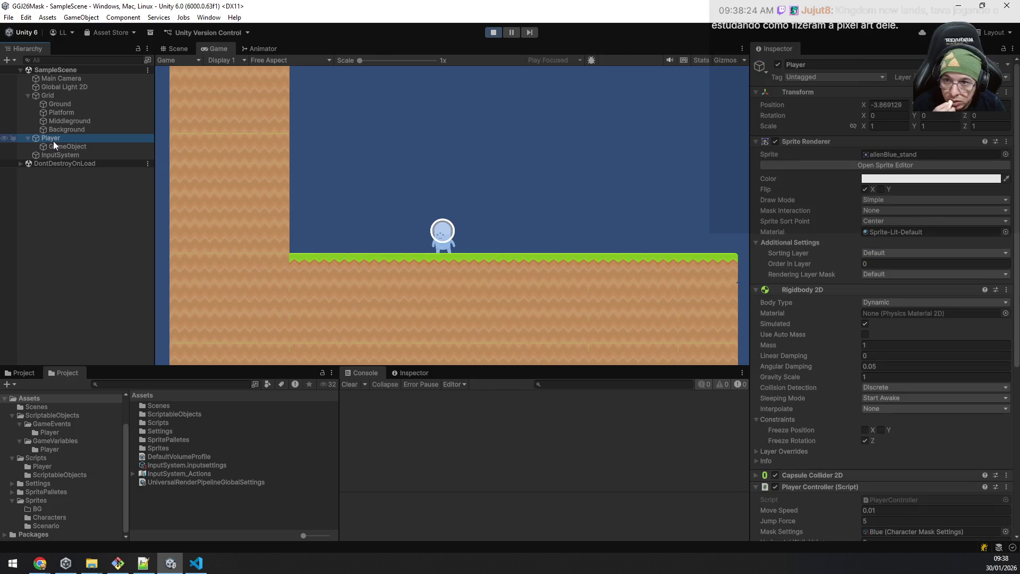
left_click(55, 139)
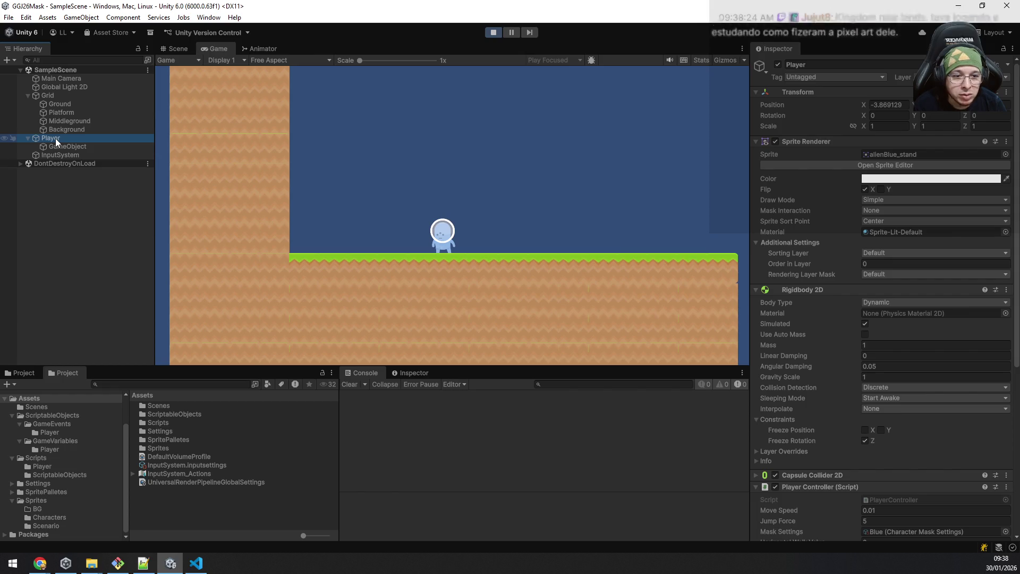
scroll(859, 436, "down", 1)
scroll(859, 436, "down", 3)
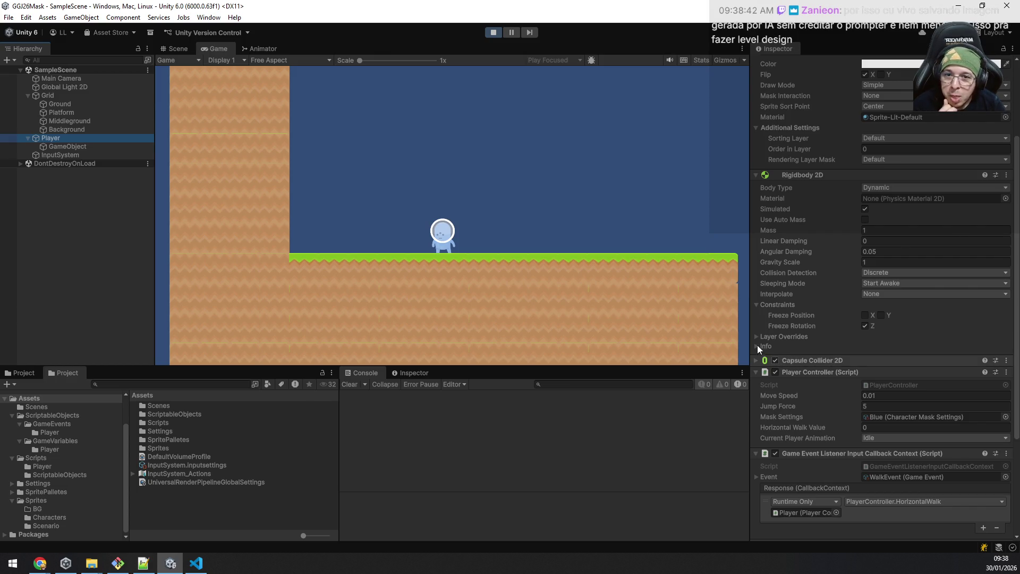
left_click(775, 360)
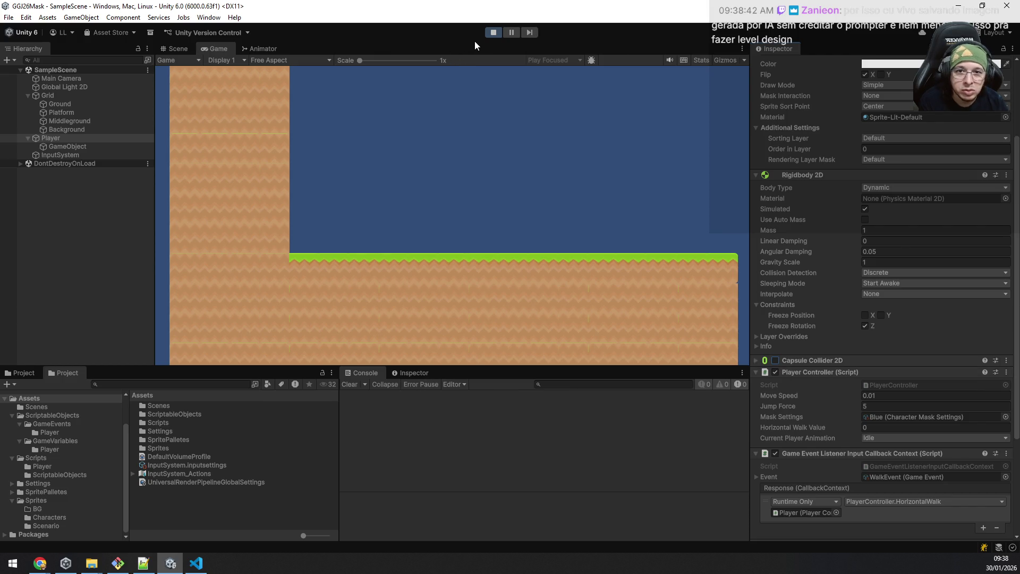
Step: Stop the running game in Unity and search the Steam library for kingdom
left_click(494, 35)
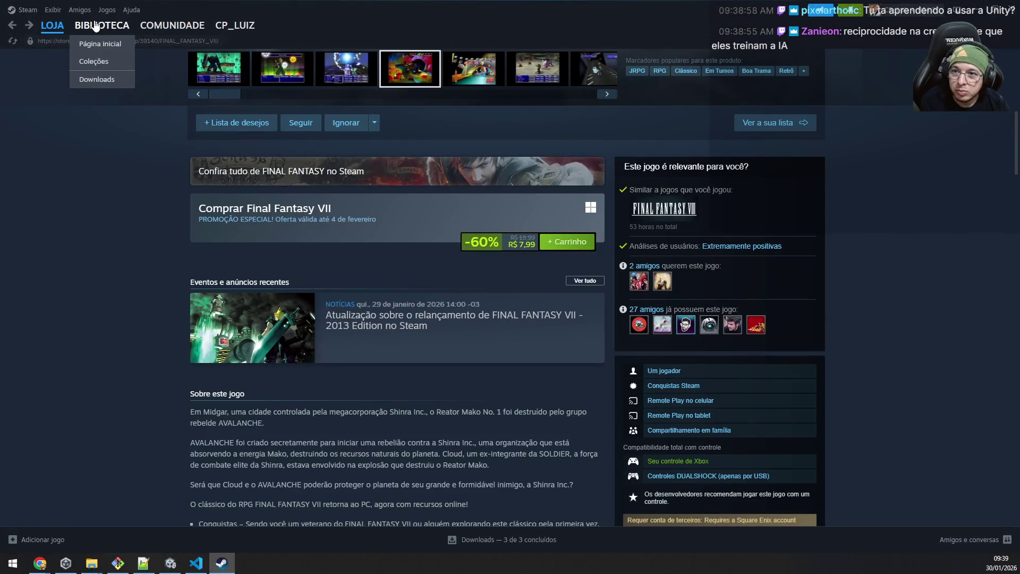
left_click(103, 25)
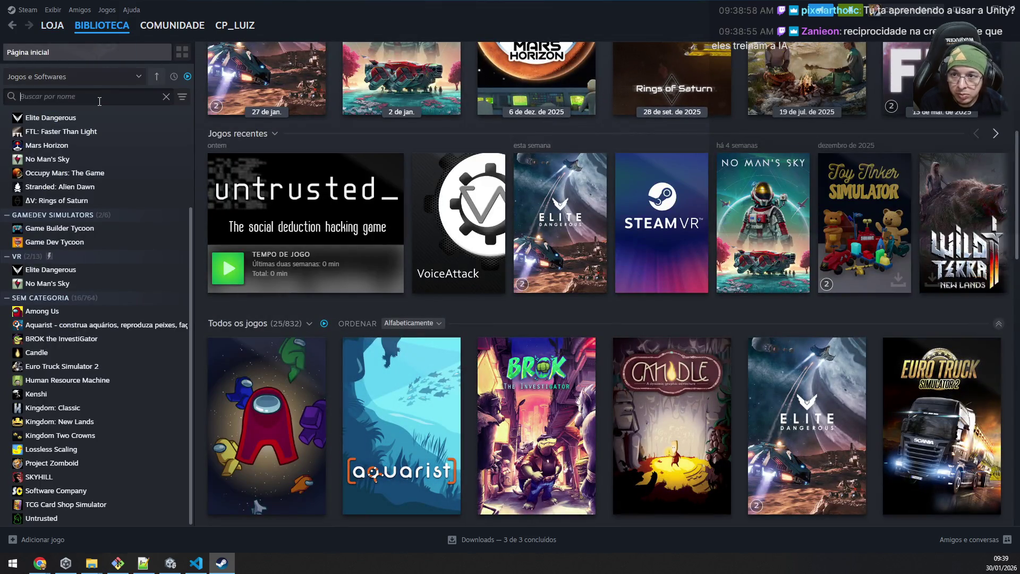
left_click(99, 97)
type("kingdom")
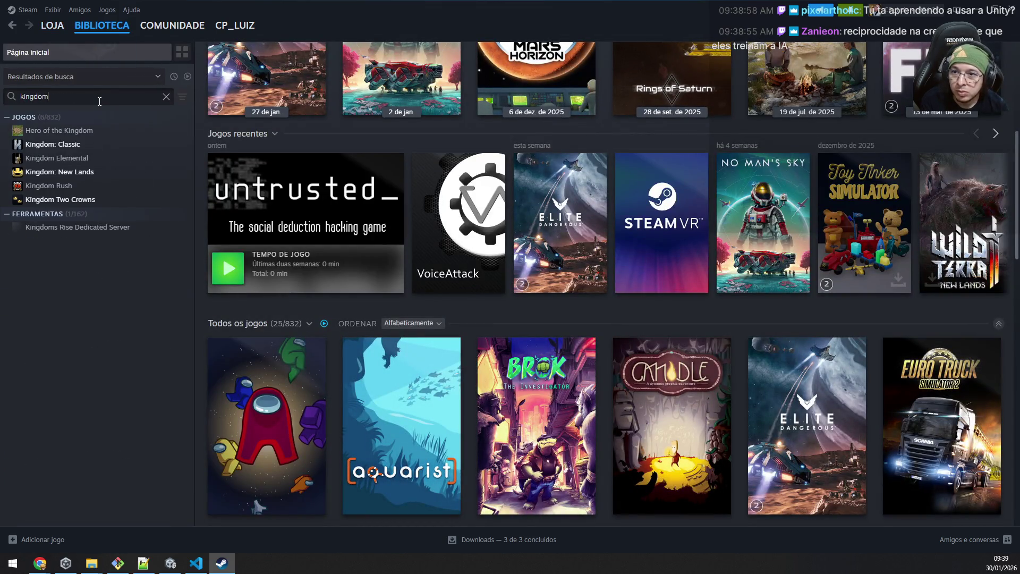
Step: Browse the Kingdom: New Lands, Two Crowns and Classic pages, ending on Kingdom Two Crowns
left_click(60, 172)
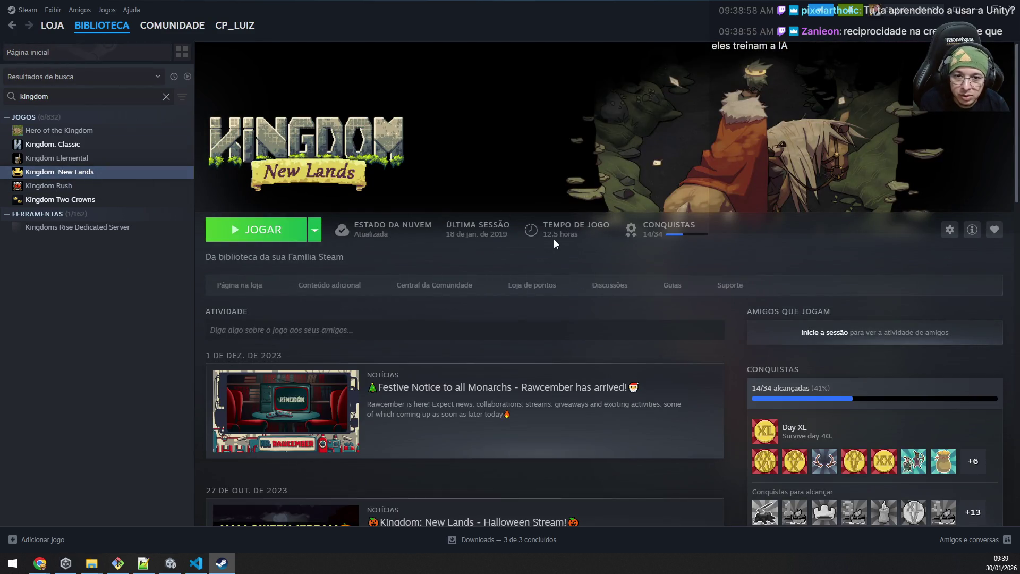
left_click(94, 201)
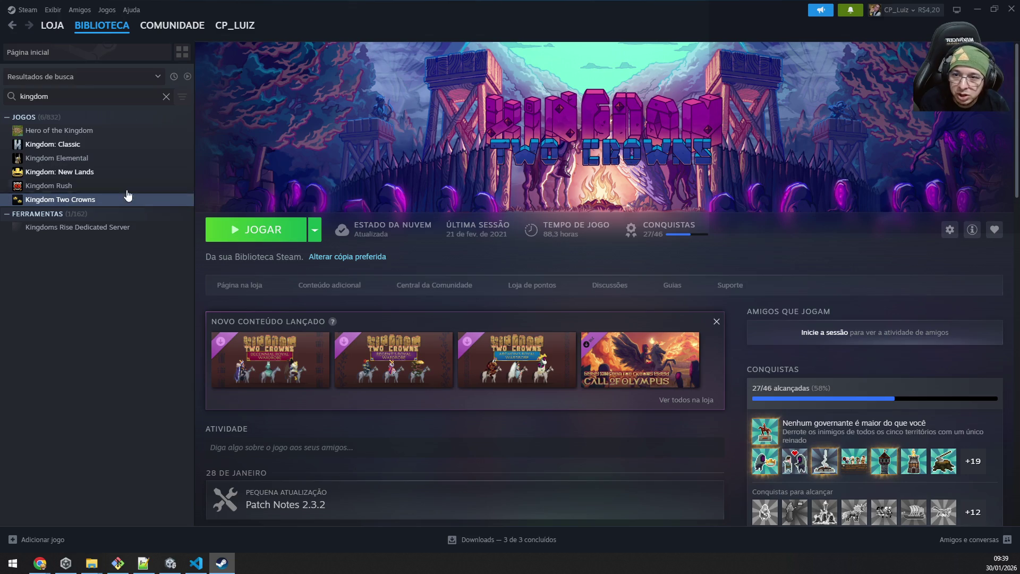
left_click(82, 149)
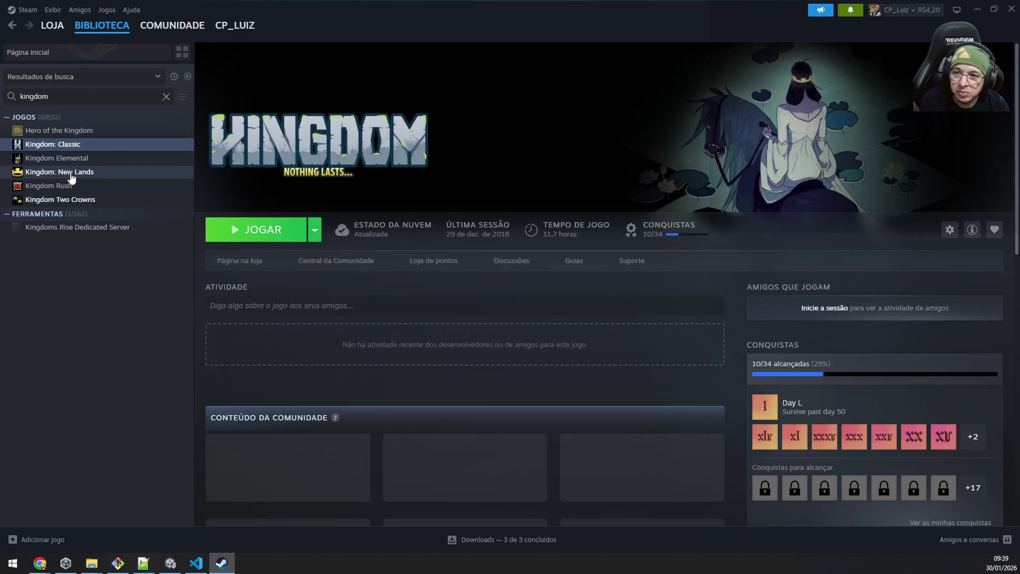
left_click(71, 202)
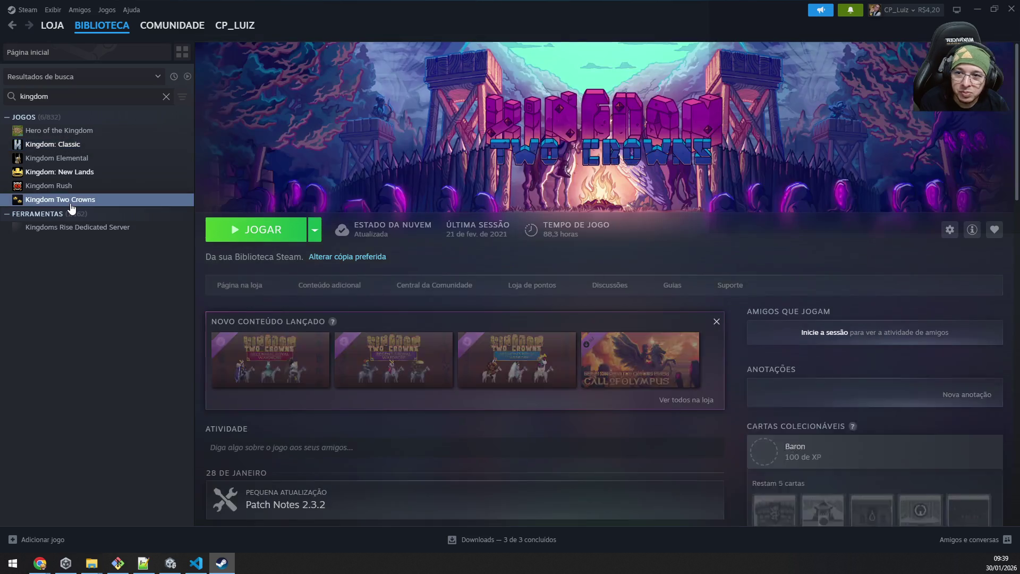
Step: Return to Unity and set the Player's ground-check Circle Collider 2D radius to 1
double_click(733, 16)
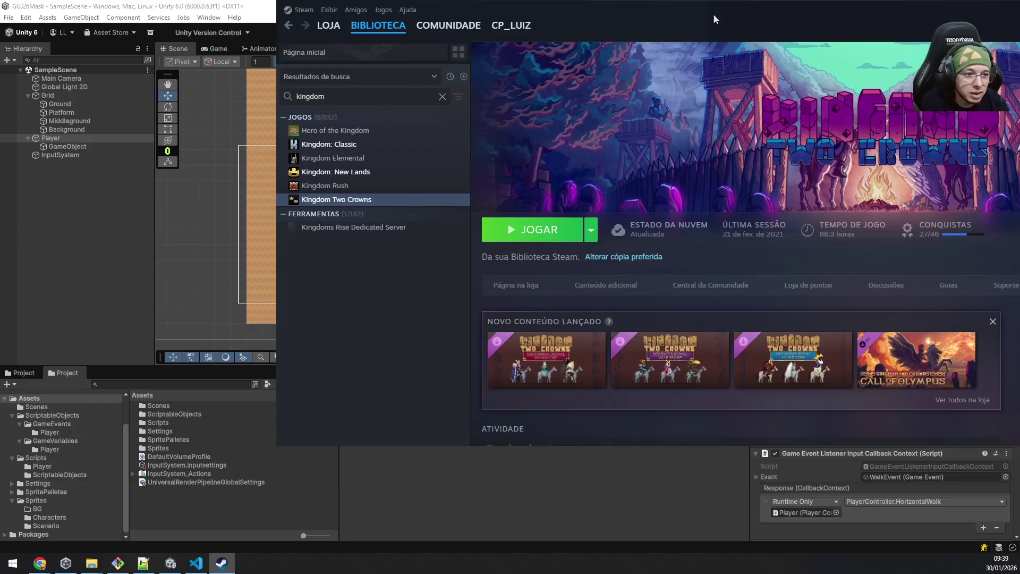
left_click(713, 14)
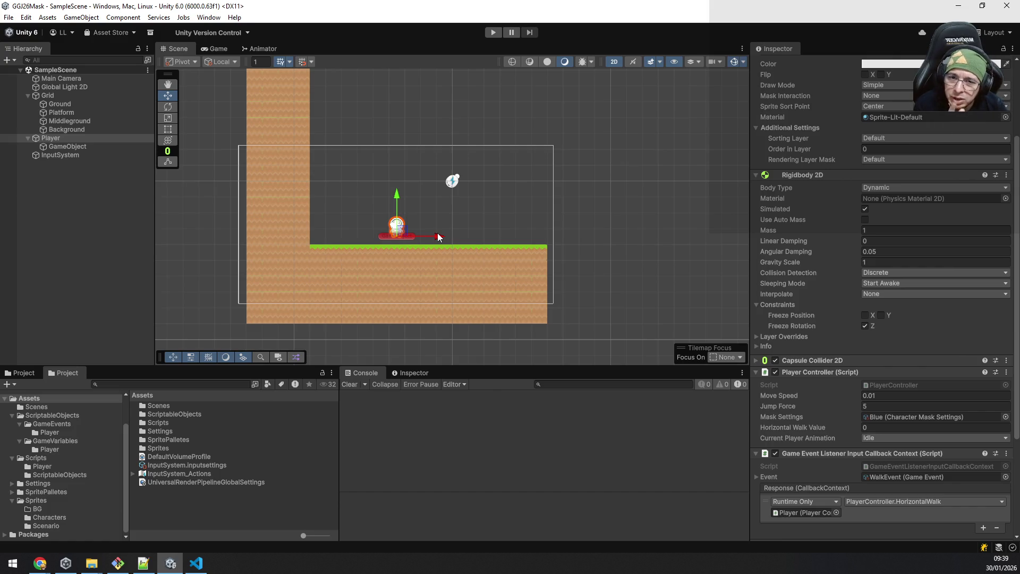
scroll(410, 232, "up", 2)
scroll(410, 232, "up", 3)
scroll(412, 230, "up", 2)
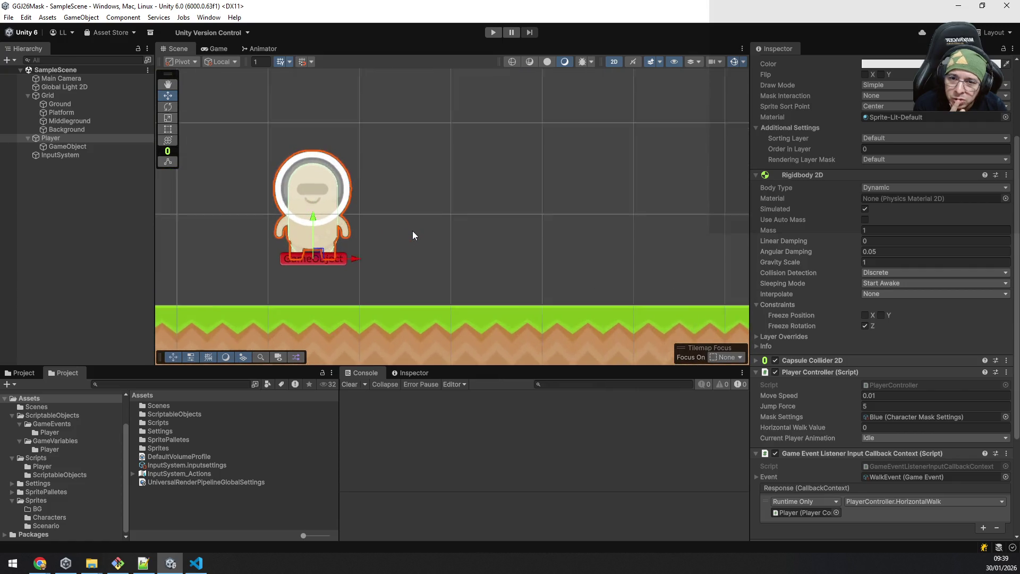
left_click(67, 147)
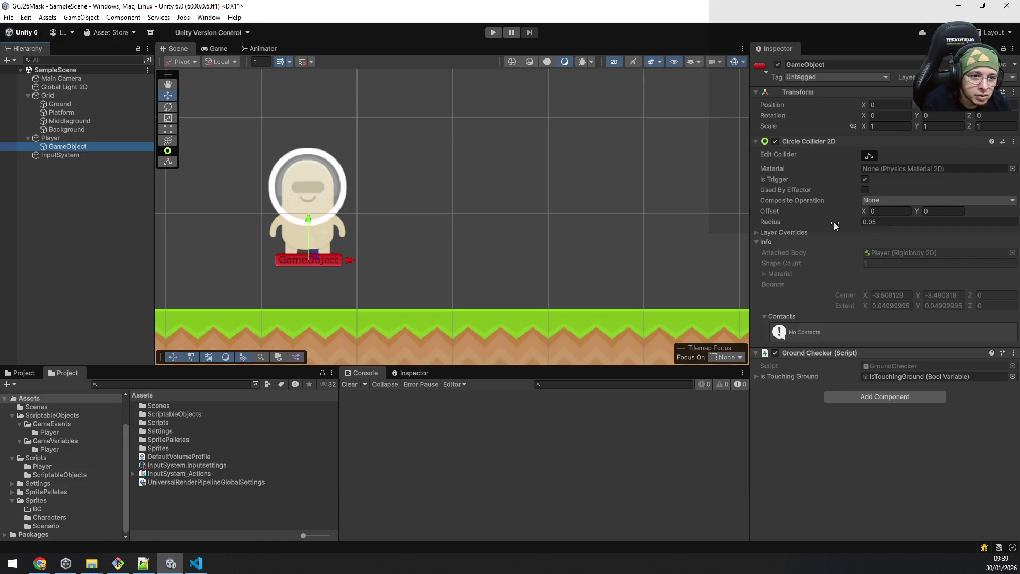
left_click(877, 221)
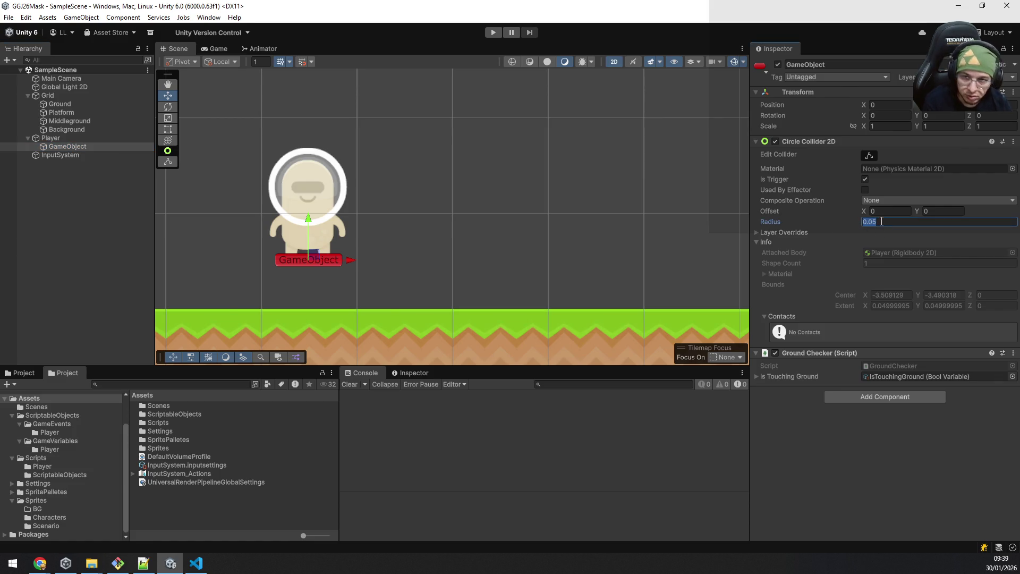
type("1")
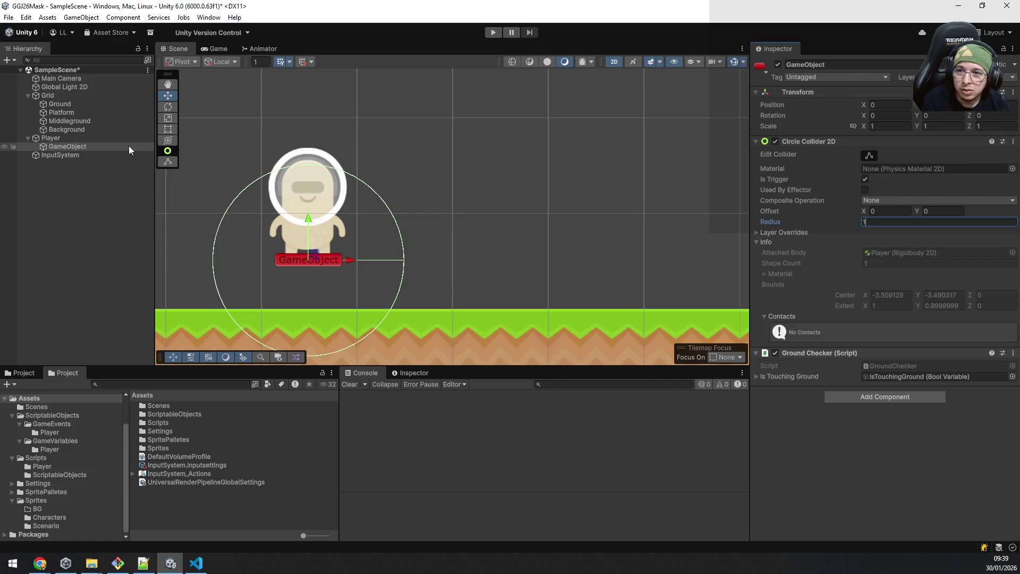
scroll(474, 205, "down", 3)
Step: Run the game, jump, and inspect the Grid's collision contacts and the ground-check object
left_click(493, 33)
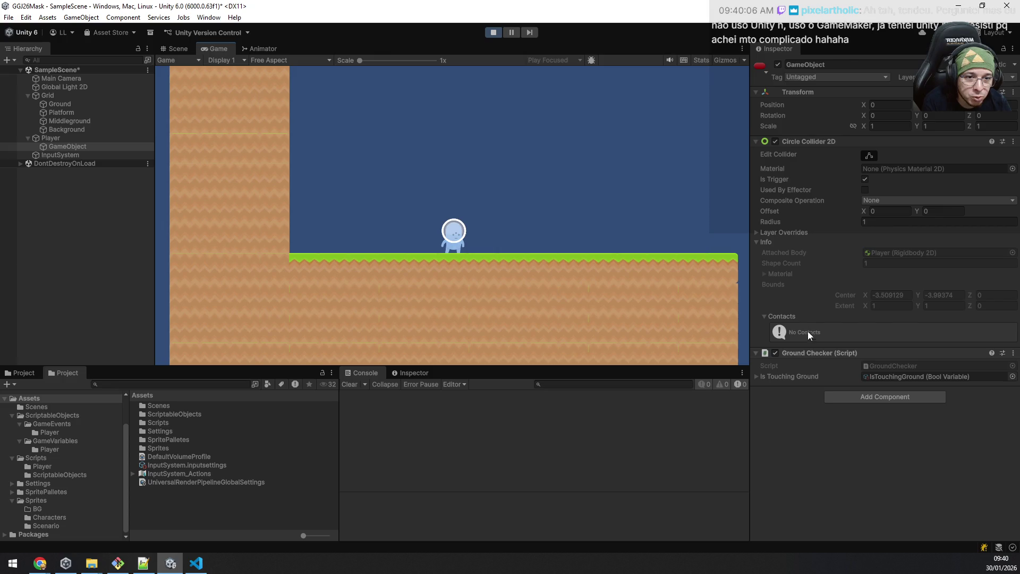
key("space")
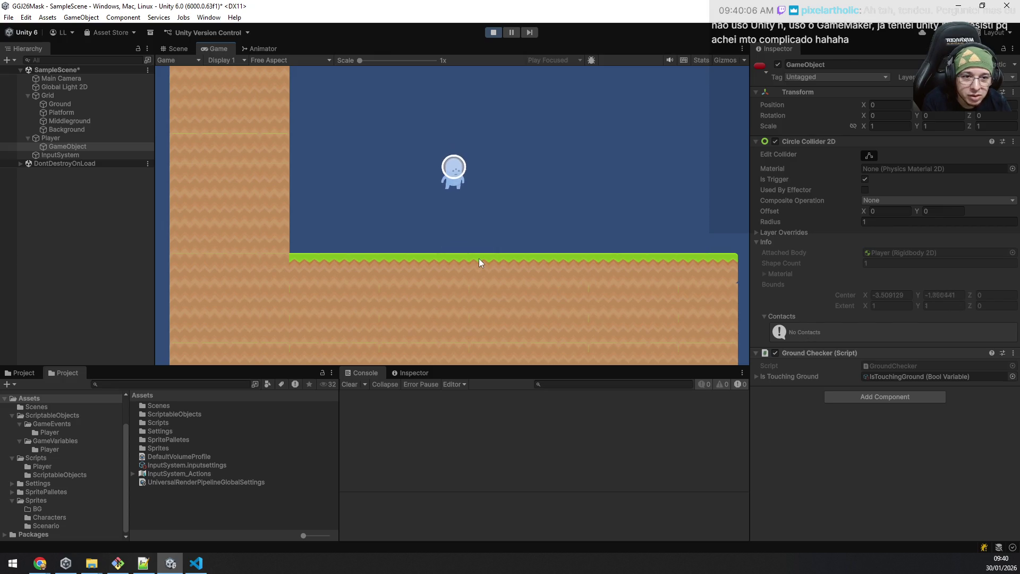
left_click(60, 92)
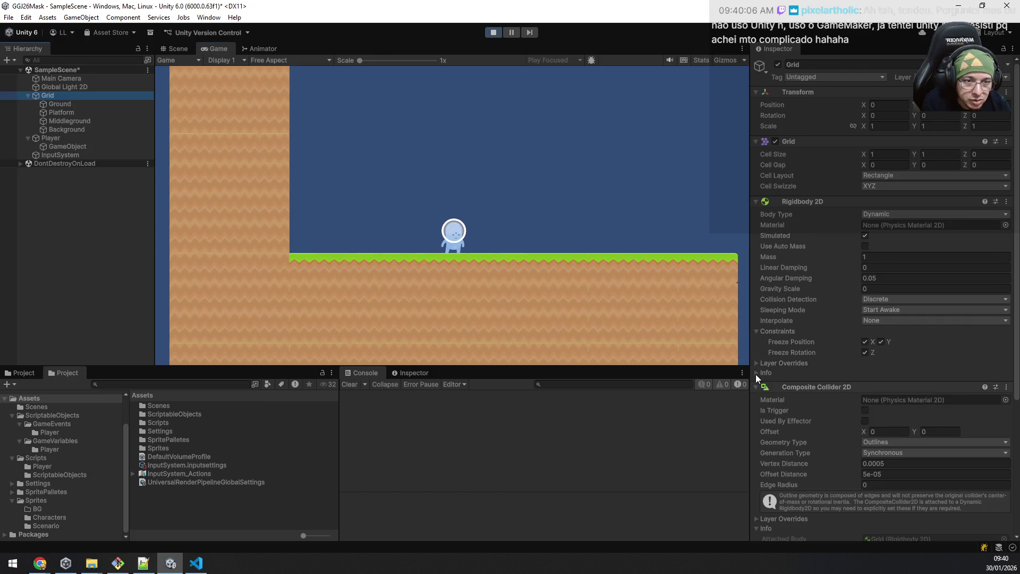
scroll(755, 374, "down", 2)
scroll(760, 336, "down", 3)
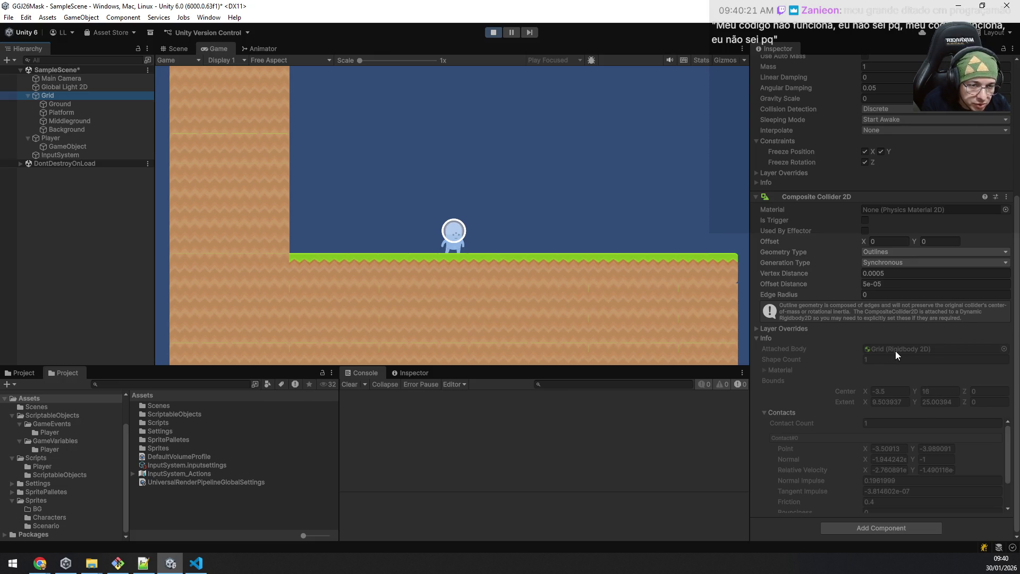
left_click(875, 426)
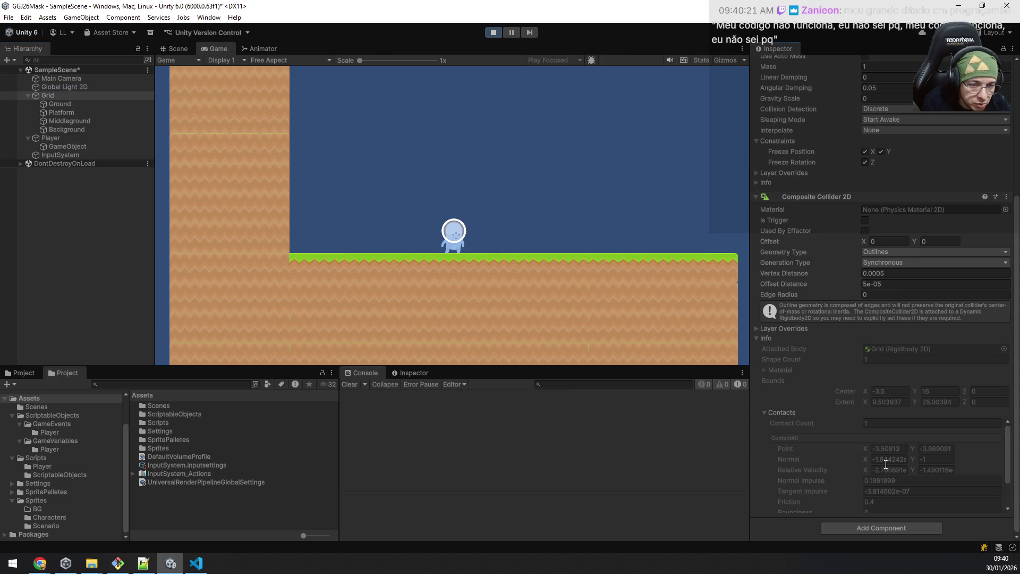
scroll(968, 482, "down", 3)
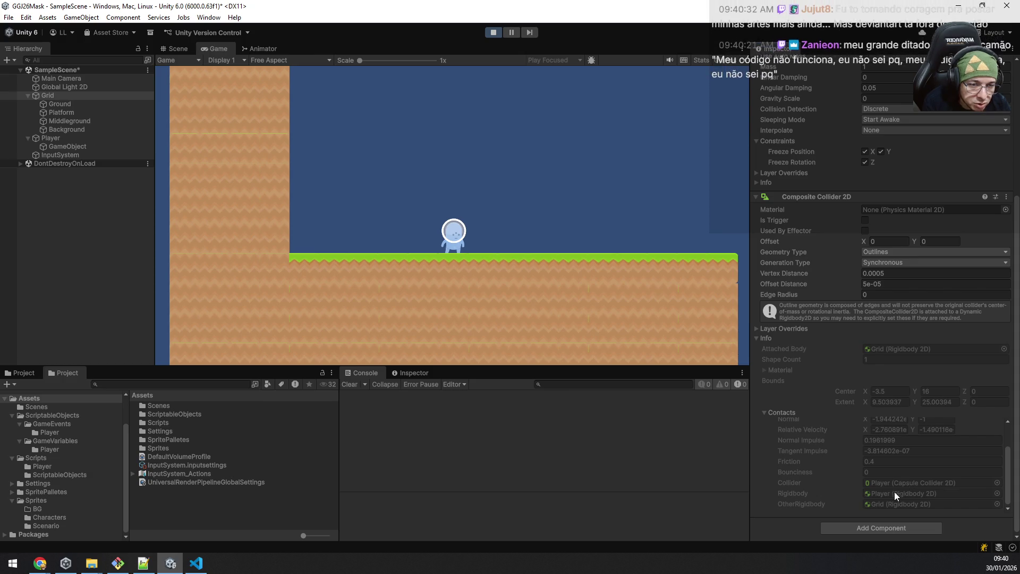
left_click(70, 146)
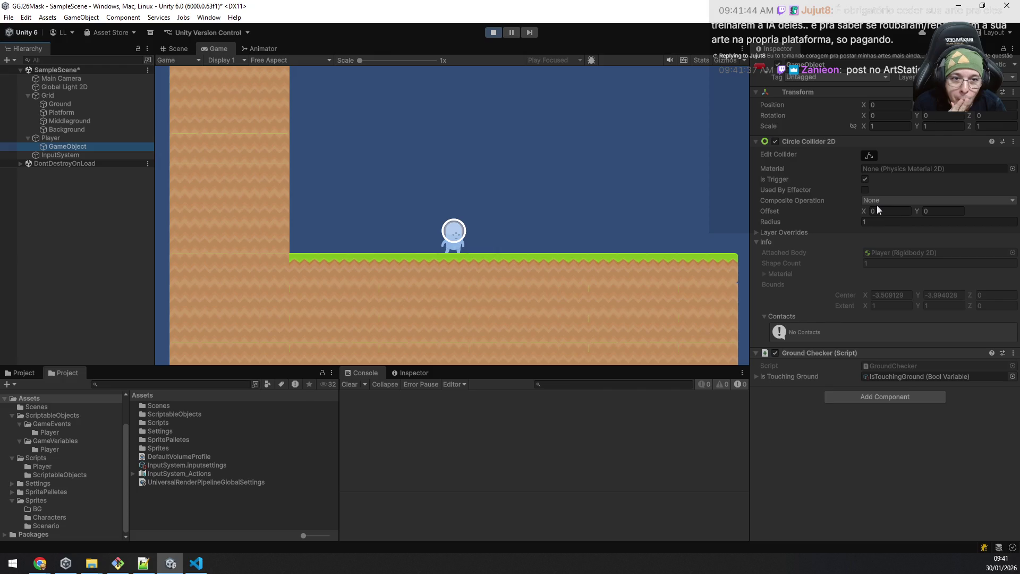
Step: Turn off Is Trigger on the ground-check circle and jump twice in the running game
left_click(59, 140)
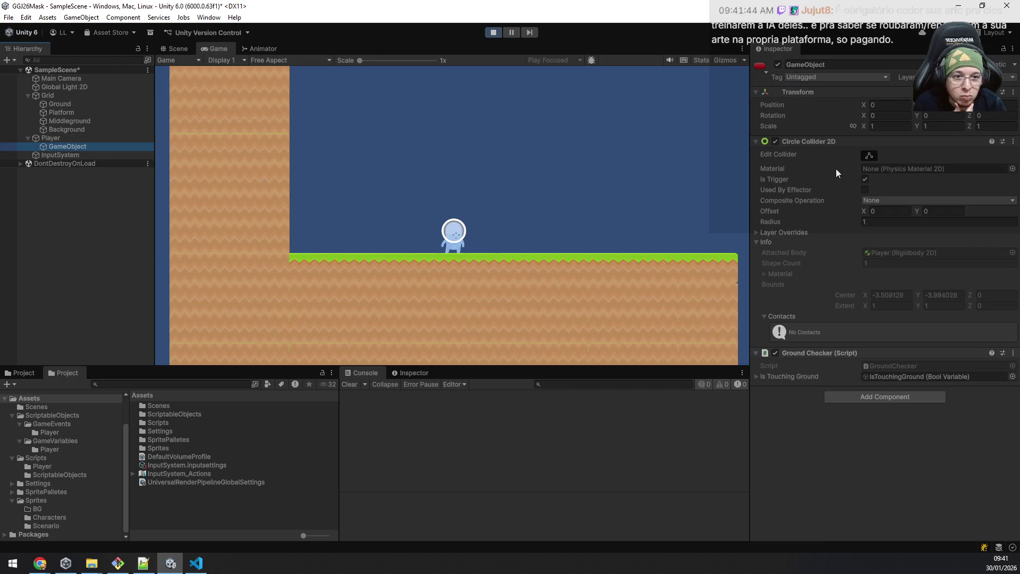
left_click(865, 179)
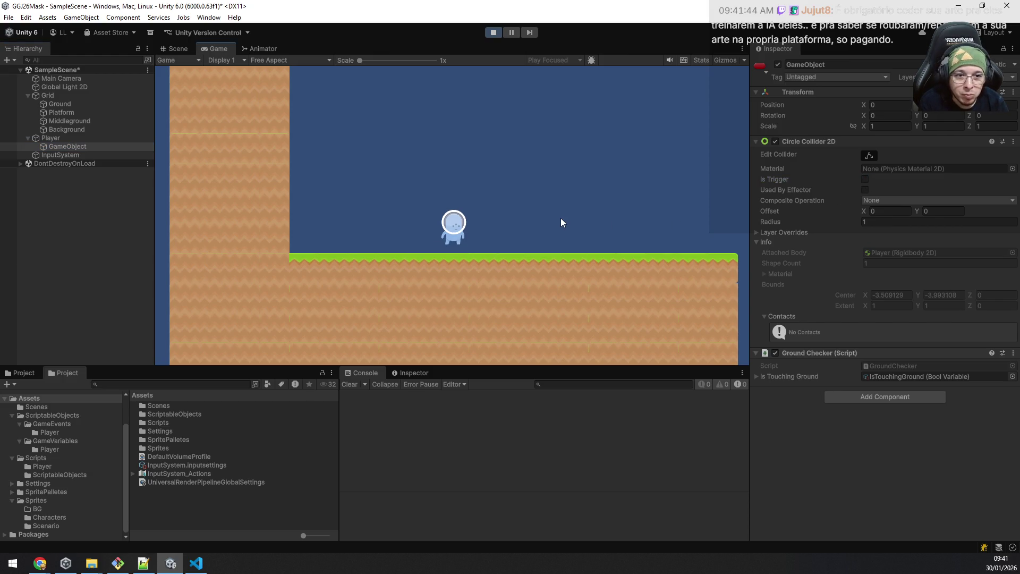
key("space")
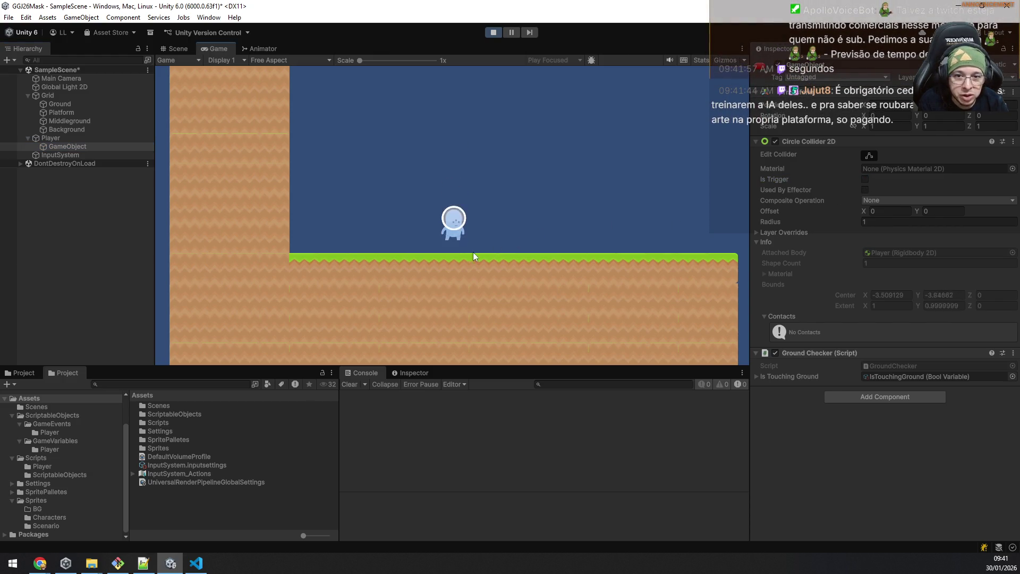
key("space")
key("space")
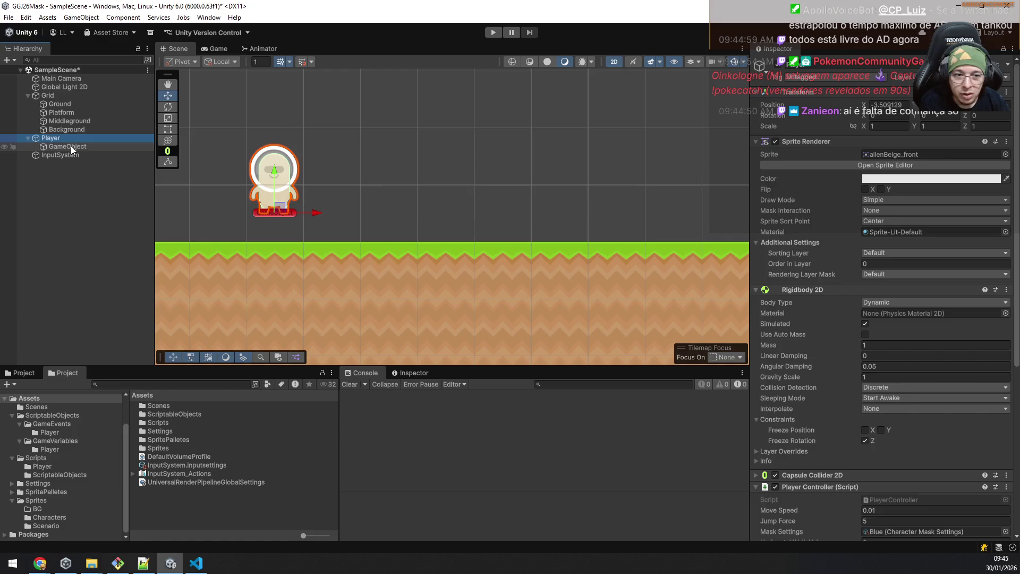
Step: Reload the externally changed packages-lock.json in Notepad++ and switch to GroundChecker.cs in VS Code
left_click(71, 146)
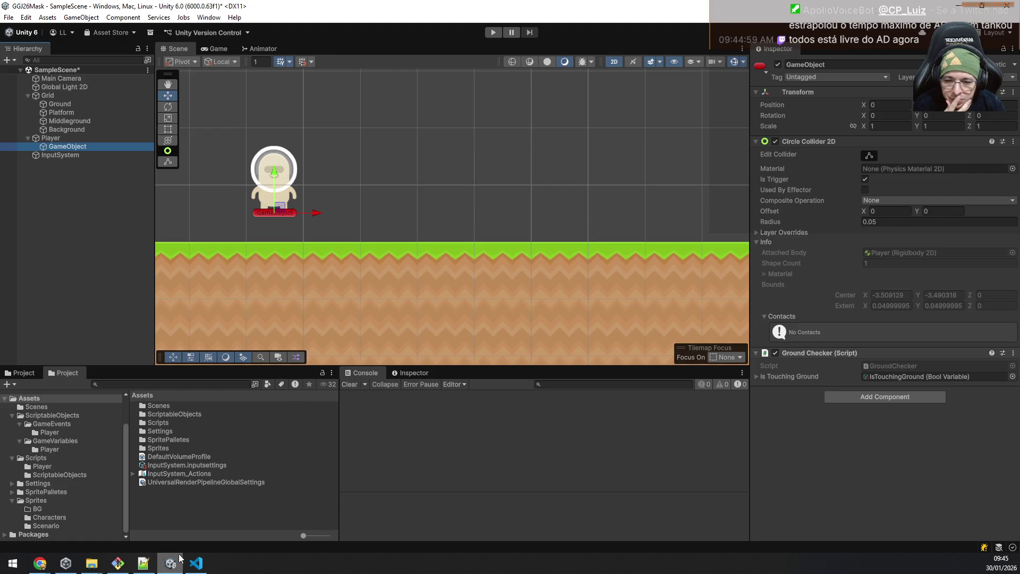
left_click(142, 564)
left_click(548, 325)
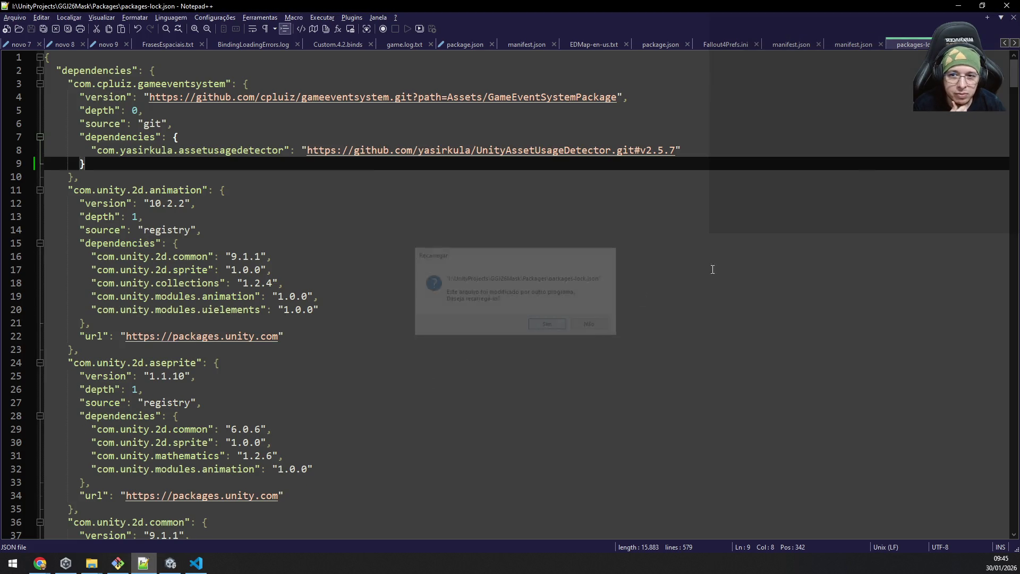
left_click(956, 6)
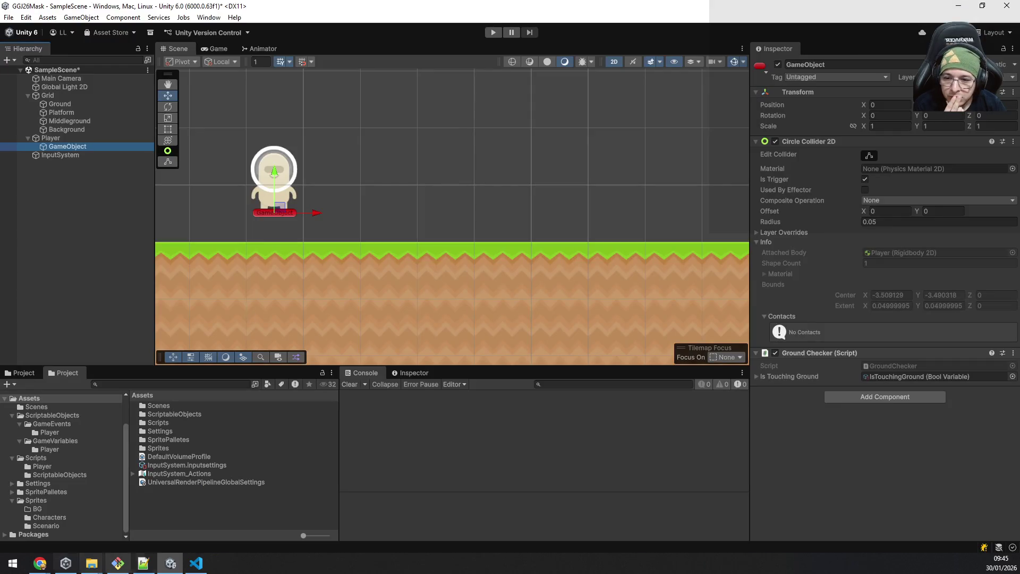
left_click(197, 564)
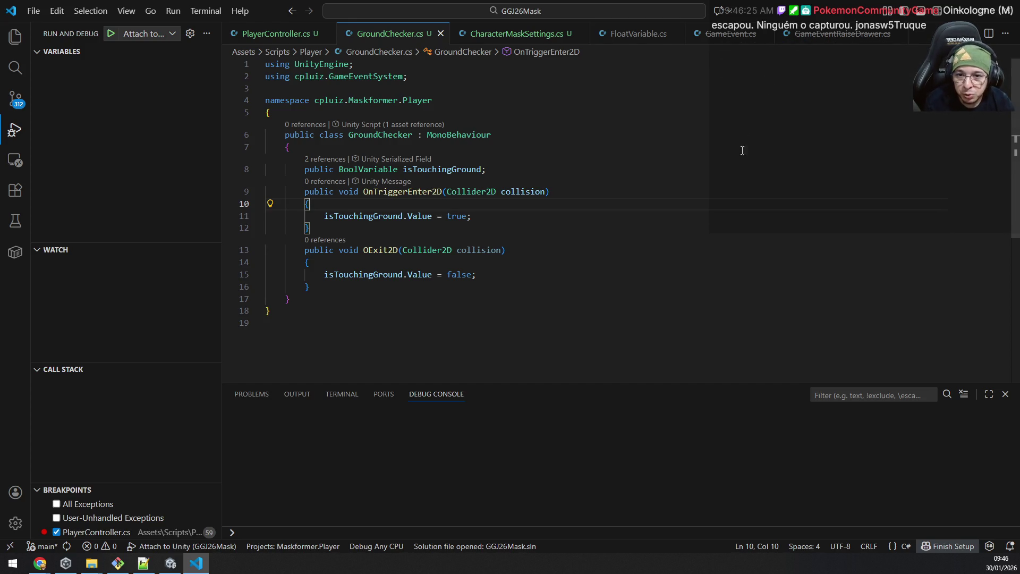
Step: Insert a blank line after the isTouchingGround field in GroundChecker.cs
left_click(389, 287)
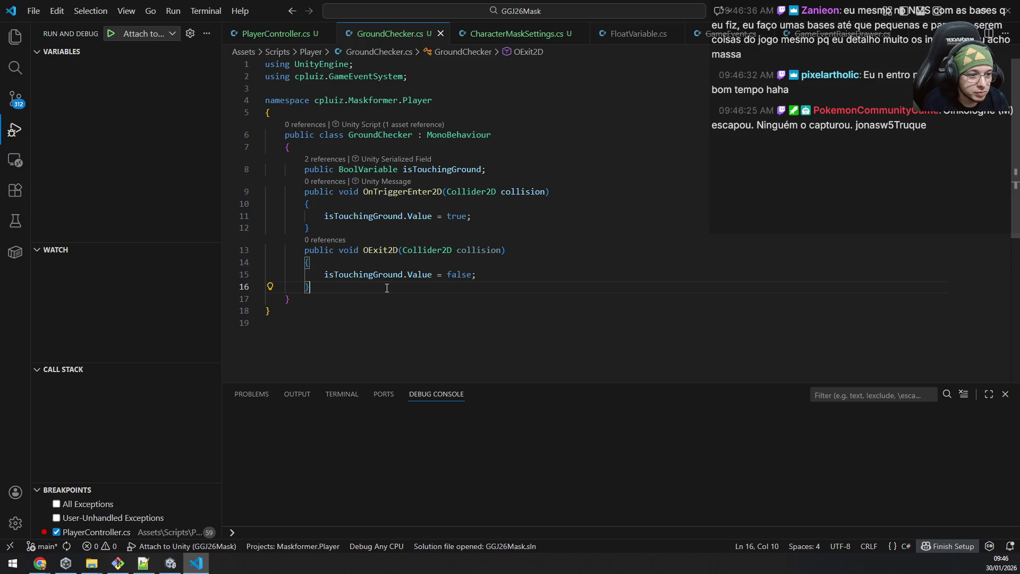
key("Up")
key("Up")
key("Up")
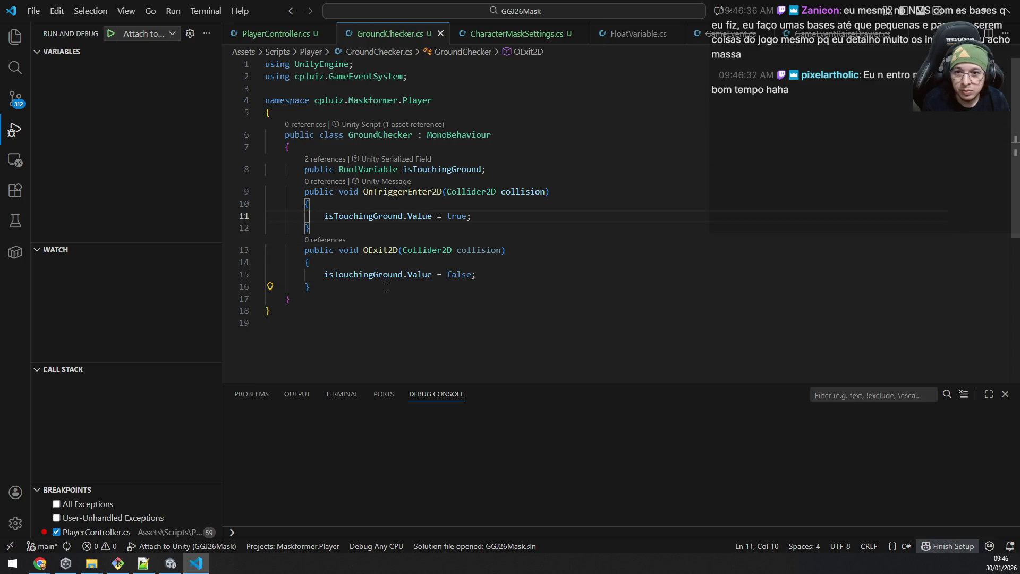
key("Up")
key("Up")
key("Up")
key("End")
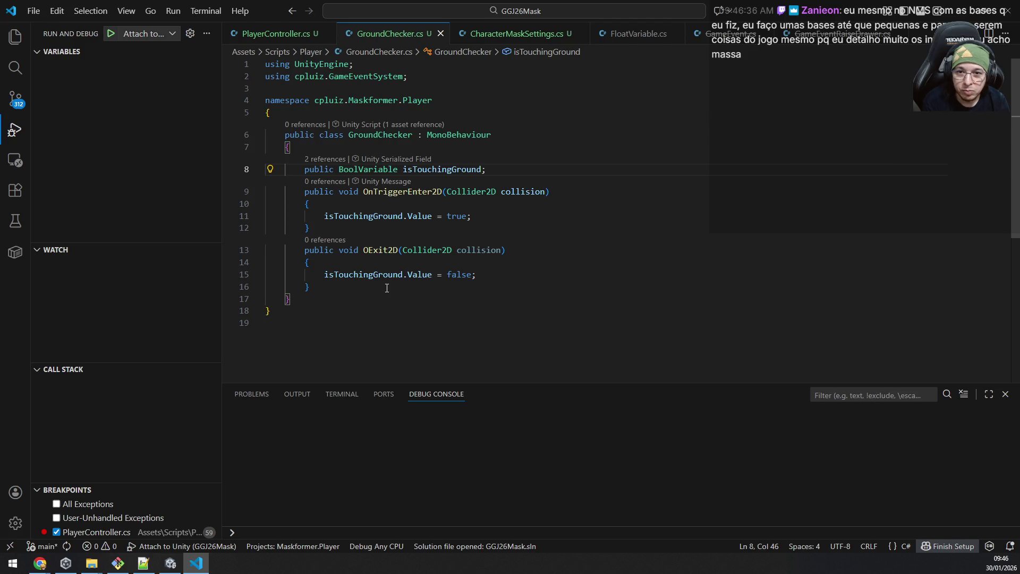
key("Return")
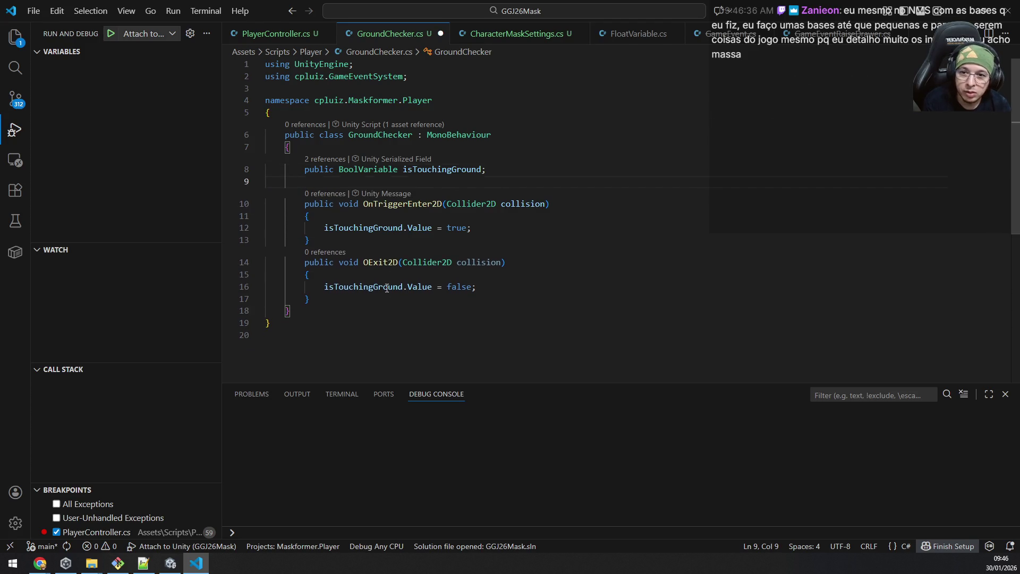
type("private void ")
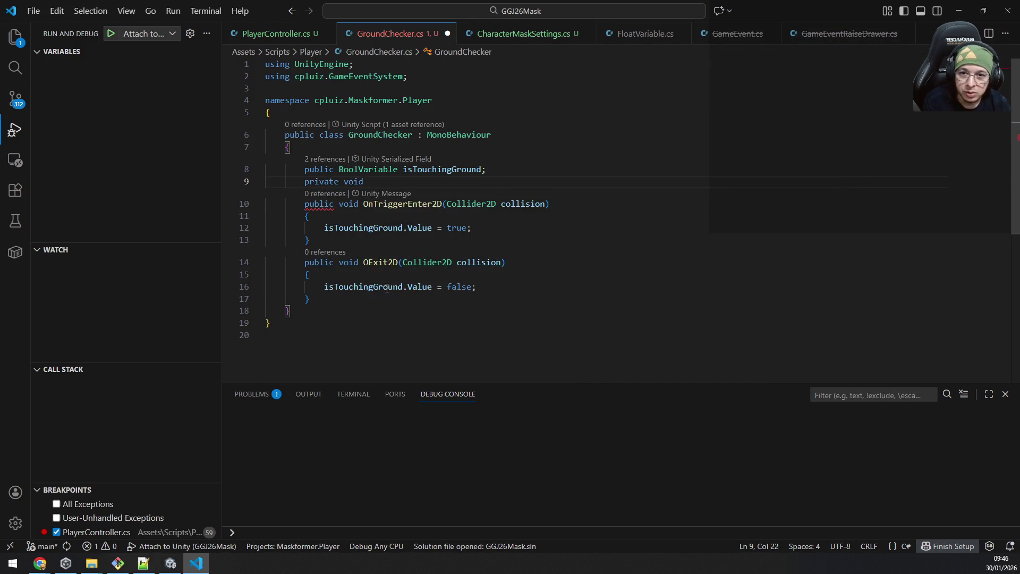
type("checkR")
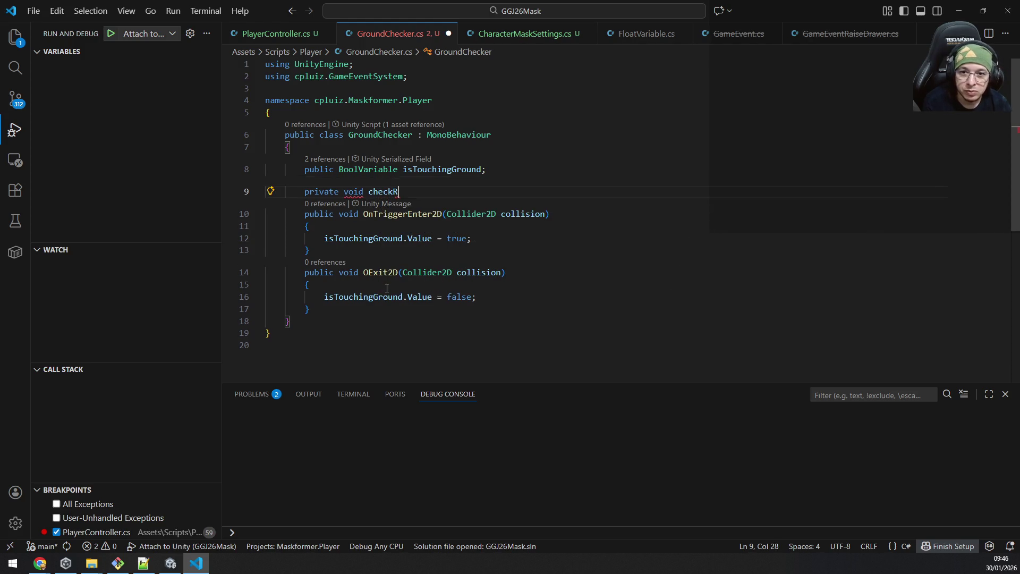
type("adius;")
Step: Write the checkRadius field line and correct its type from void to float
key("Return")
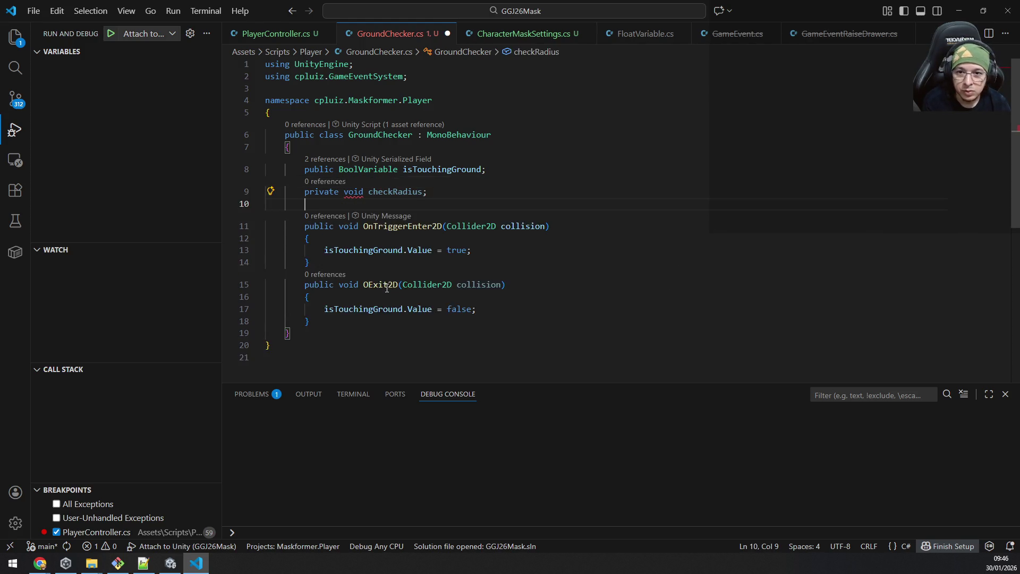
key("Up")
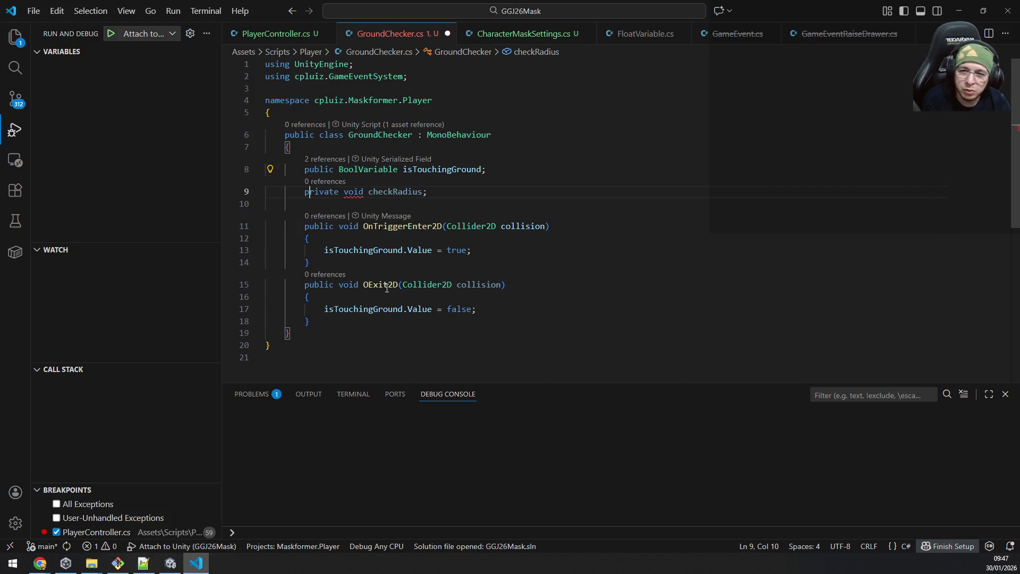
key("Right")
key("Right")
key("Right")
key("Right")
key("Right")
key("ctrl+shift+Right")
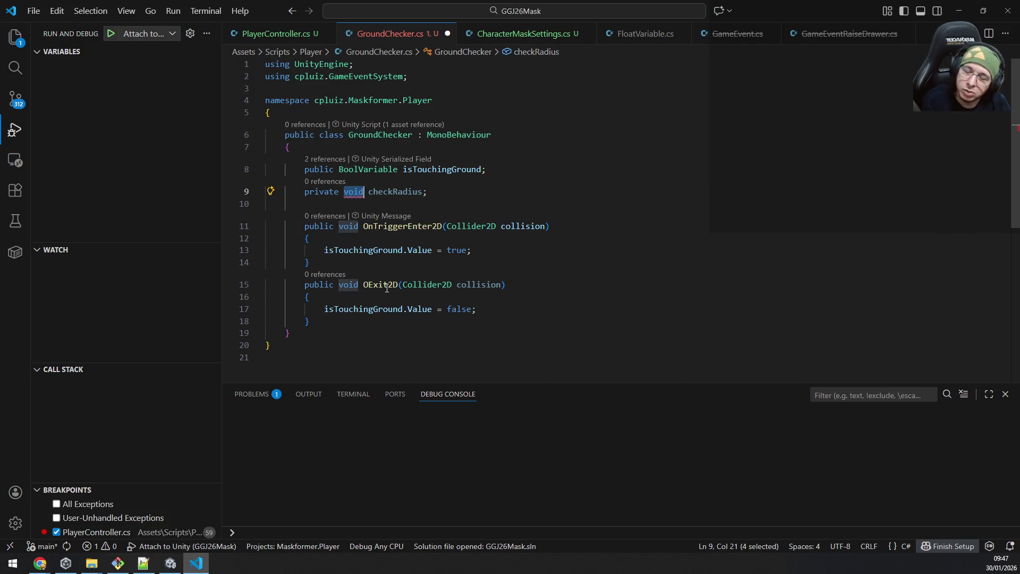
type("flo")
key("Tab")
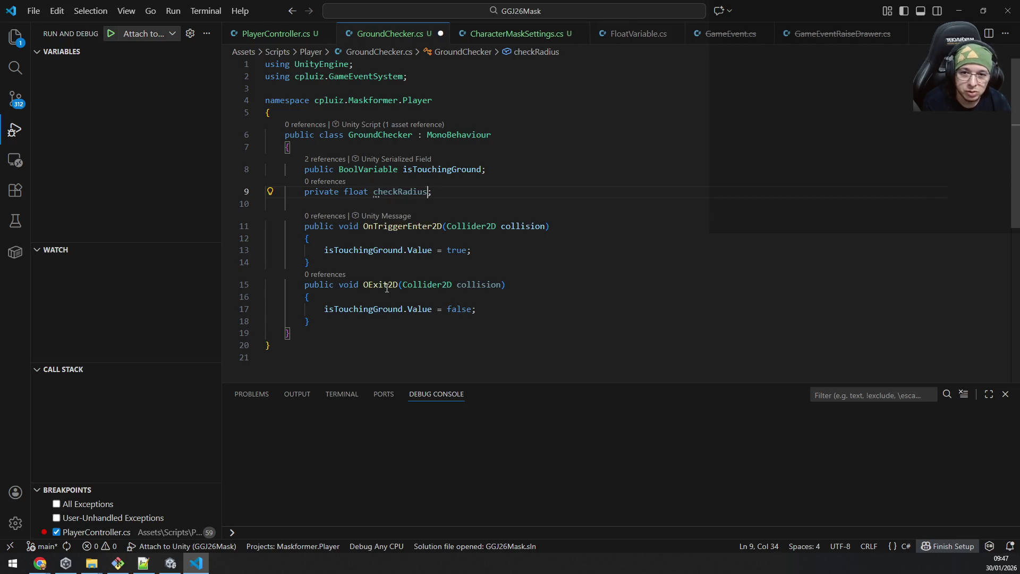
Step: Initialise checkRadius to 0.05f and start a new line below it
key("End")
key("Left")
type("= 0.05")
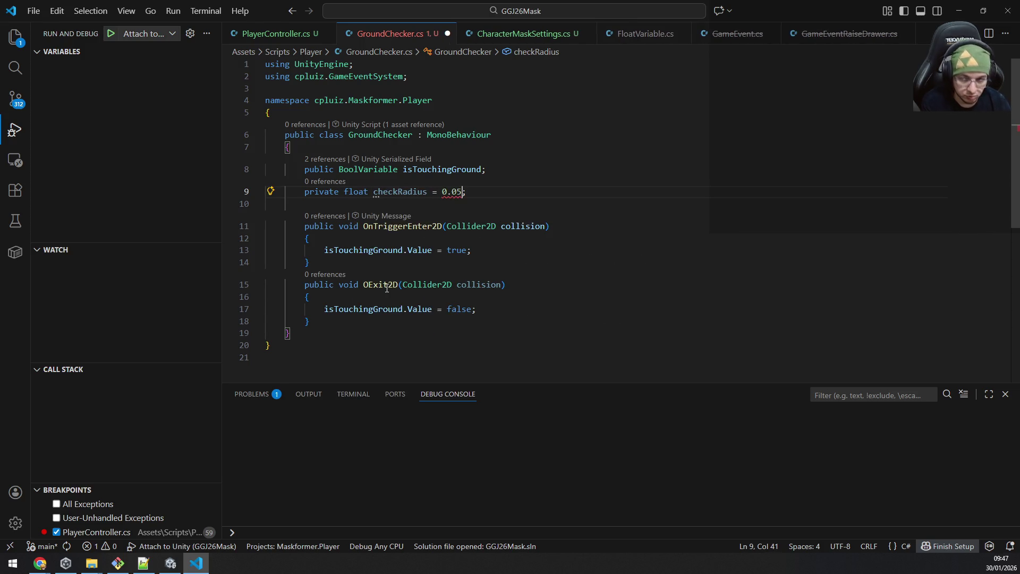
key("End")
key("Left")
type("f")
key("End")
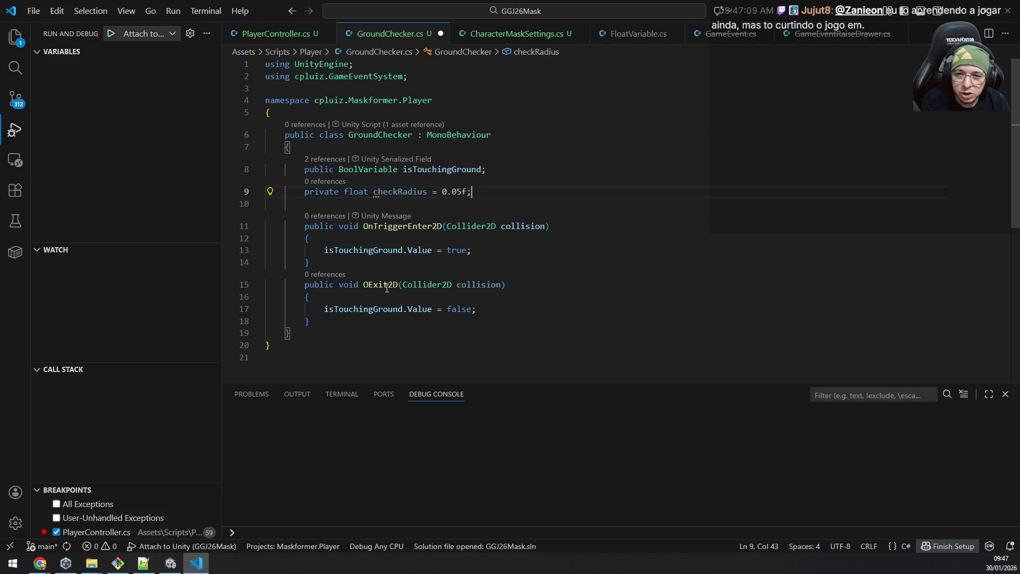
key("Return")
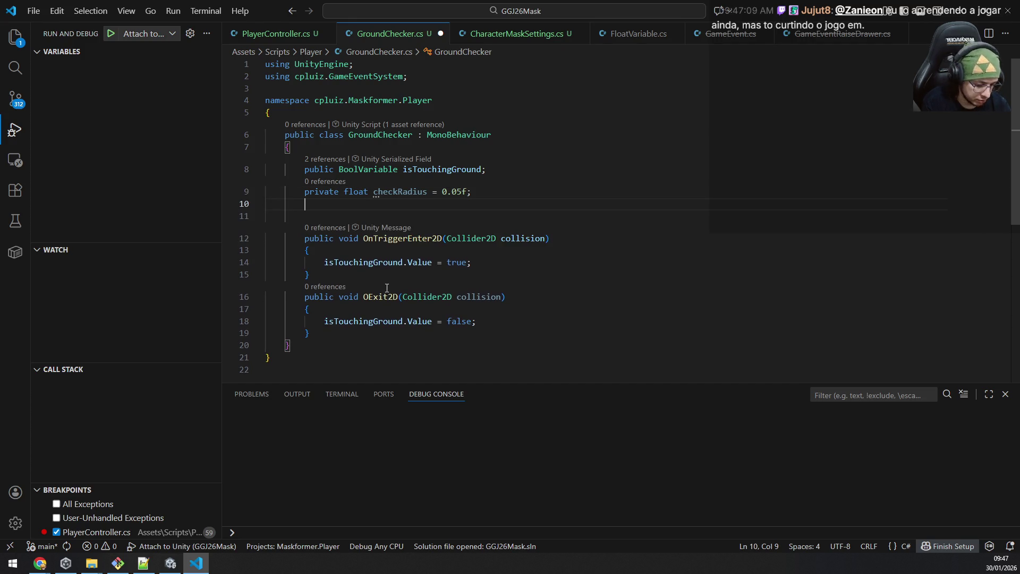
Step: Declare a public LayerMask layersToCheck field above checkRadius
key("Up")
key("Up")
key("End")
key("Return")
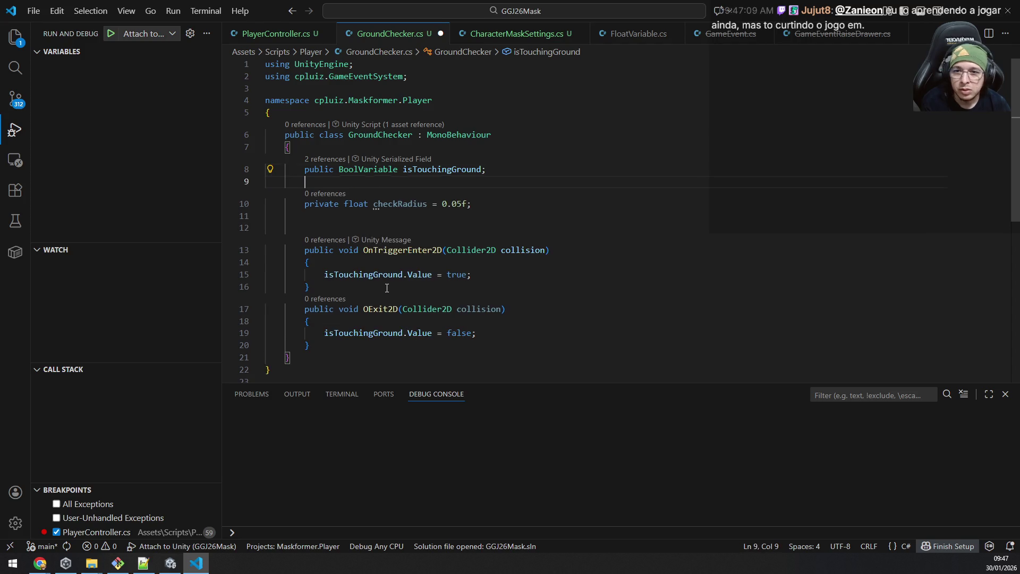
type("public layer")
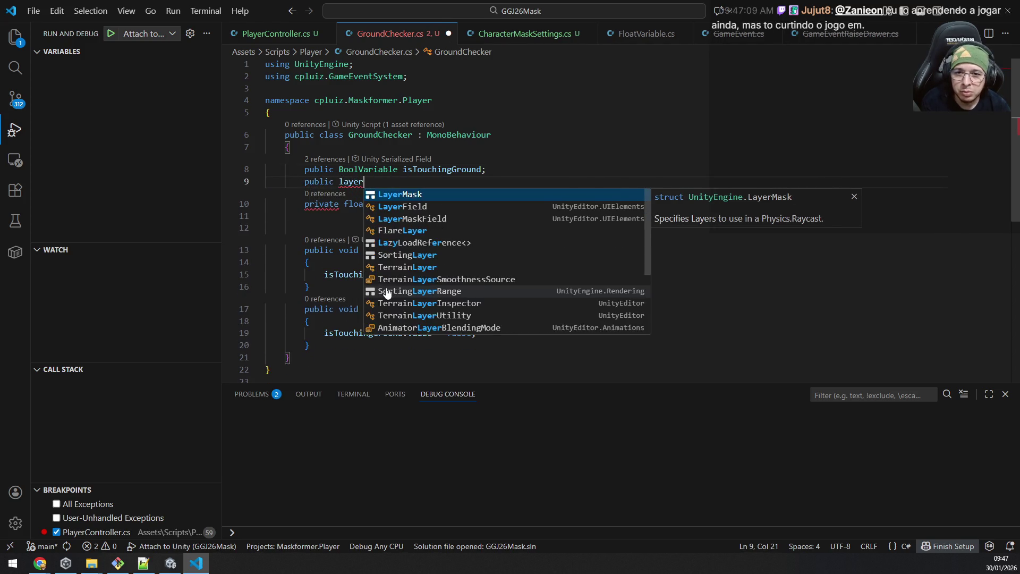
key("Tab")
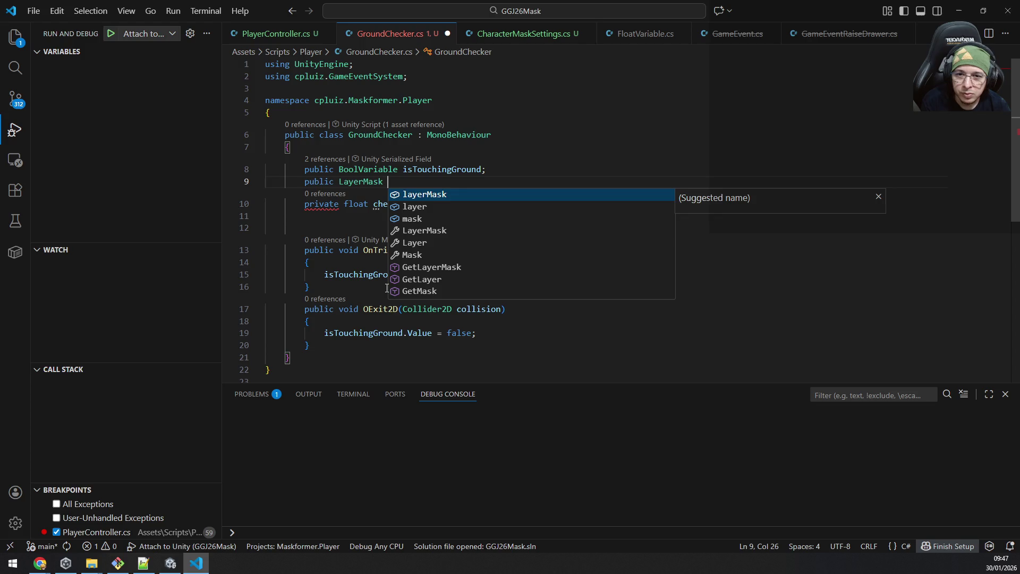
type("layer")
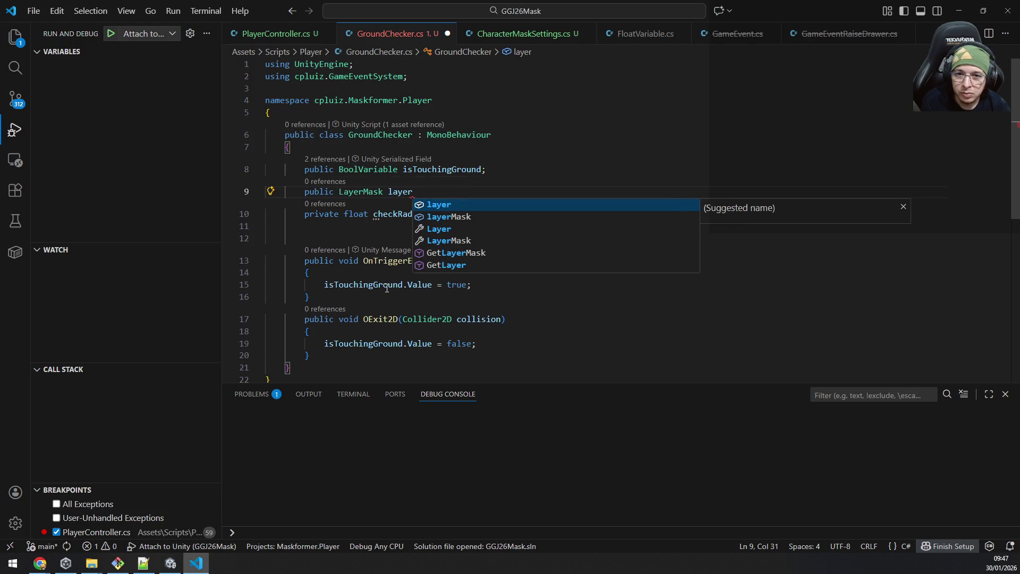
type("sToCh")
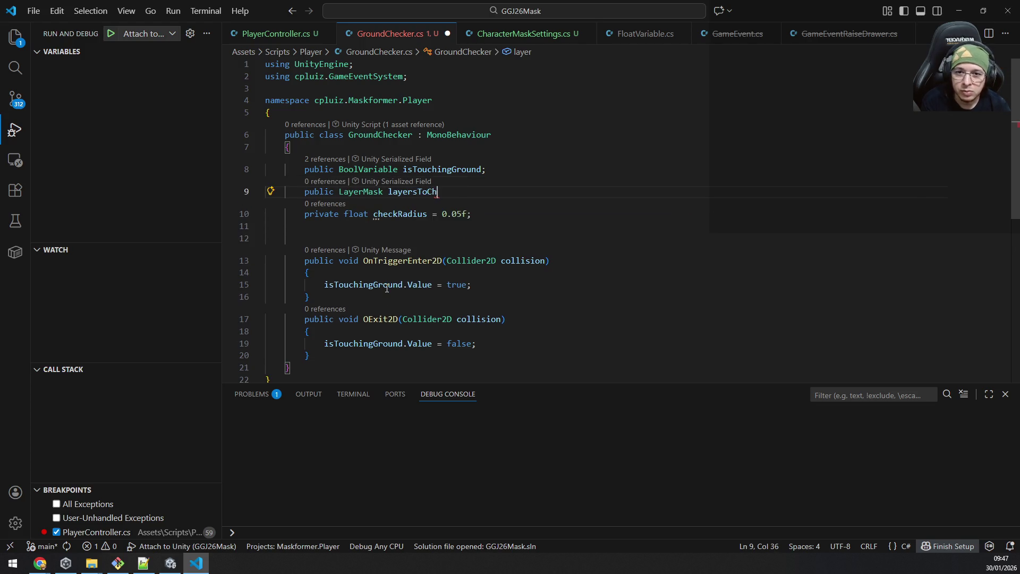
type("eck;")
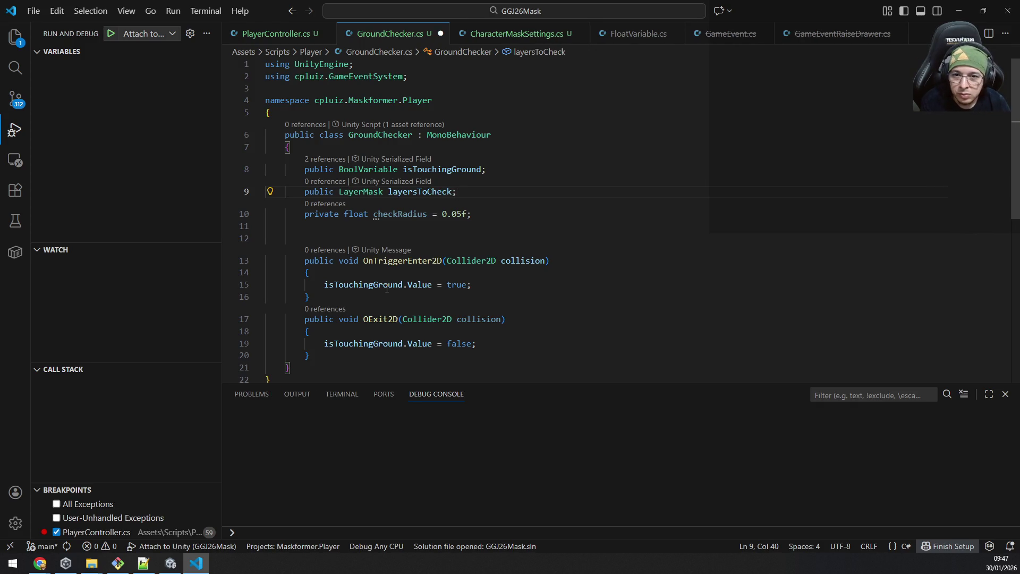
key("Down")
Step: Remove the extra blank lines and add an empty FixedUpdate method via IntelliSense
key("End")
key("Delete")
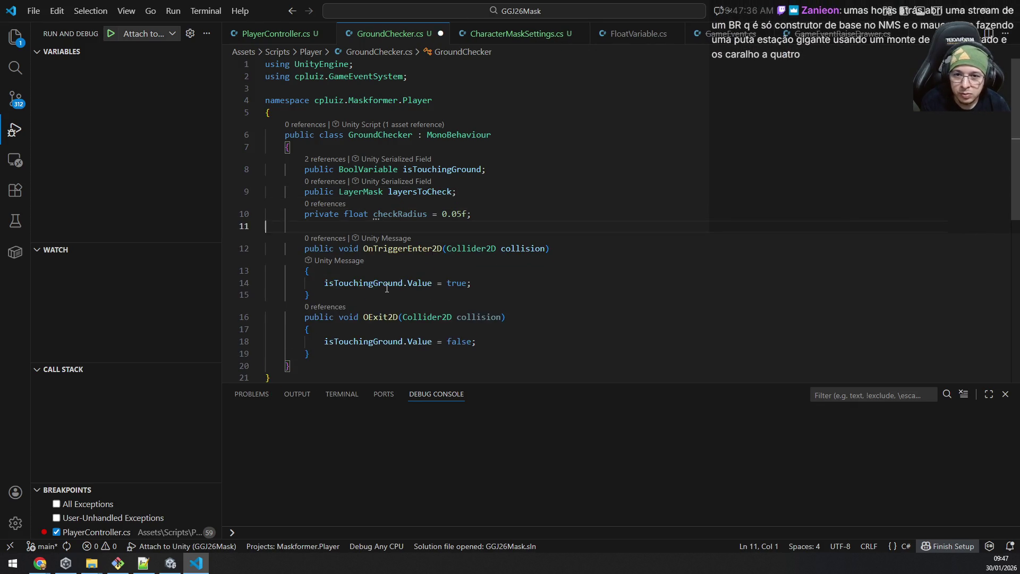
key("Delete")
key("Return")
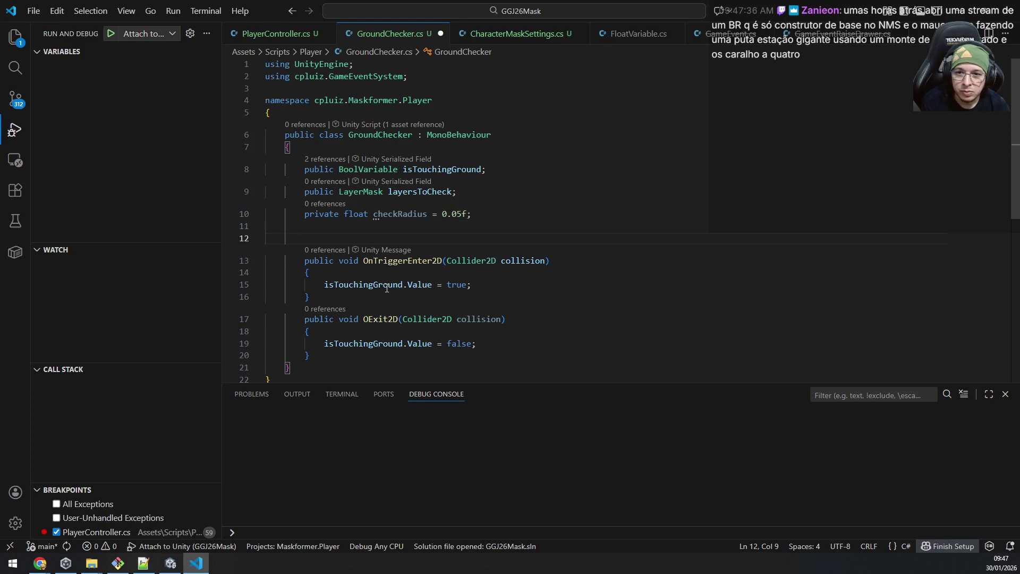
type("void Fixe")
key("Tab")
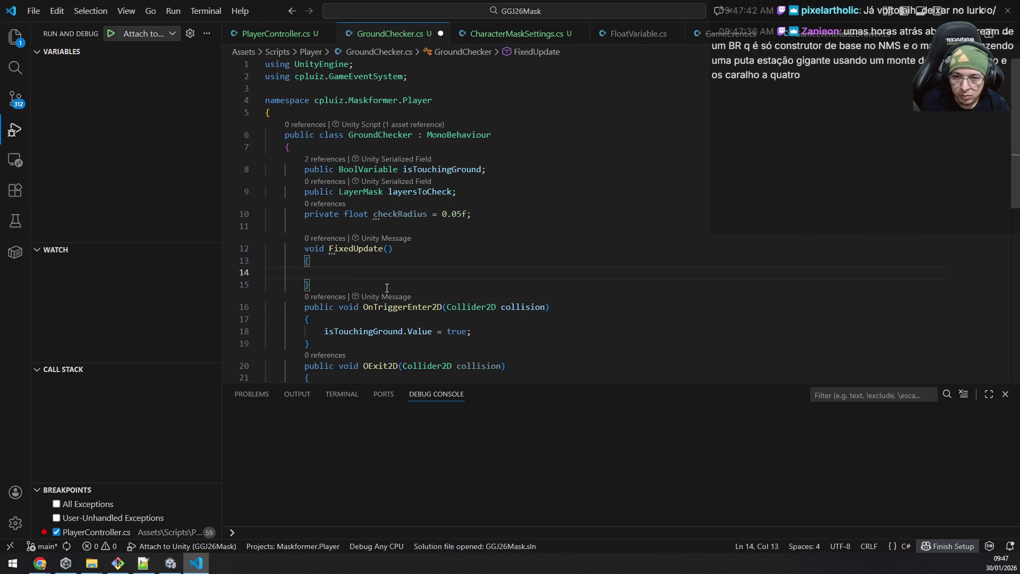
type("if")
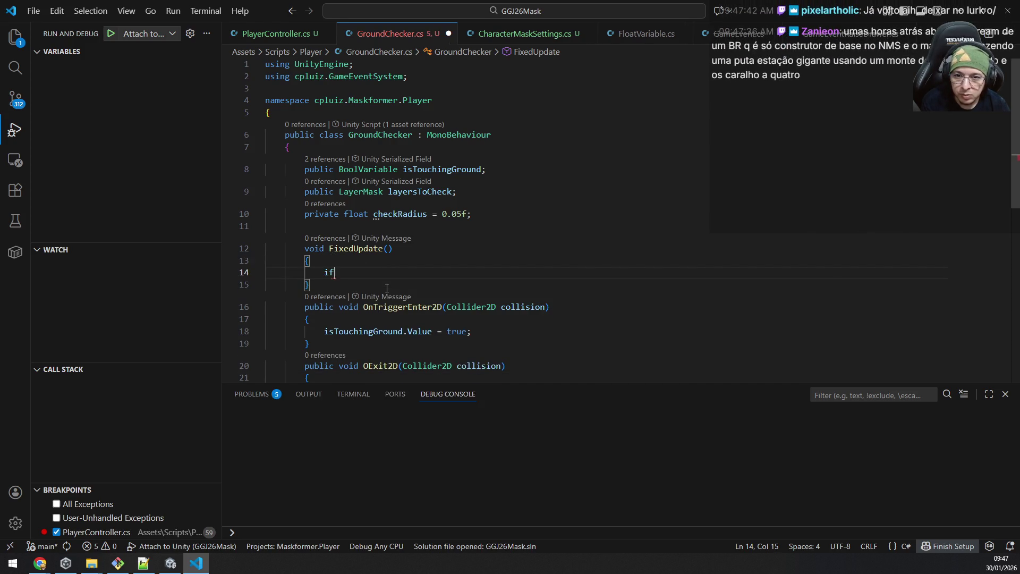
type("(Physi")
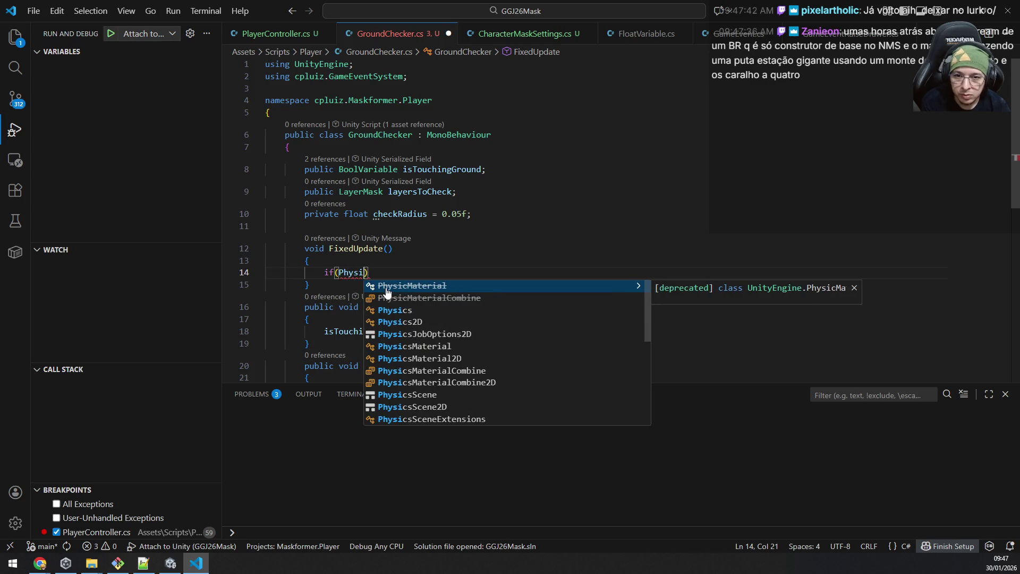
type("cs")
Step: Begin an if on Physics2D.CircleCast in FixedUpdate, replacing a first raycast attempt
key("Down")
key("Tab")
type(".")
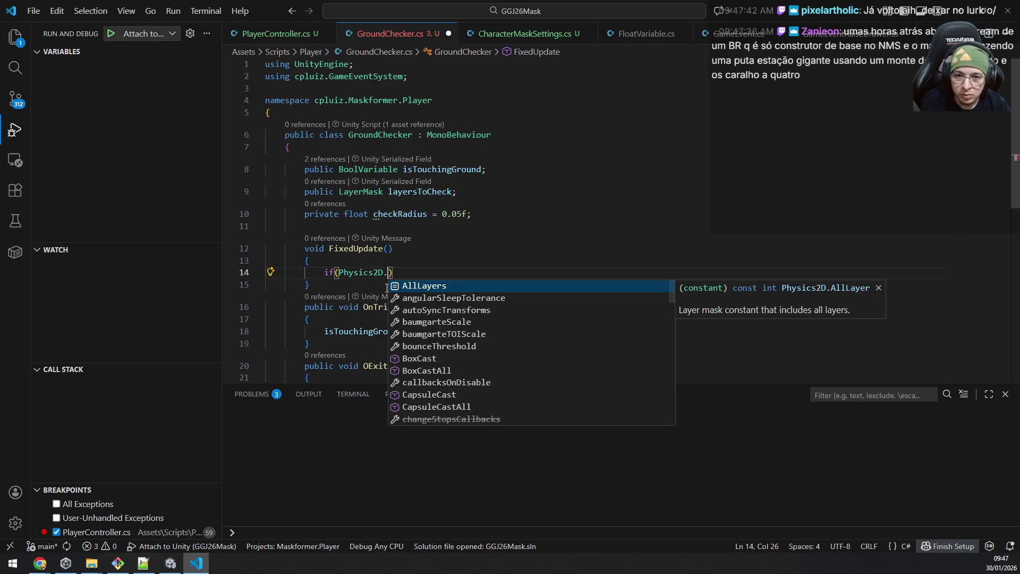
type("ra")
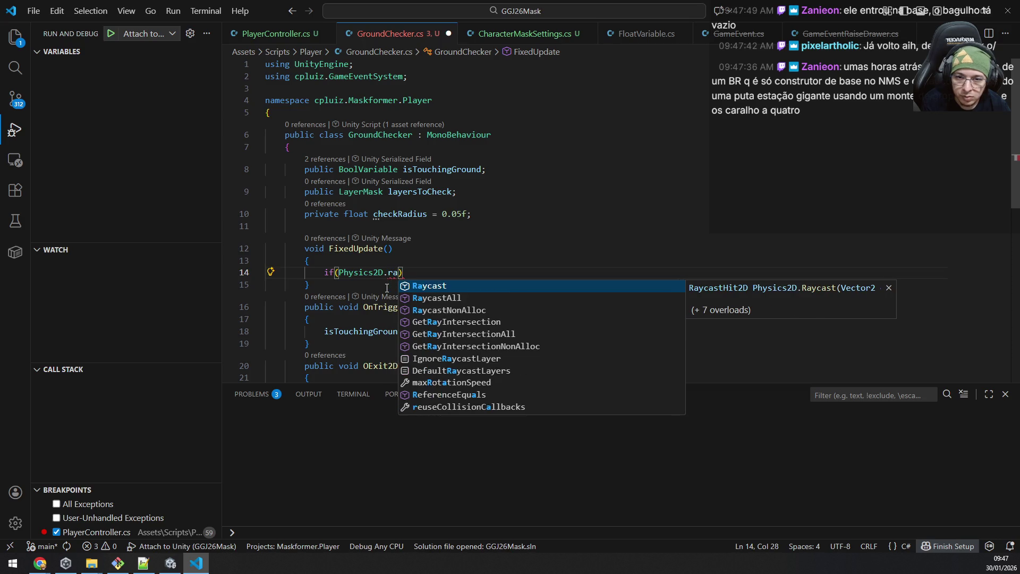
key("BackSpace")
key("BackSpace")
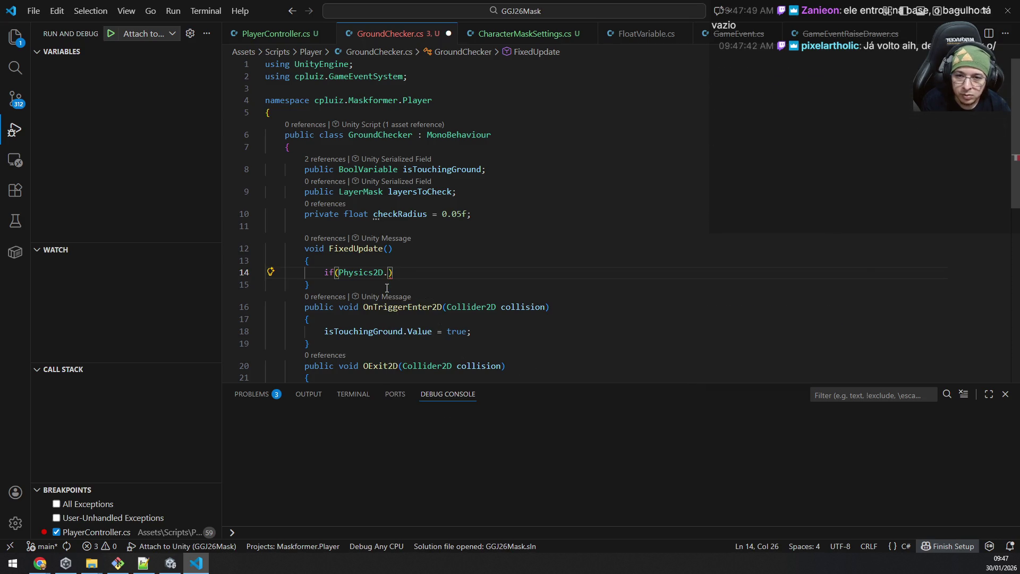
type("ra")
key("BackSpace")
type("ad")
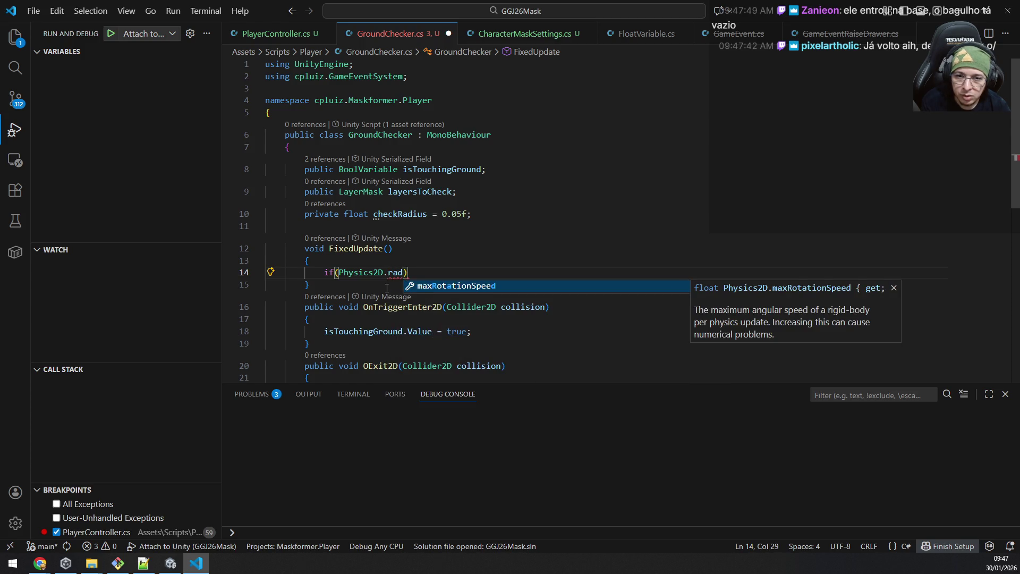
key("BackSpace")
key("BackSpace")
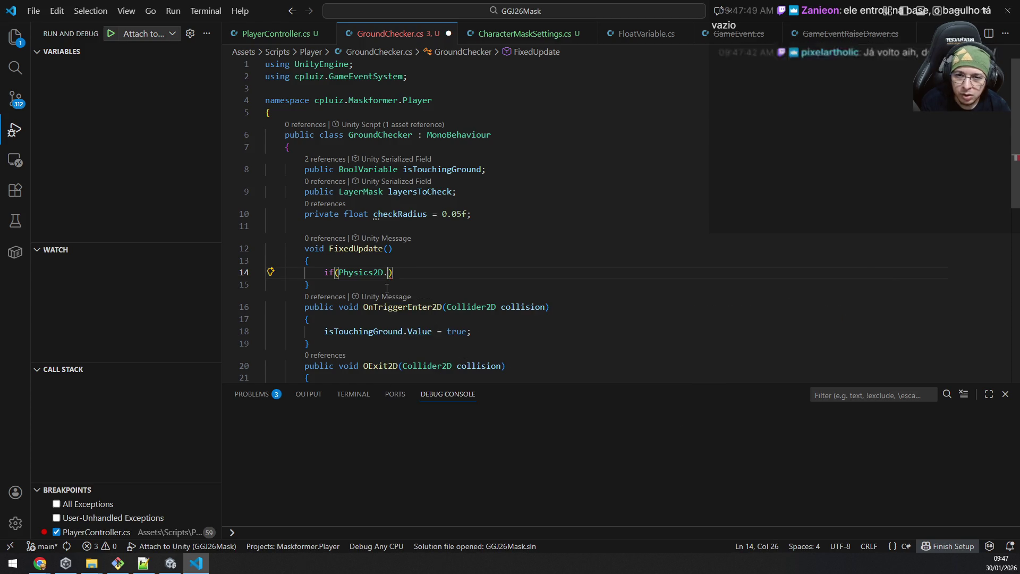
type("circ")
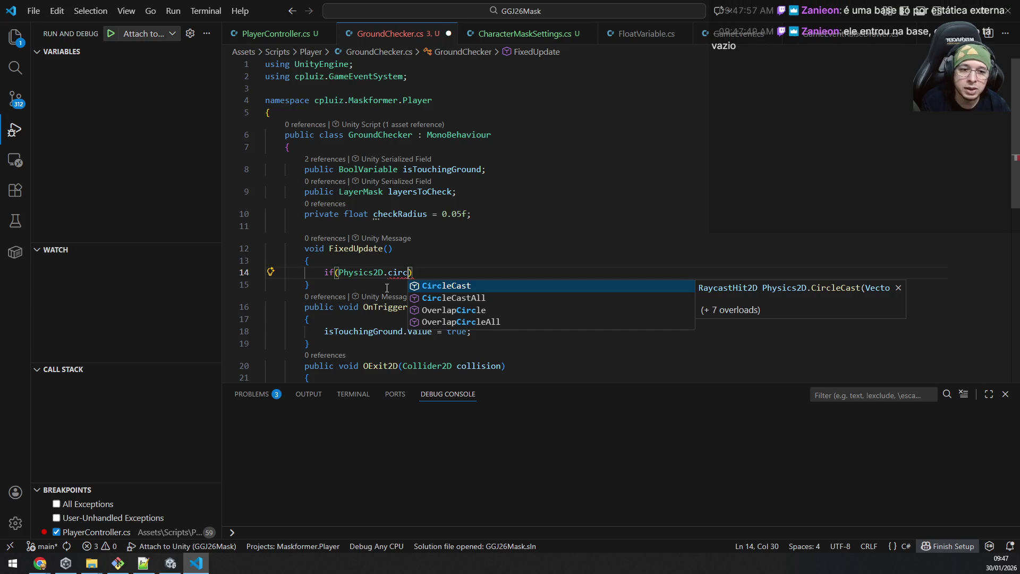
key("Tab")
type("(")
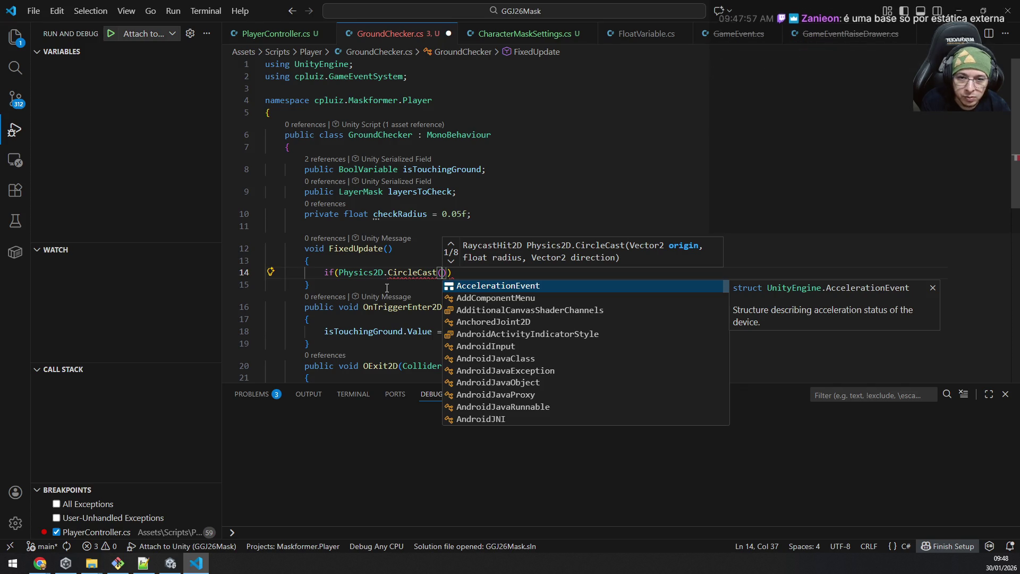
type("tra")
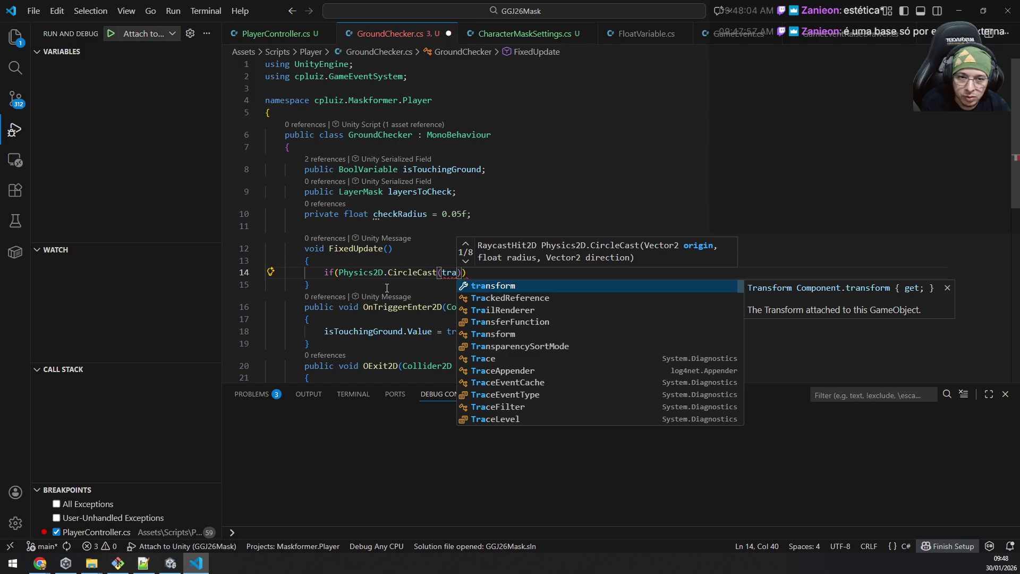
Step: Pass transform.position, checkRadius and Vector2.down to CircleCast, then go to its definition
key("Tab")
type(".")
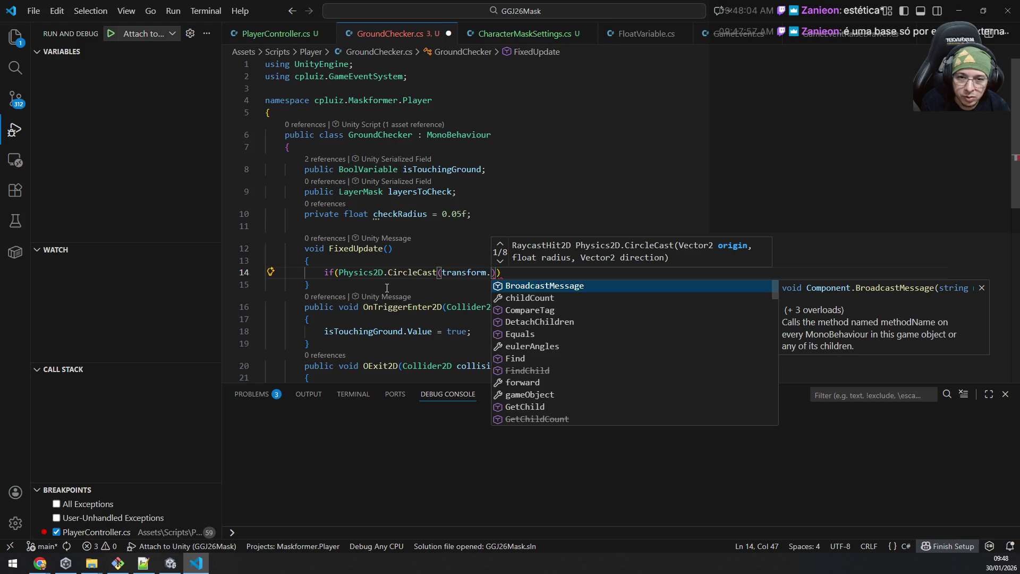
type("po")
key("Tab")
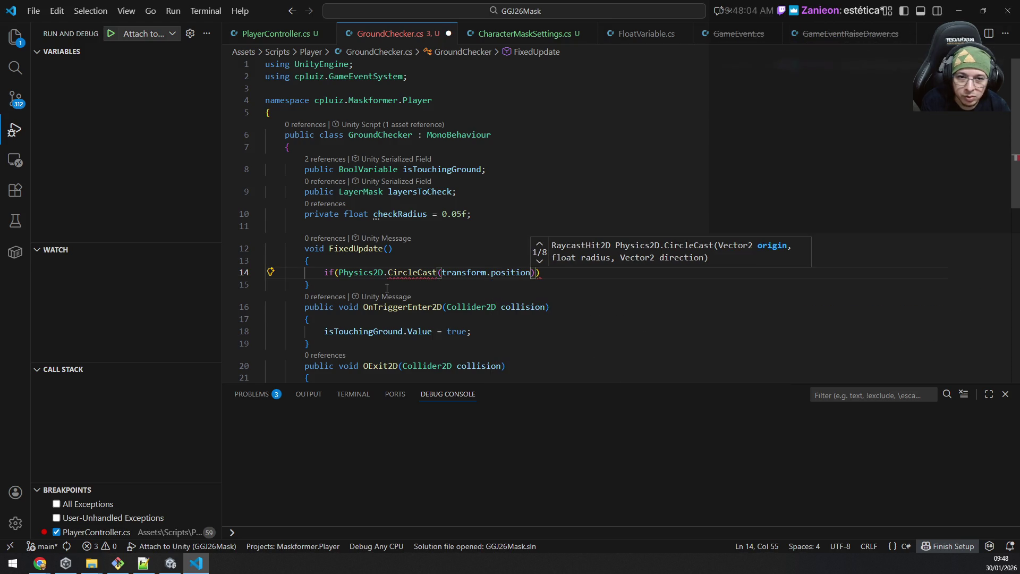
type(", ")
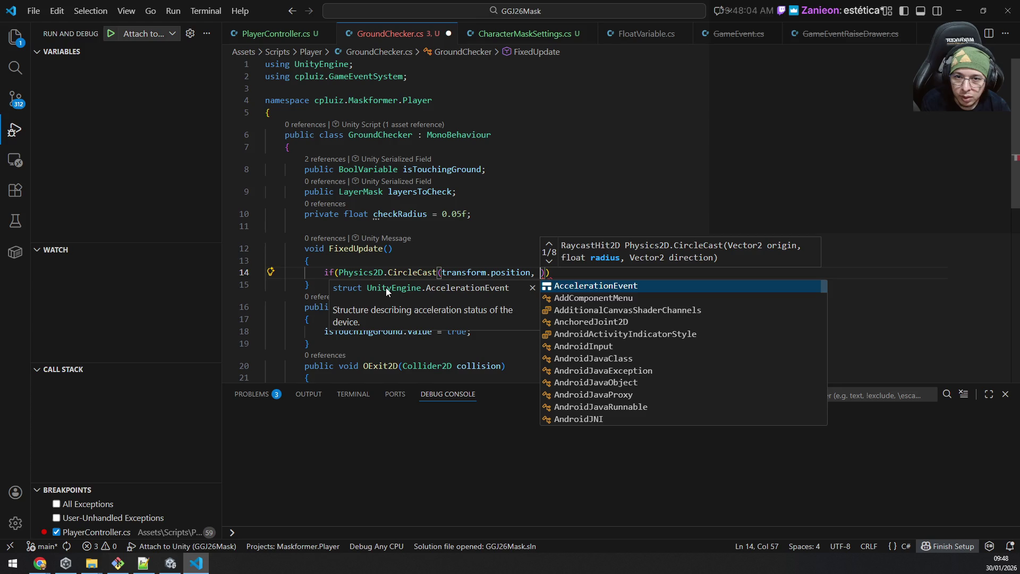
type("checkRa")
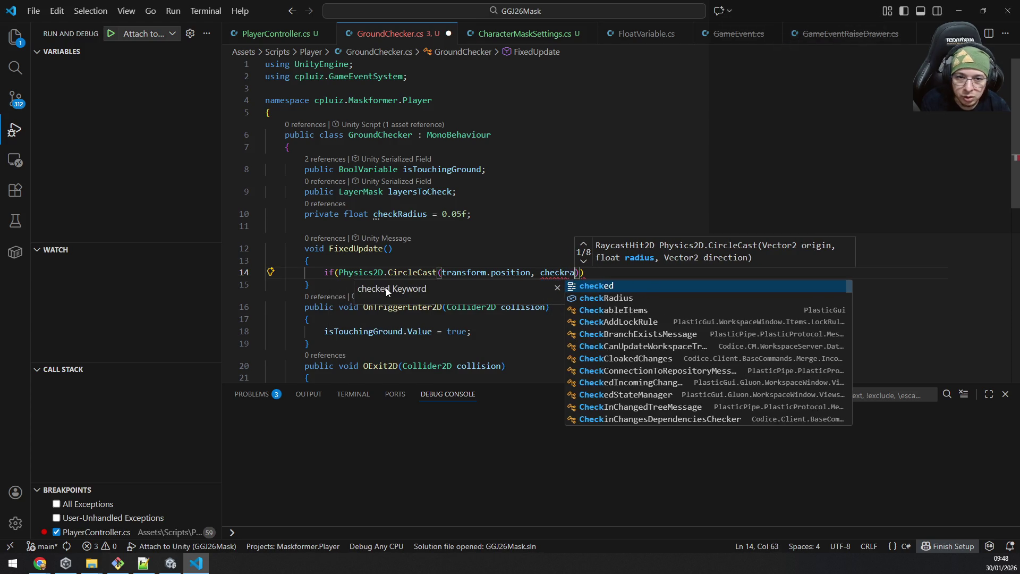
type("d")
key("Tab")
type(", ")
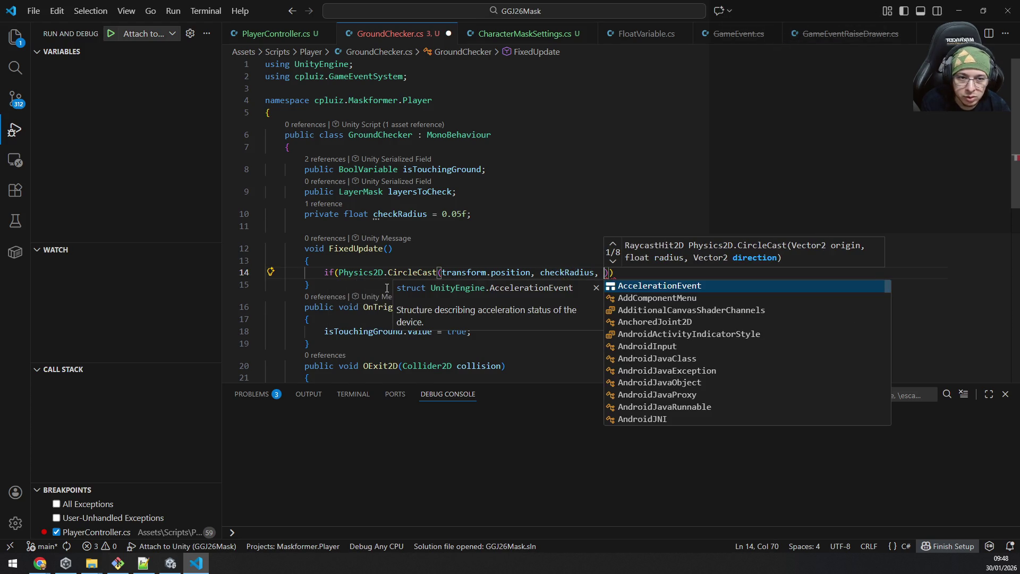
type("Vec")
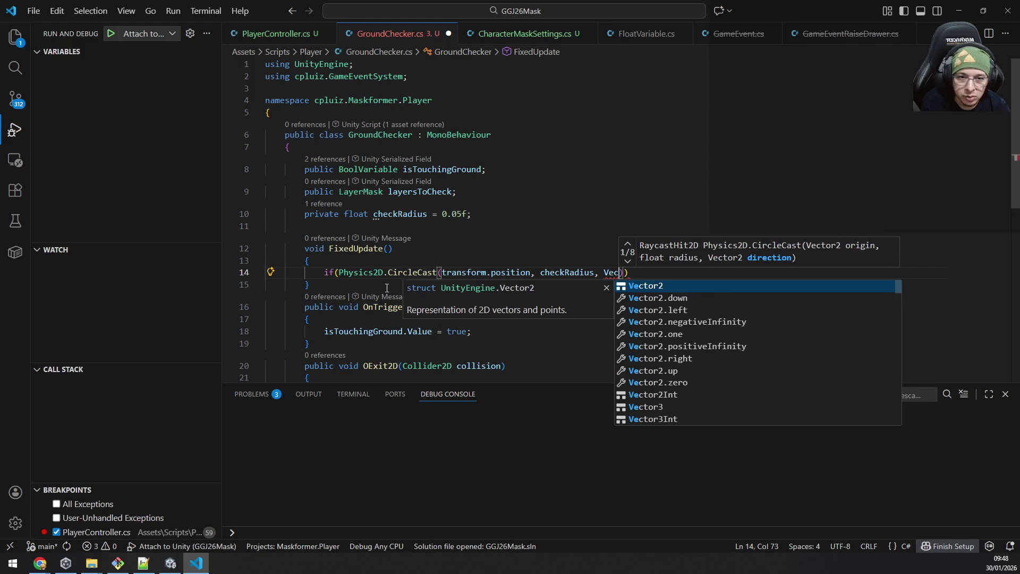
type("to")
key("Down")
key("Tab")
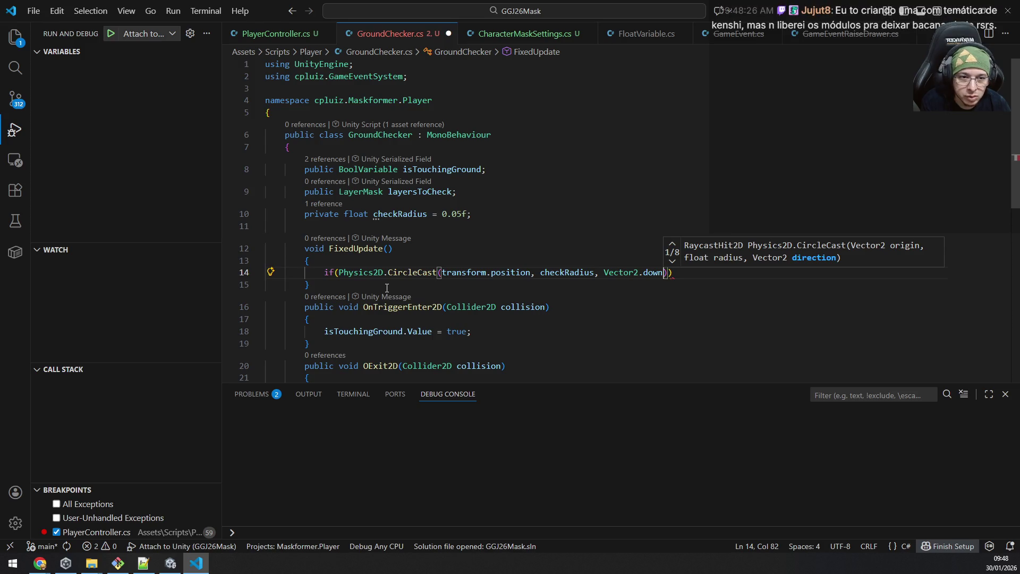
type("))")
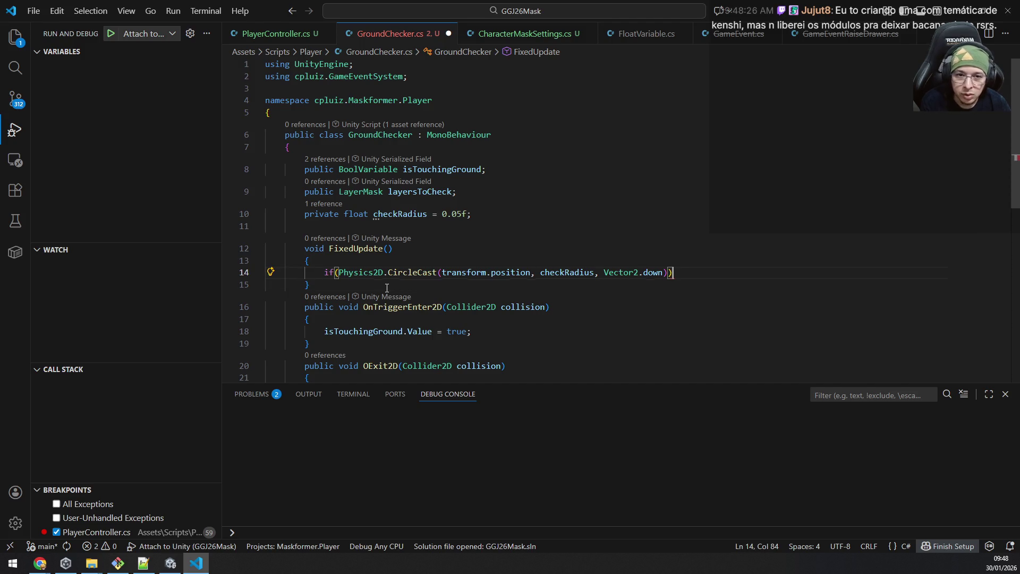
key("BackSpace")
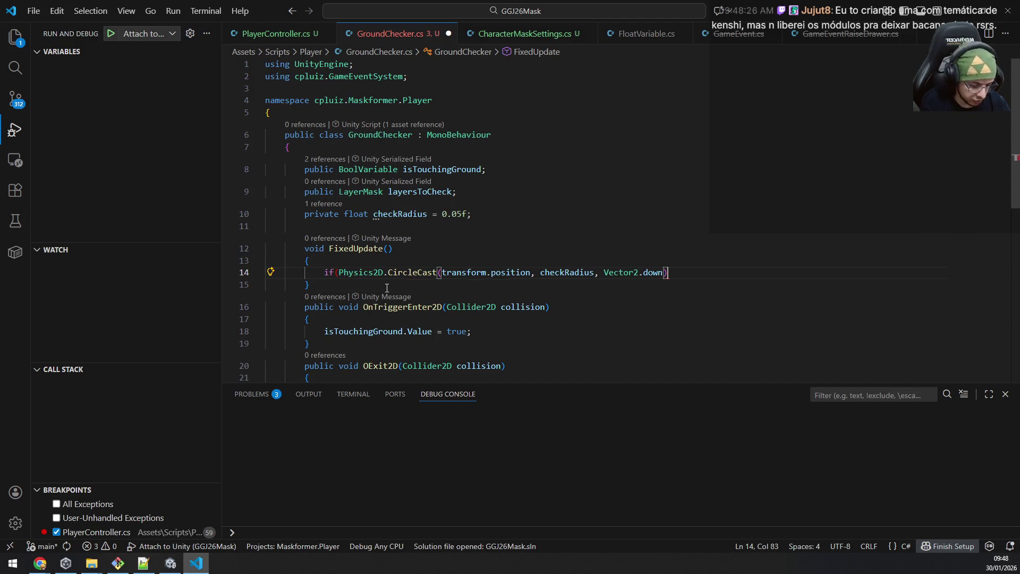
type(")")
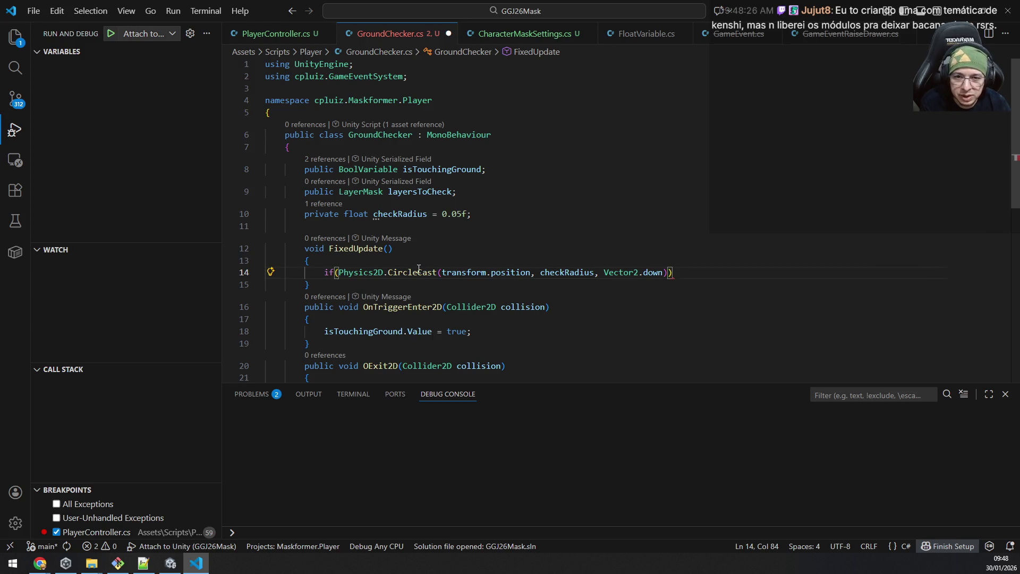
mouse_move(413, 273)
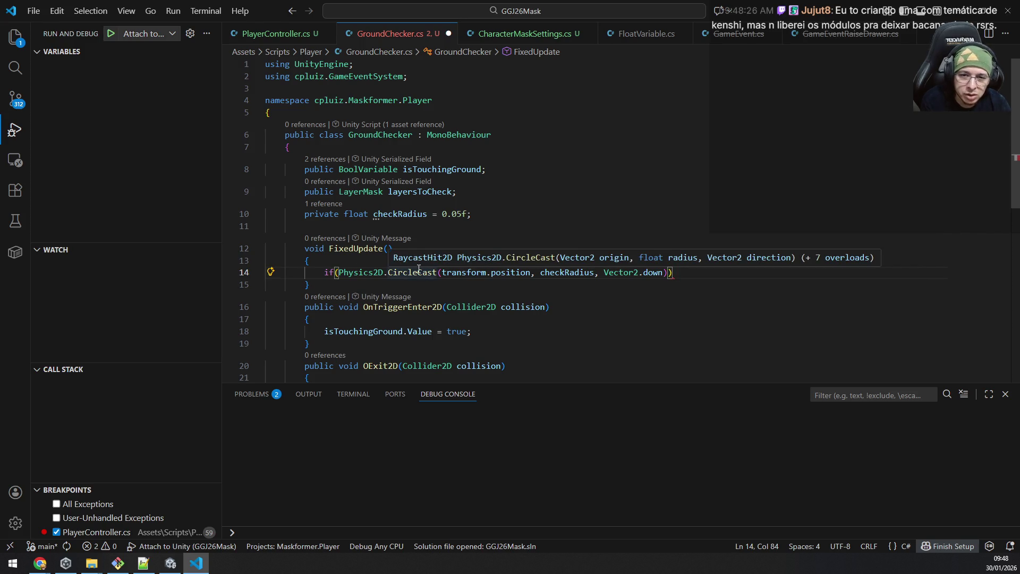
left_click(414, 272, "ctrl")
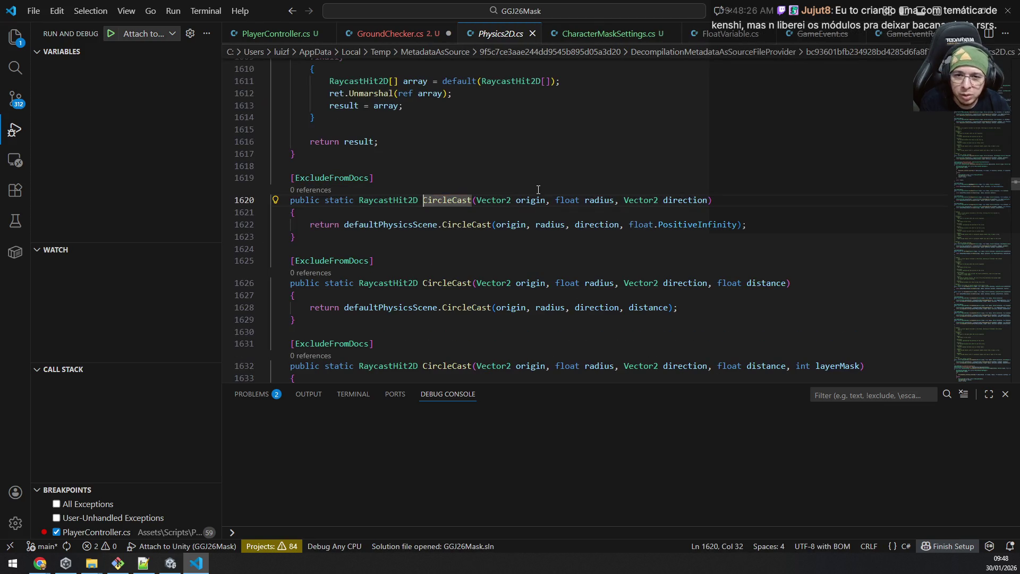
scroll(544, 188, "down", 2)
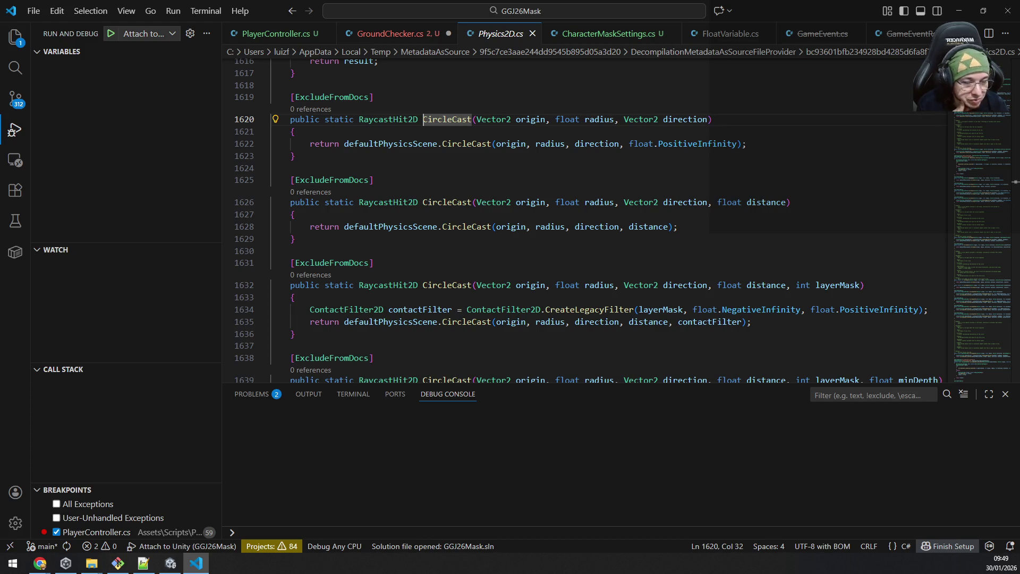
mouse_move(765, 285)
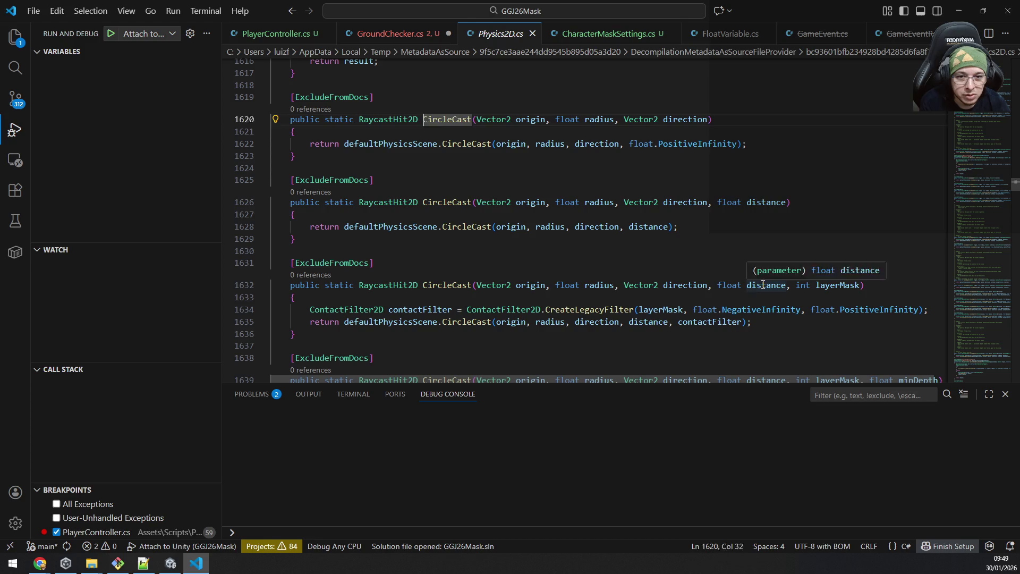
Step: Switch between Unity and the editors, then return to the GroundChecker.cs tab
key("alt+Tab")
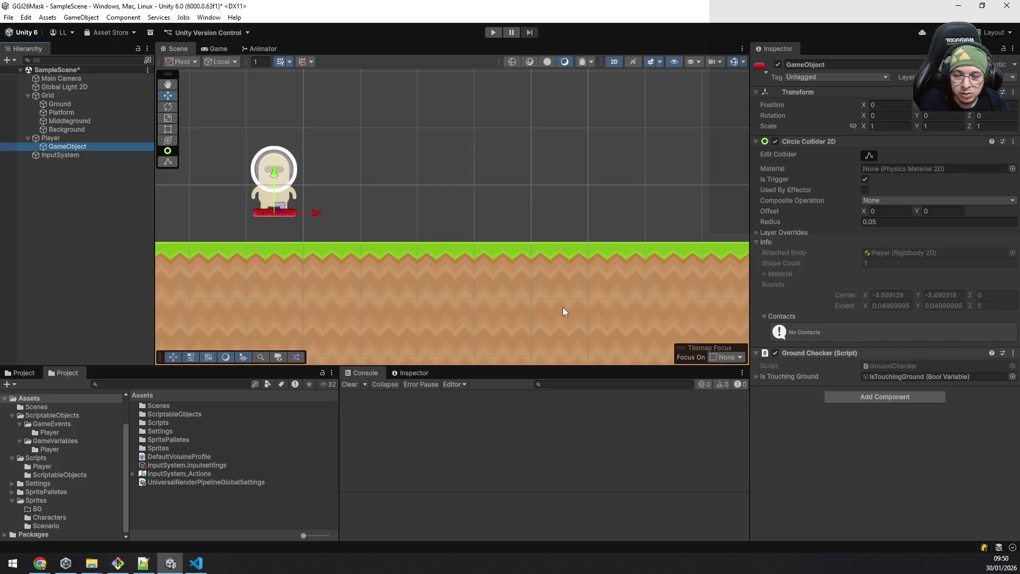
key("alt+Tab")
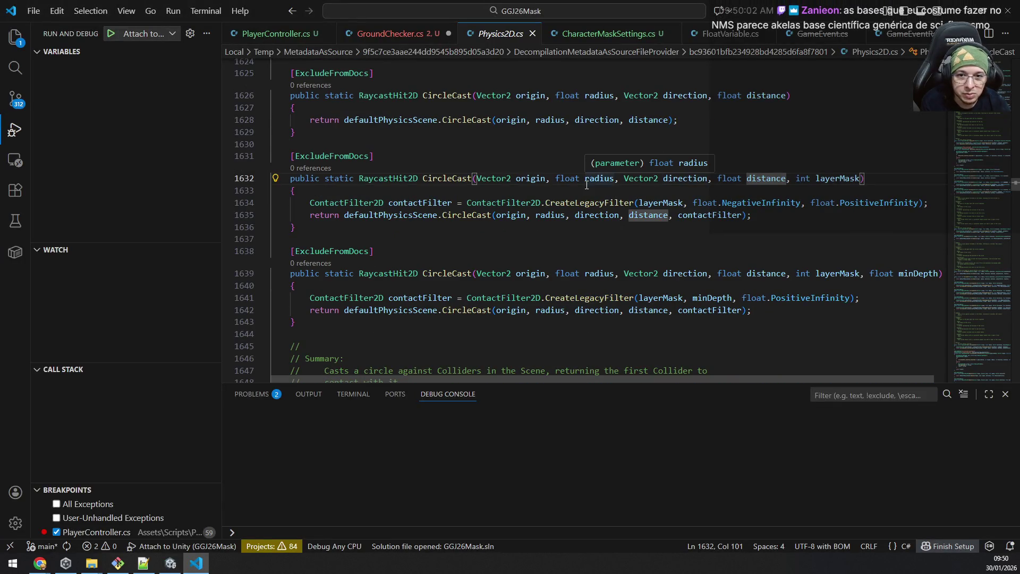
scroll(581, 192, "down", 2)
scroll(570, 205, "down", 3)
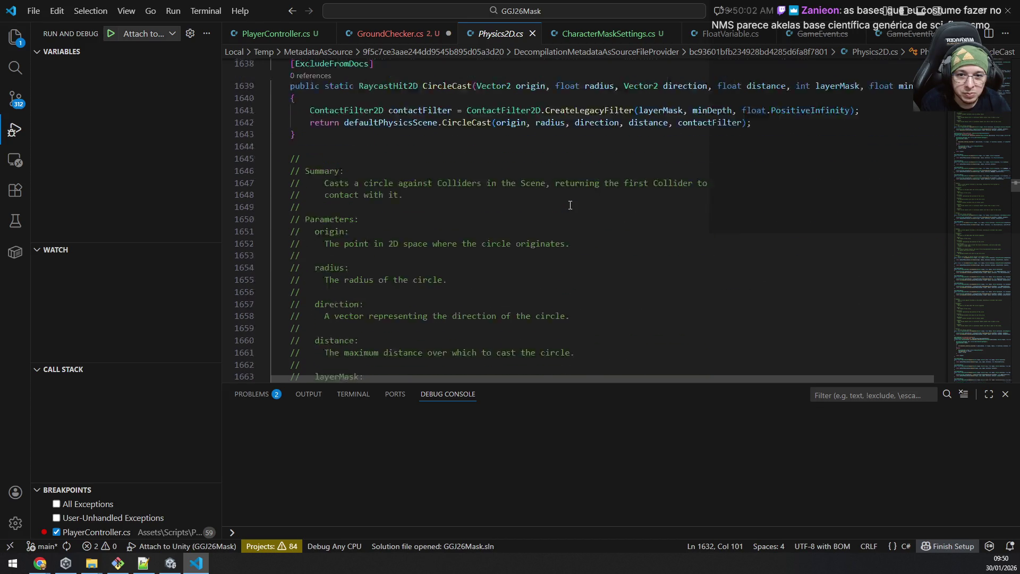
scroll(570, 205, "up", 1)
scroll(570, 204, "up", 6)
scroll(570, 206, "up", 3)
scroll(570, 205, "up", 4)
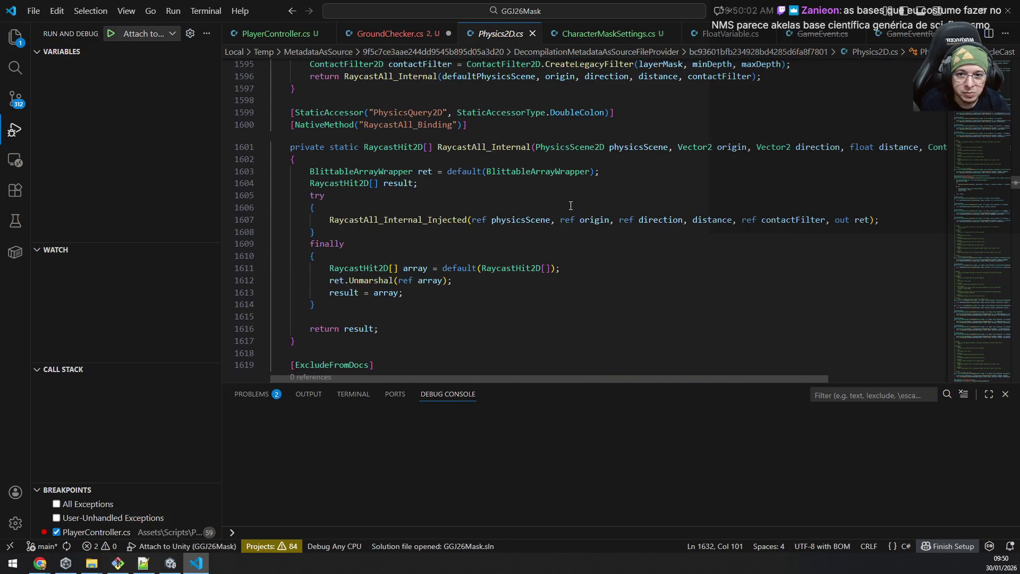
scroll(570, 205, "down", 8)
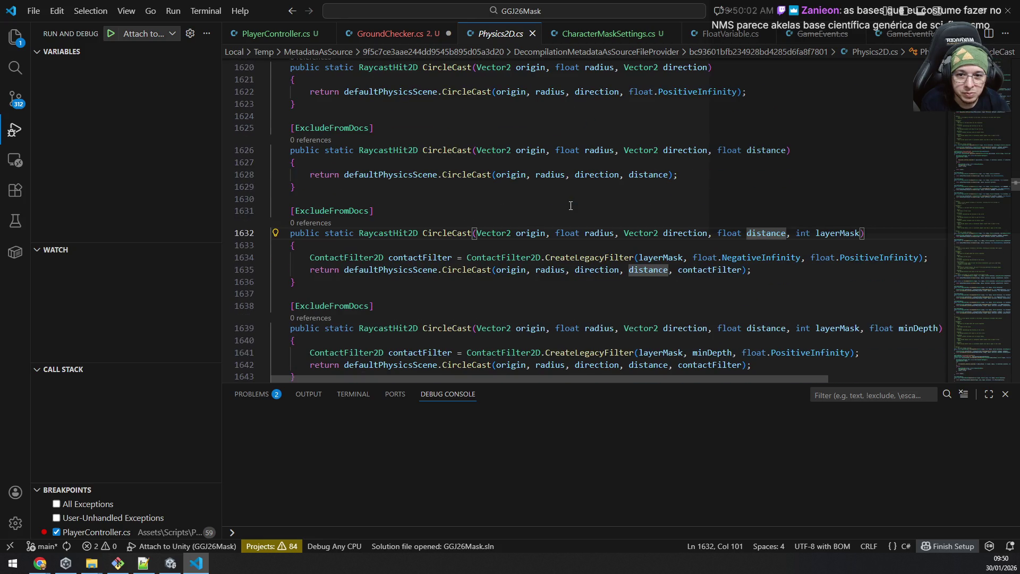
scroll(585, 196, "down", 2)
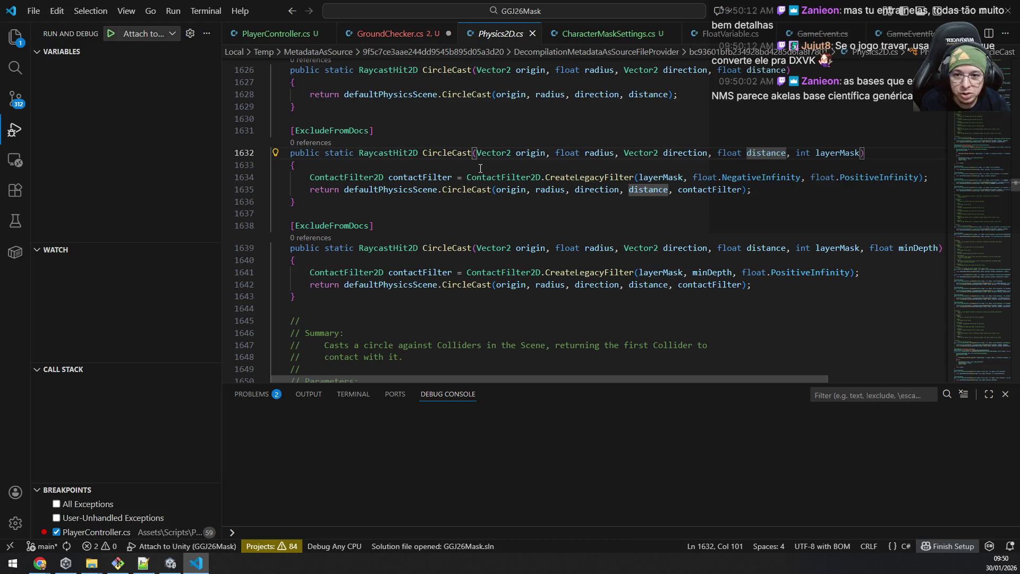
key("alt+Tab")
key("alt+Tab")
key("Tab")
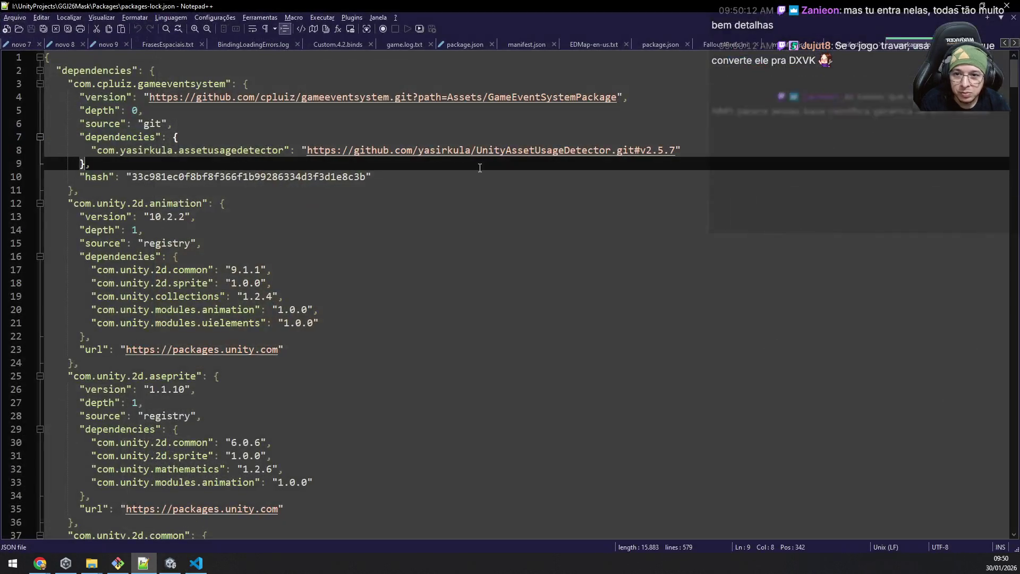
left_click(196, 562)
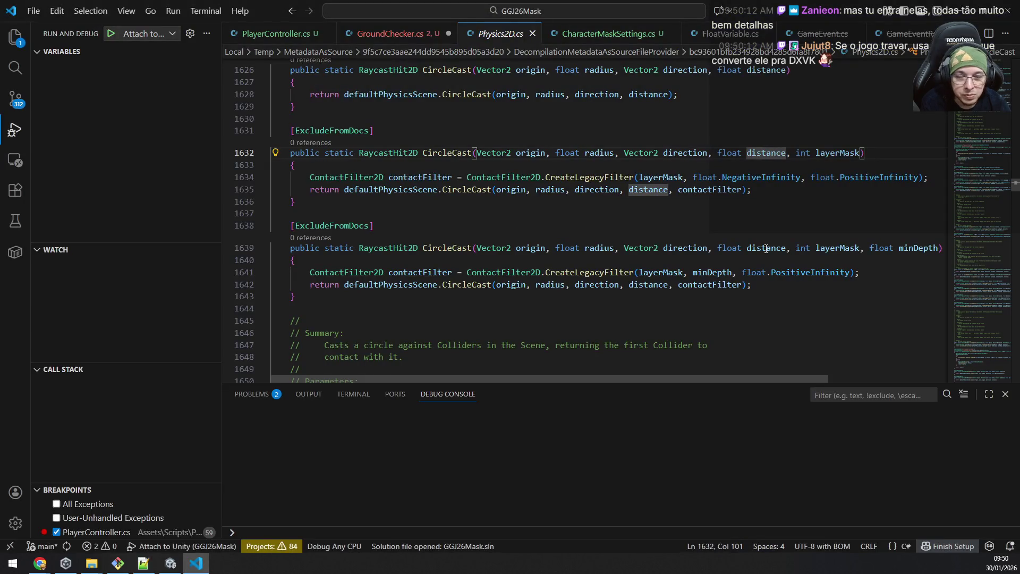
left_click(391, 34)
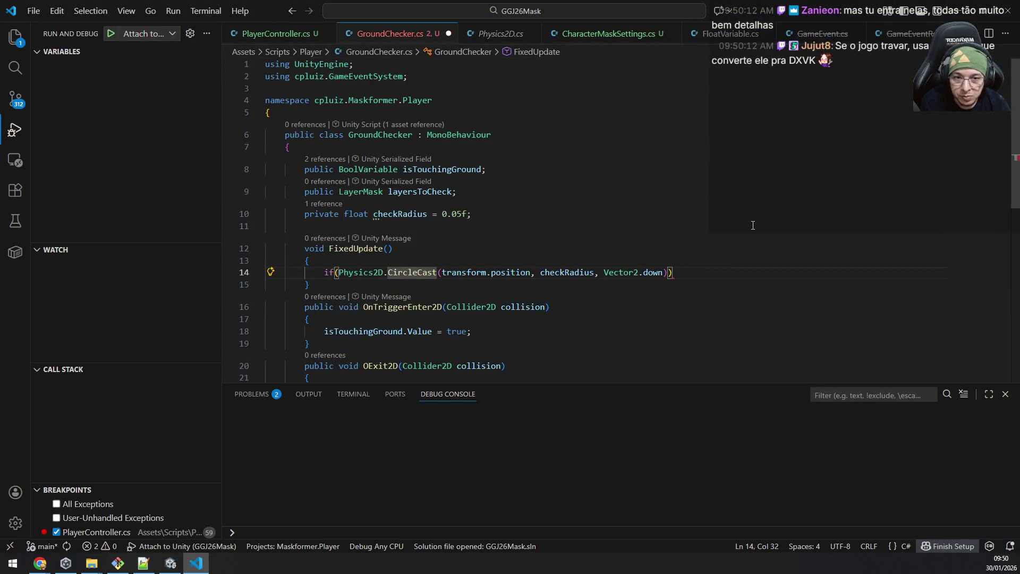
Step: Remove the stray ')' from the CircleCast line and open an empty if-block with '{'
left_click(693, 274)
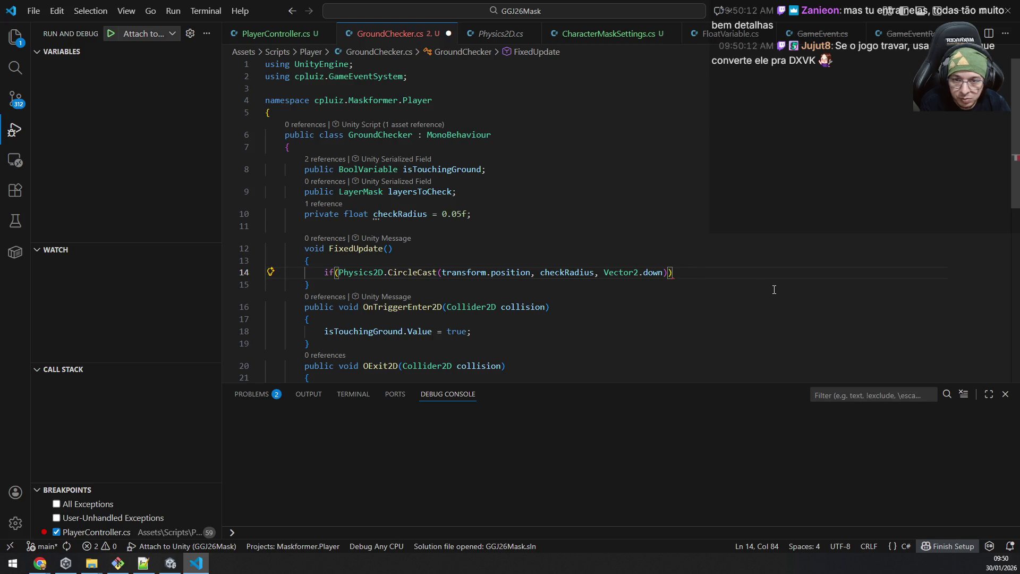
key("BackSpace")
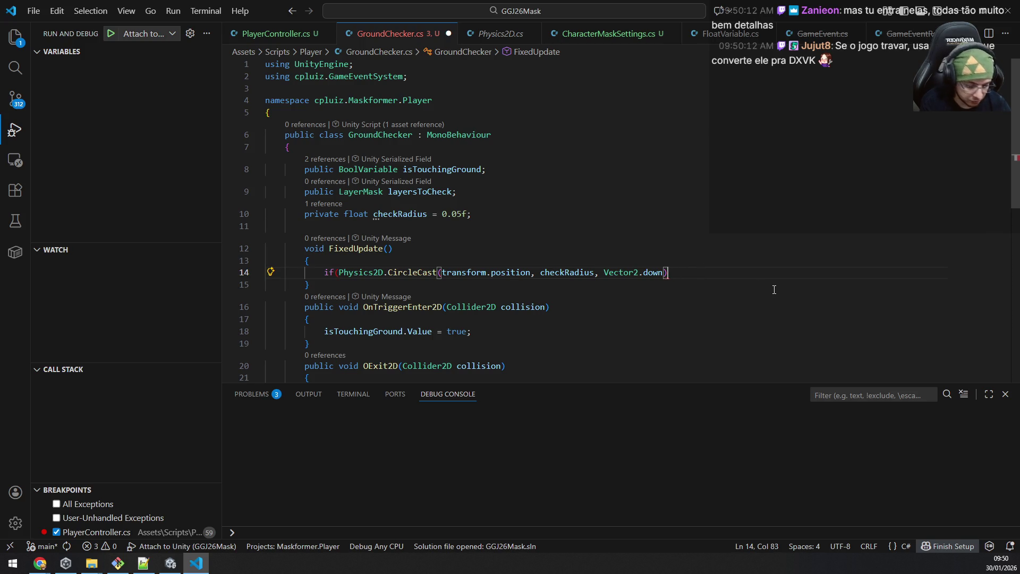
type("{")
key("Return")
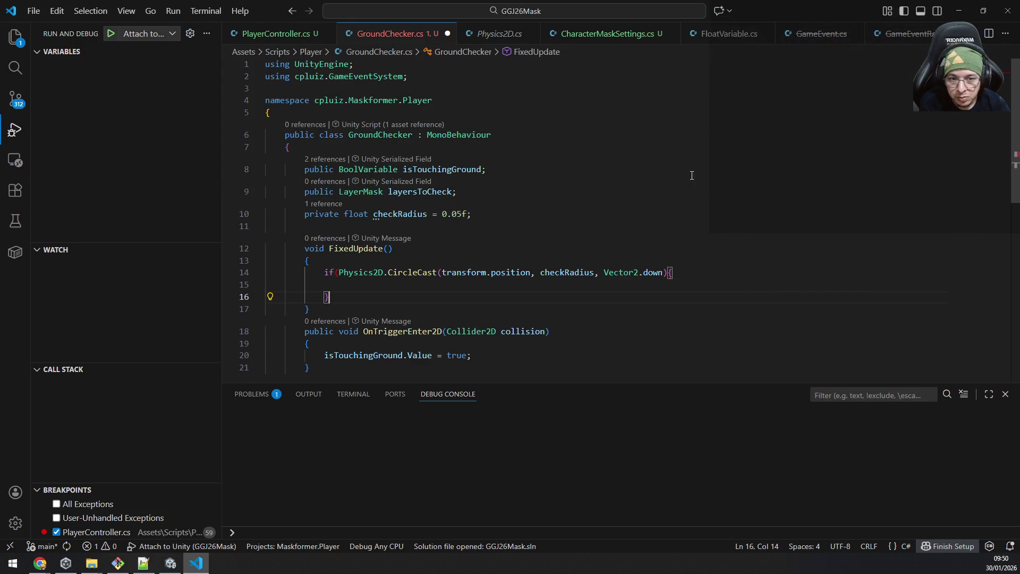
left_click(505, 225)
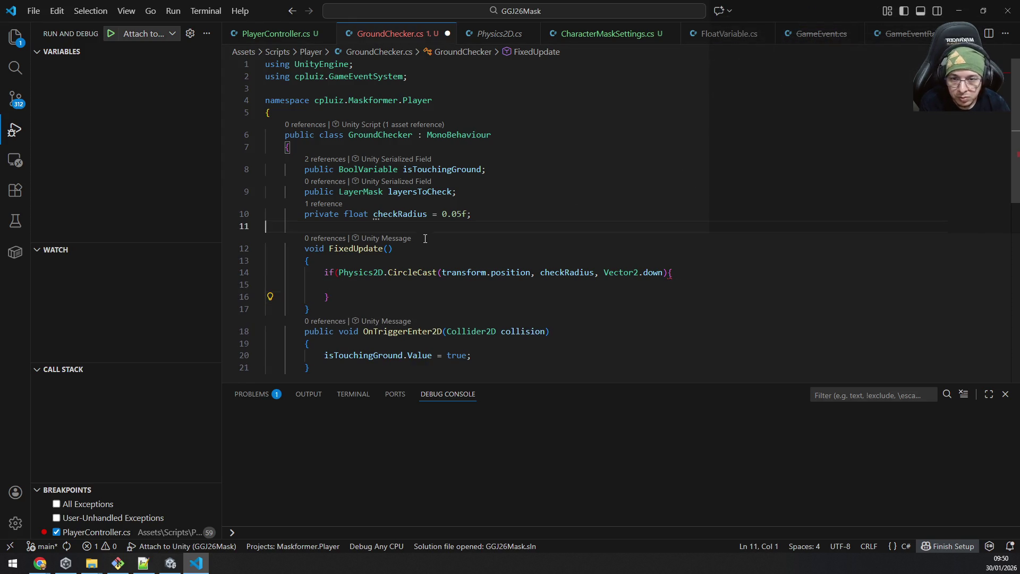
left_click(336, 292)
Step: Add ', 0, layersToCheck' as the final CircleCast arguments, accepting layersToCheck from IntelliSense
key("Up")
key("Up")
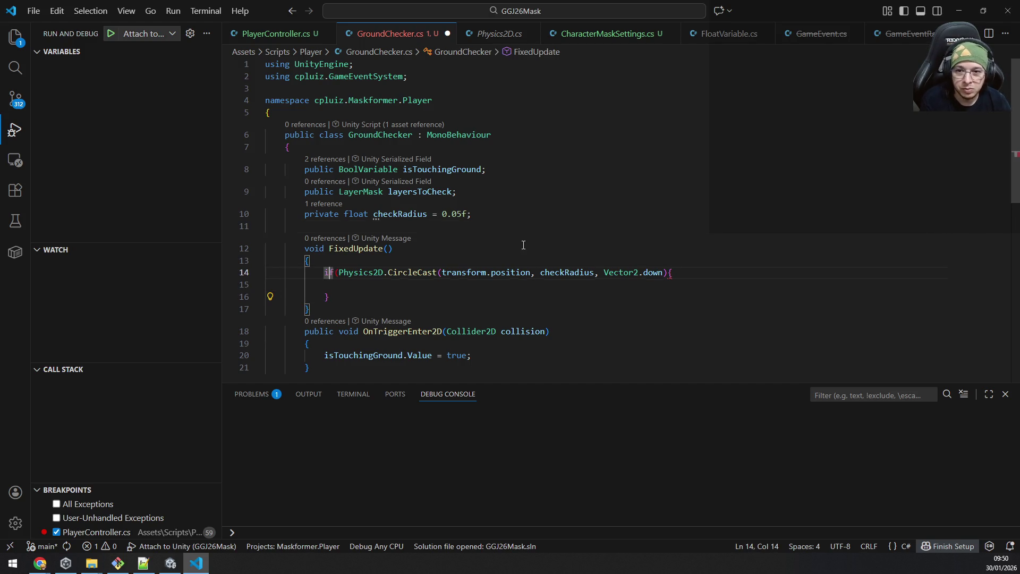
key("Right")
key("Right")
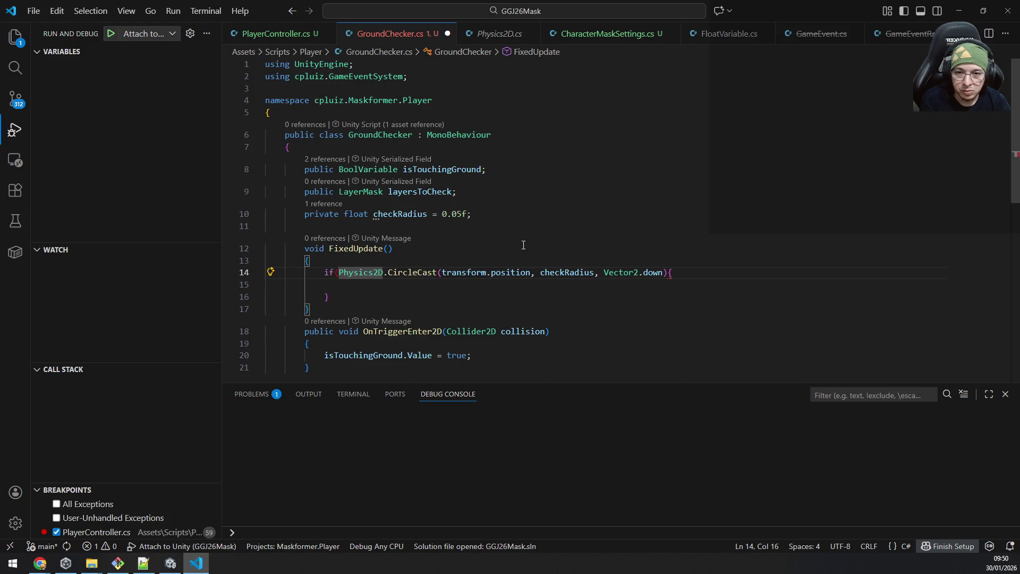
key("End")
key("Left")
key("Left")
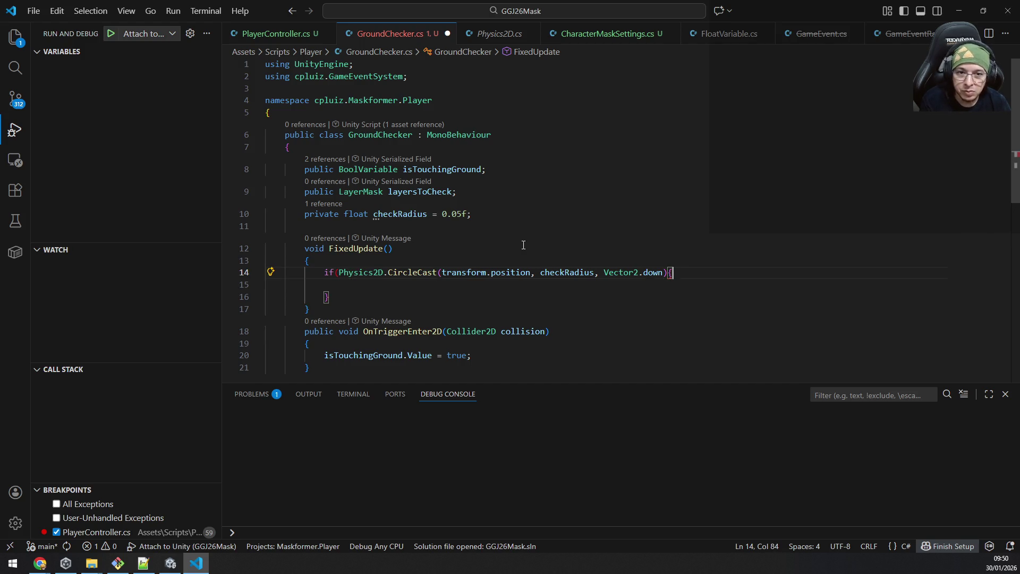
key("ctrl+shift+Left")
key("ctrl+shift+Left")
key("ctrl+shift+Left")
key("ctrl+shift+Left")
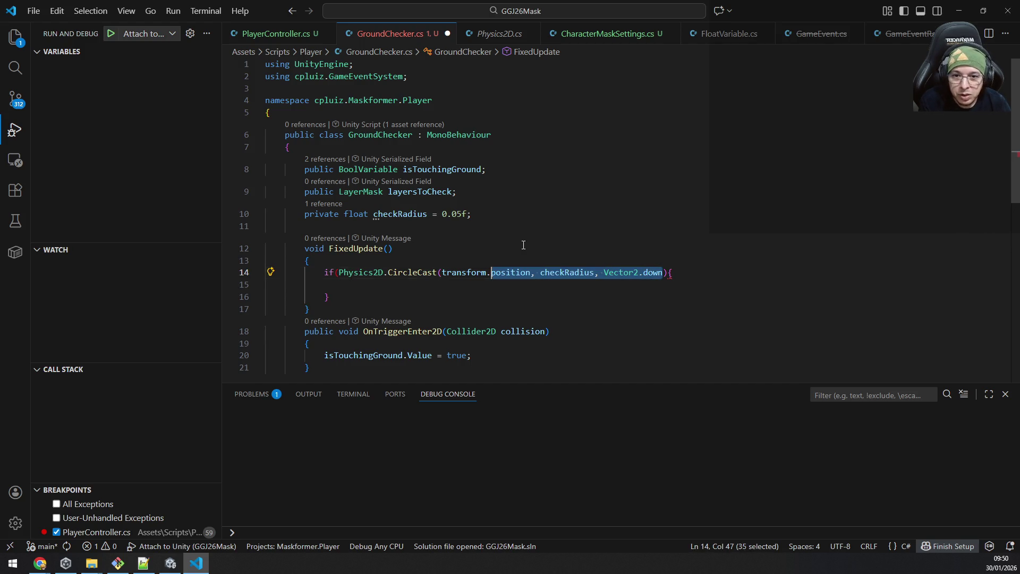
key("ctrl+shift+Left")
key("ctrl+shift+Left")
key("ctrl+shift+Left")
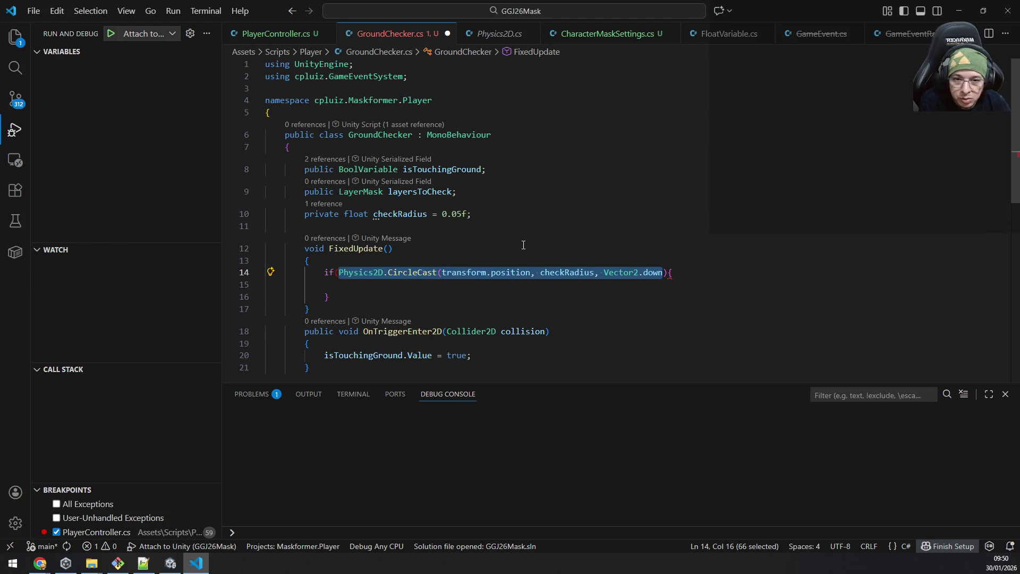
key("Right")
type(")")
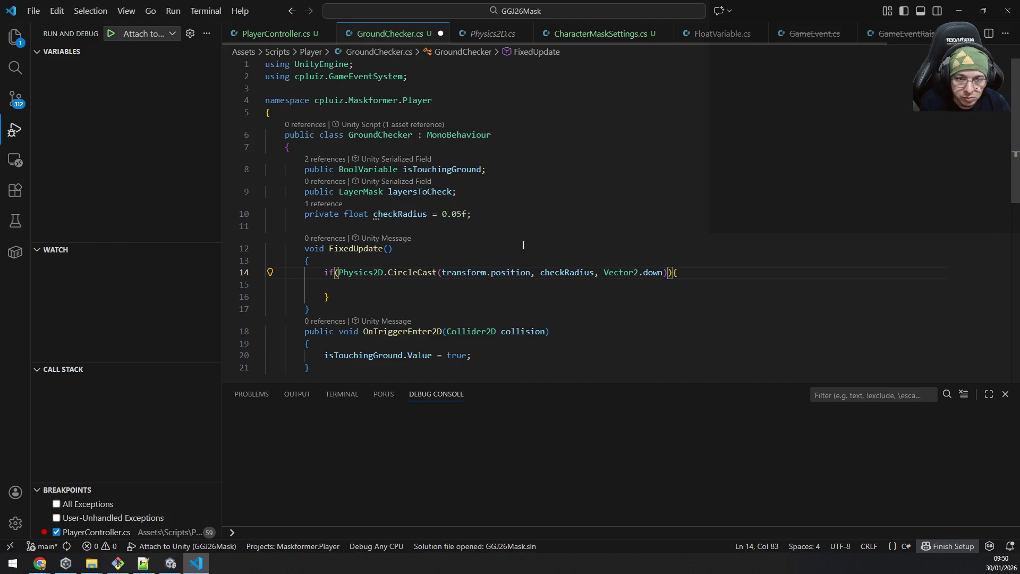
key("Left")
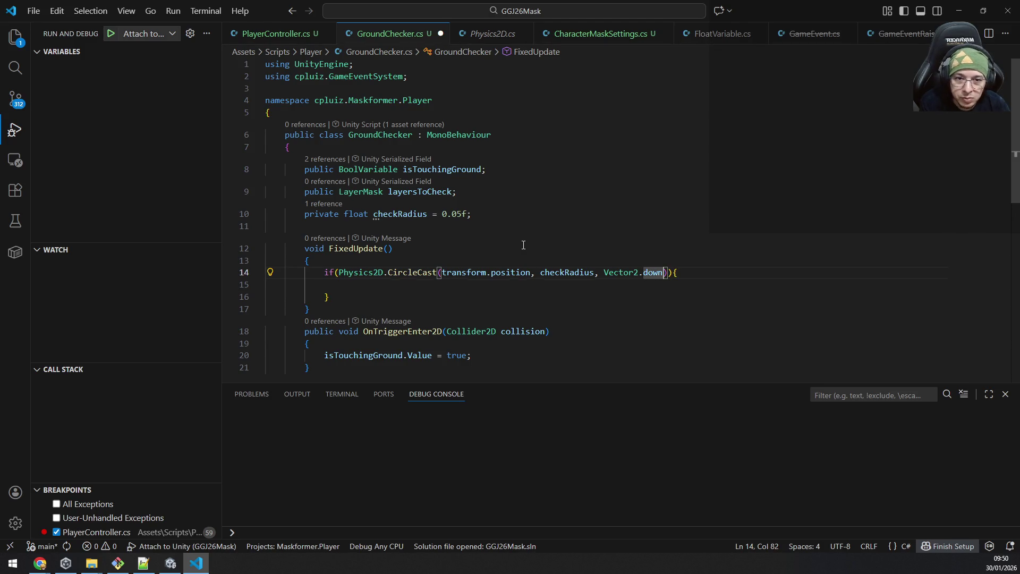
type(", ")
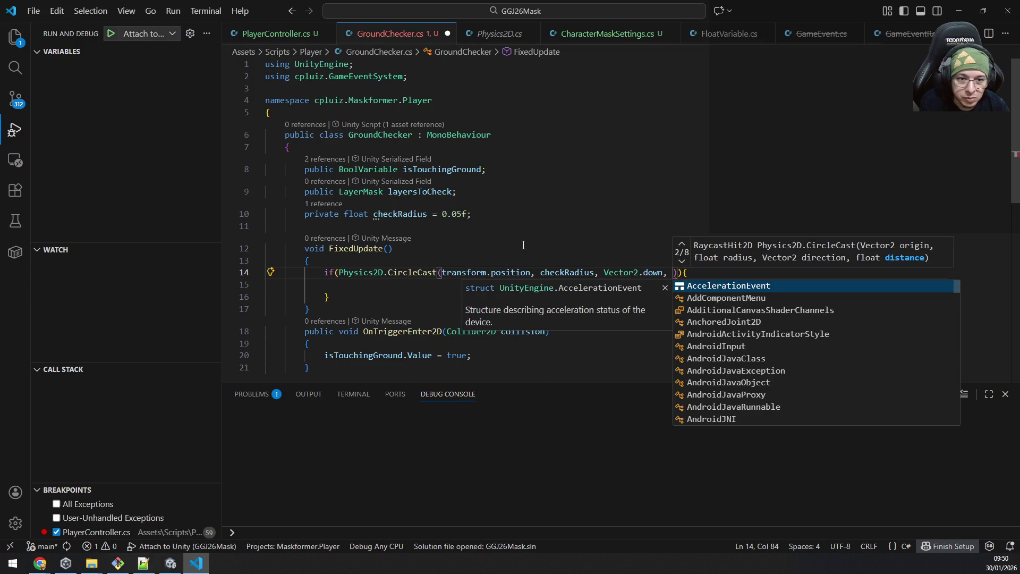
type("0,")
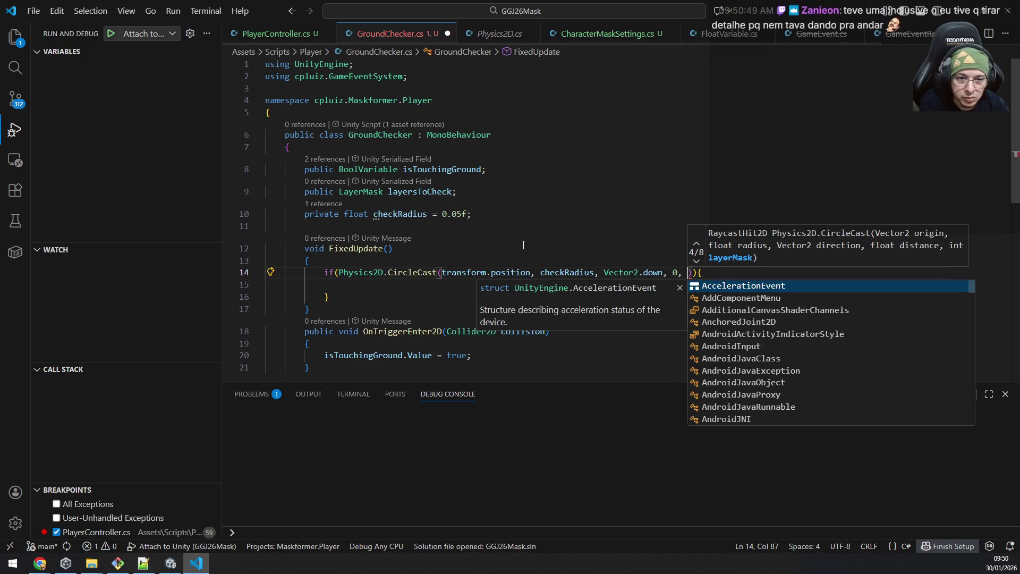
key("Escape")
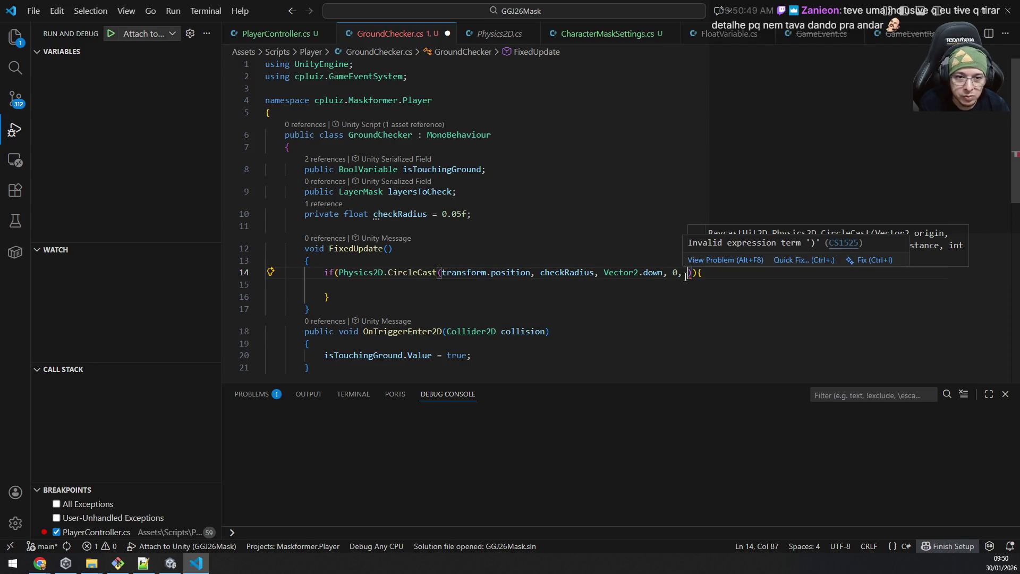
type("layerst")
key("Tab")
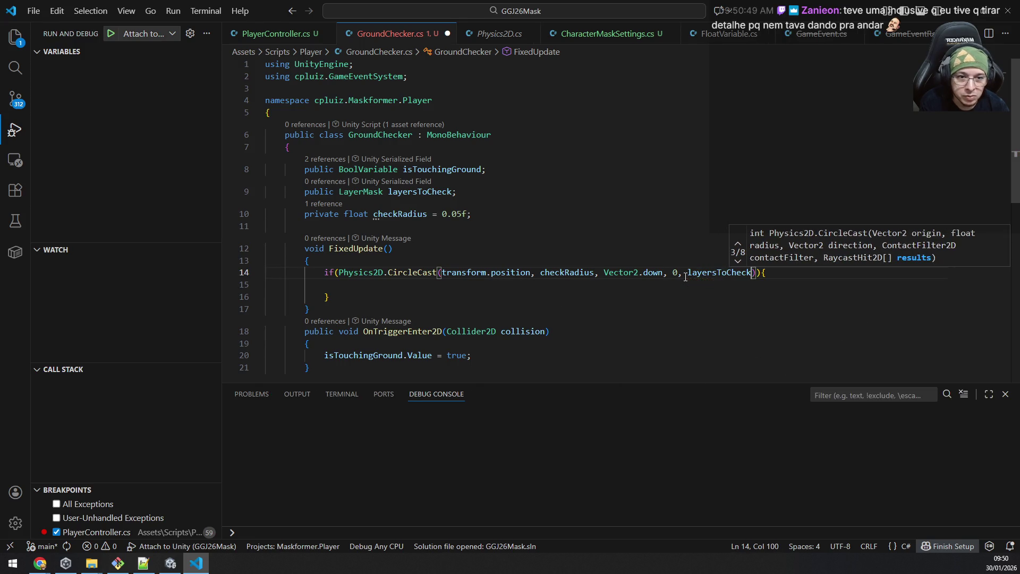
key("Escape")
left_click(667, 184)
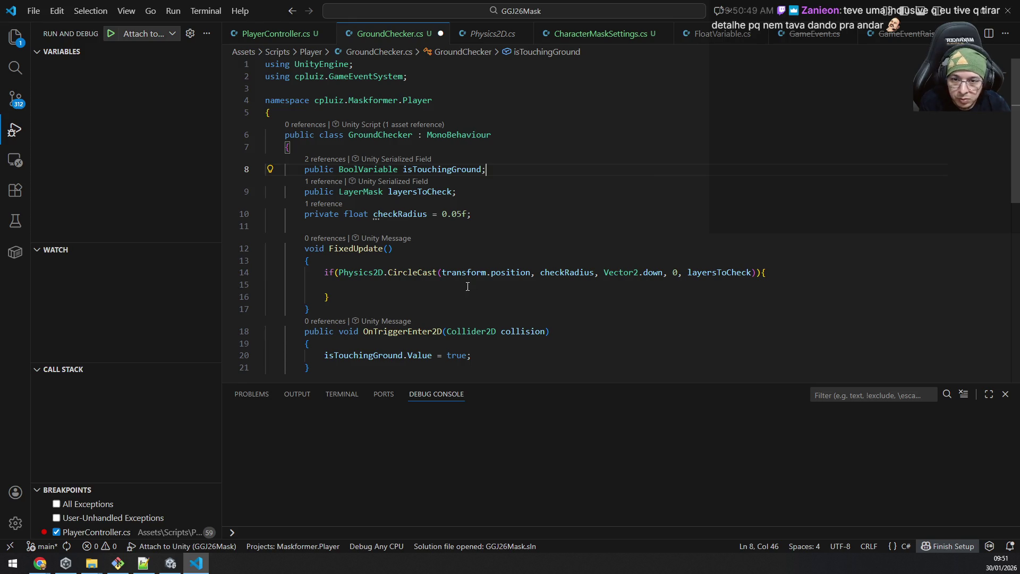
left_click(492, 287)
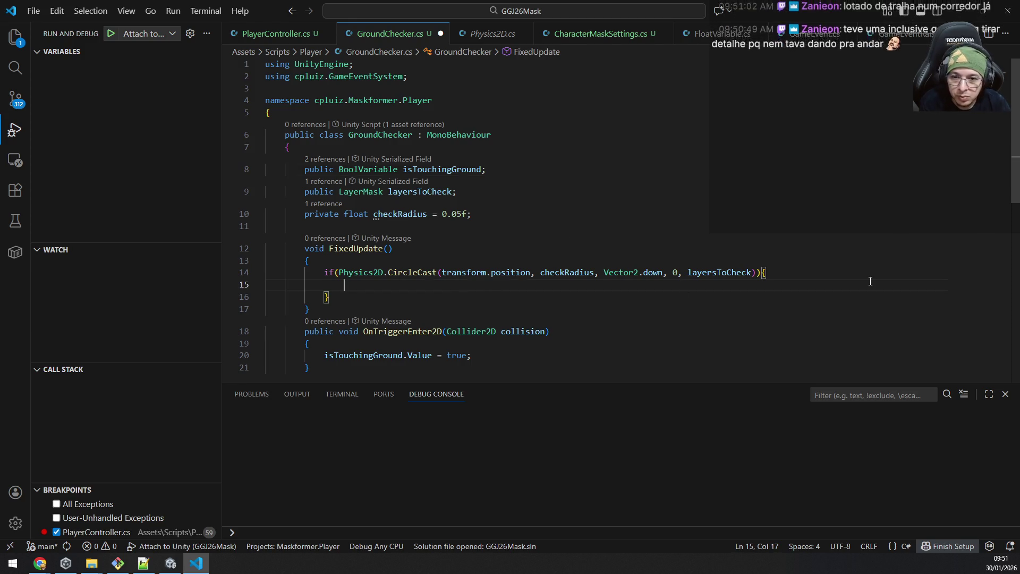
key("Down")
key("Down")
key("Down")
key("Down")
key("Down")
key("Down")
key("Up")
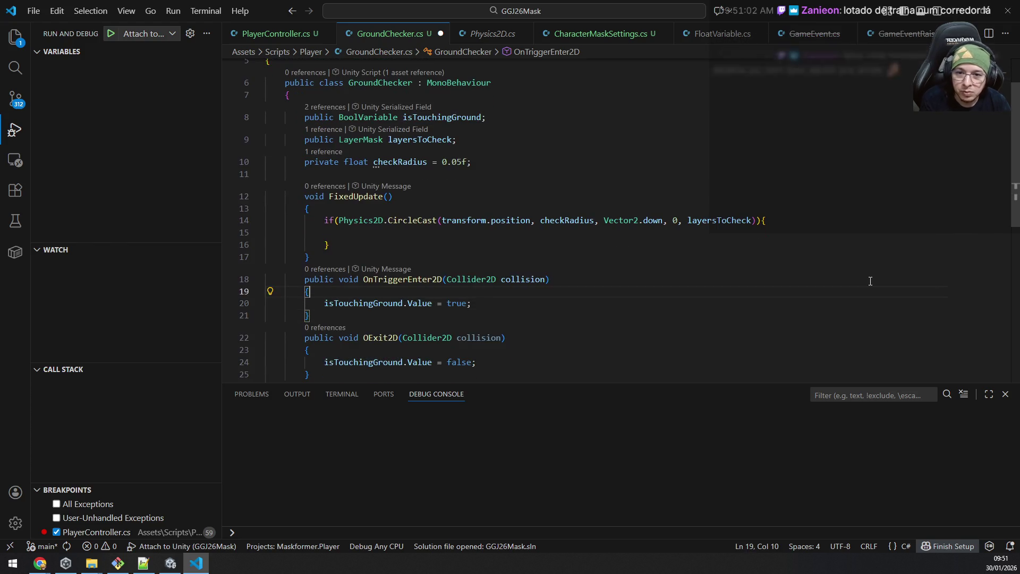
key("End")
key("shift+Home")
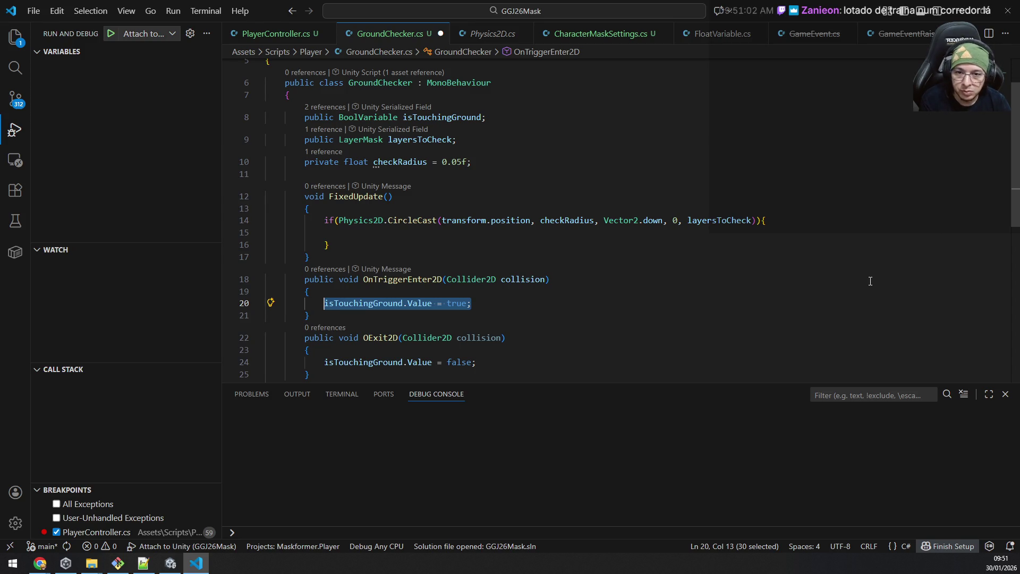
key("Left")
key("ctrl+shift+Right")
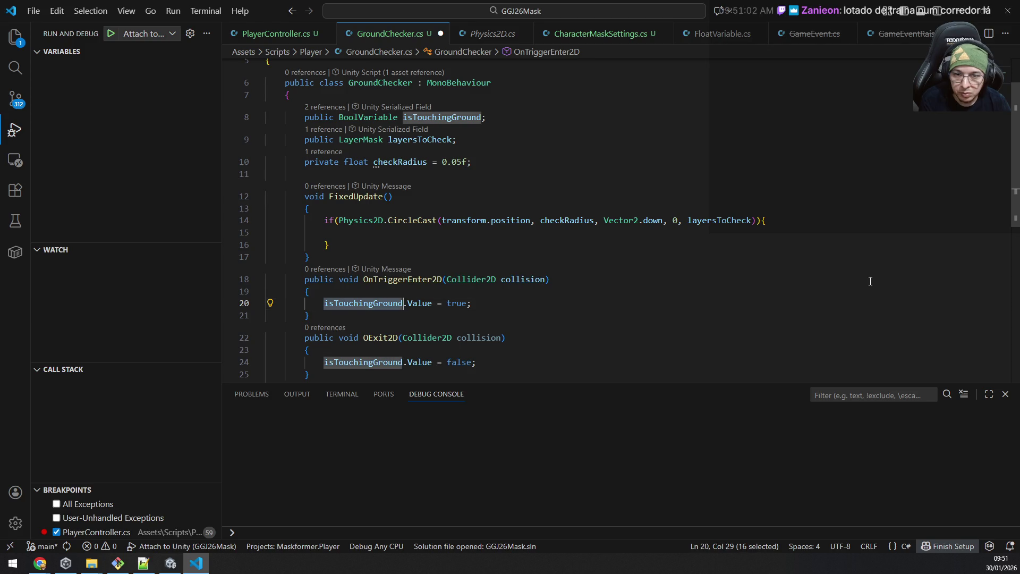
key("alt+Tab")
key("alt+Tab")
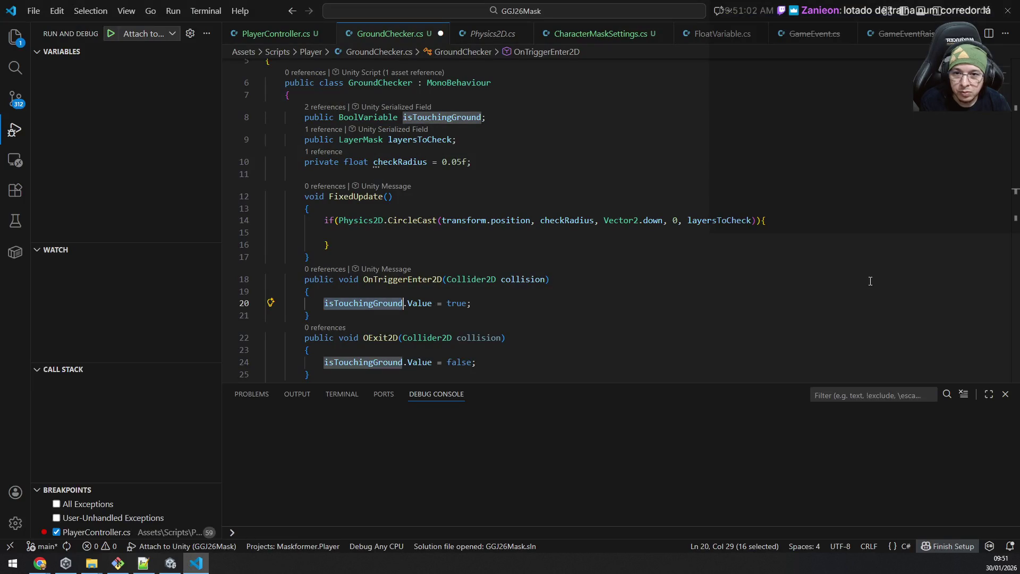
left_click(339, 220)
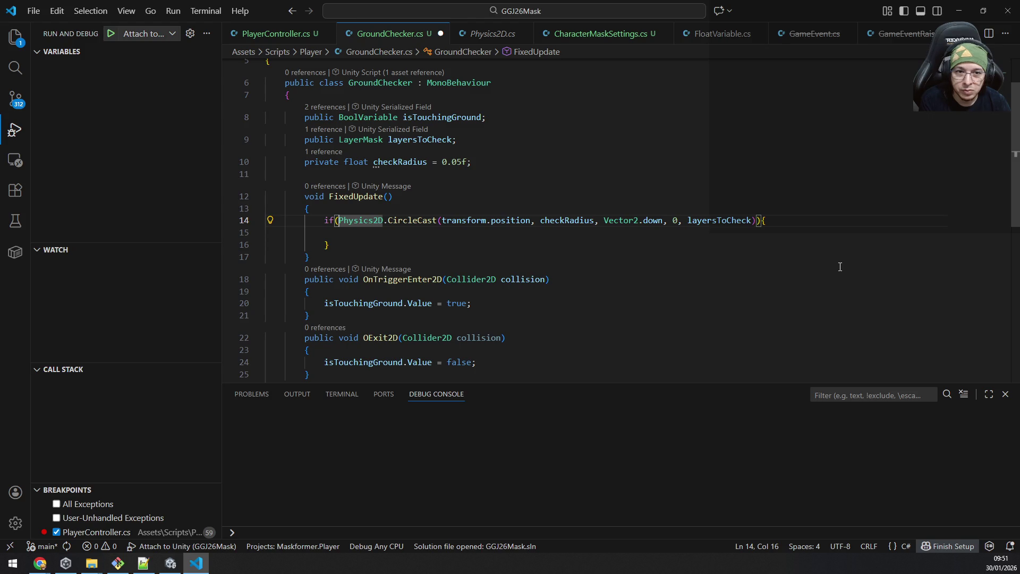
Step: Delete 'if(' and declare a RaycastHit2D result in front of Physics2D.CircleCast
key("BackSpace")
key("BackSpace")
type("$R")
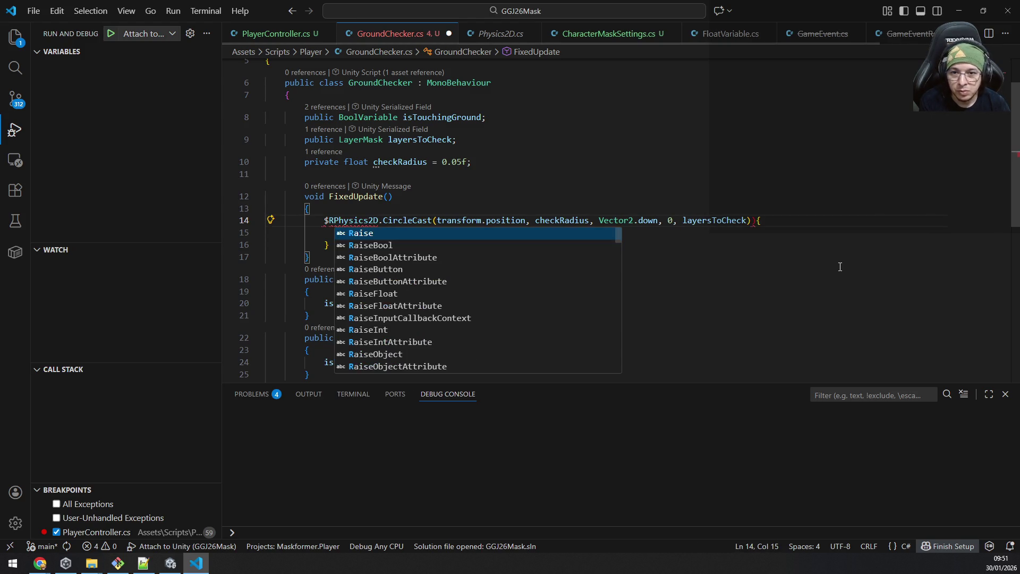
key("BackSpace")
type("Raycast")
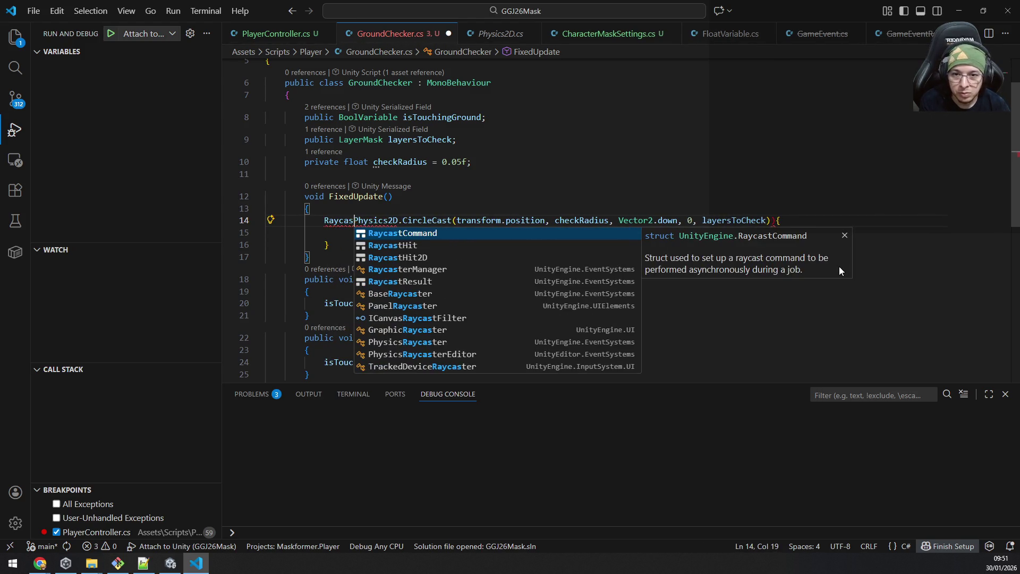
key("Down")
key("Down")
key("Tab")
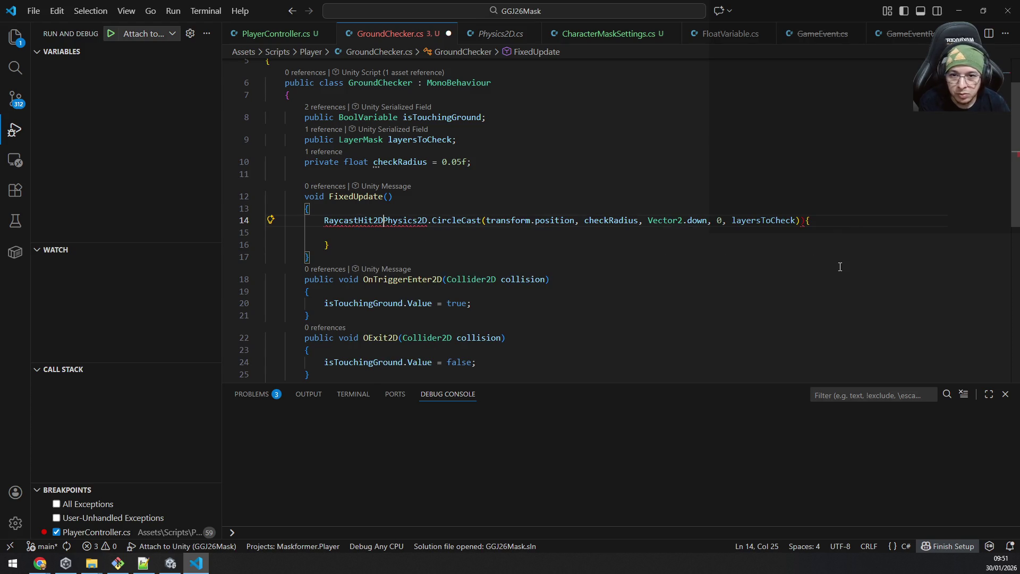
type("hi")
key("BackSpace")
key("BackSpace")
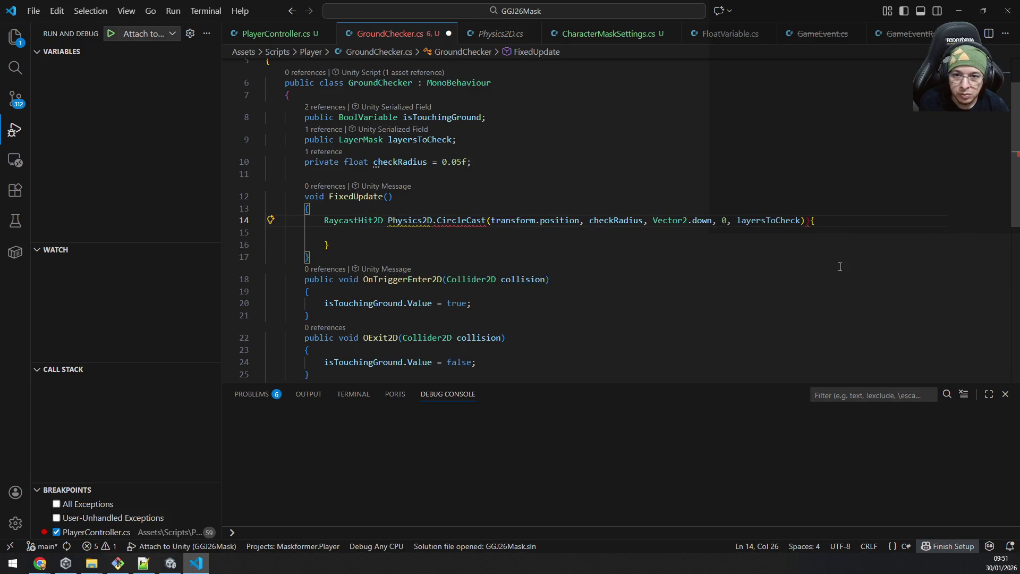
type("groundCast")
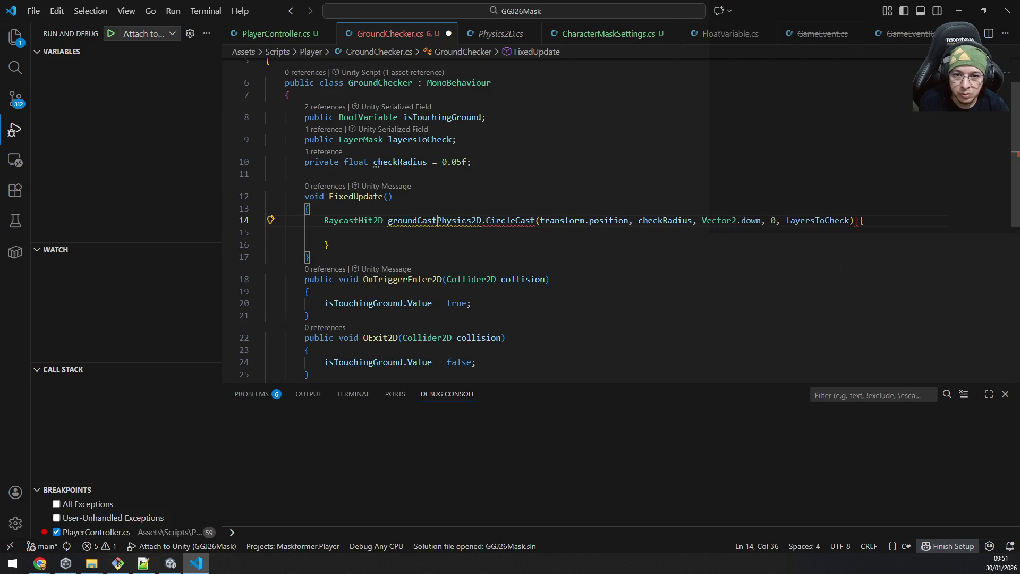
type(" =")
Step: Remove the opening brace and leftover empty block lines after the CircleCast call
key("End")
key("BackSpace")
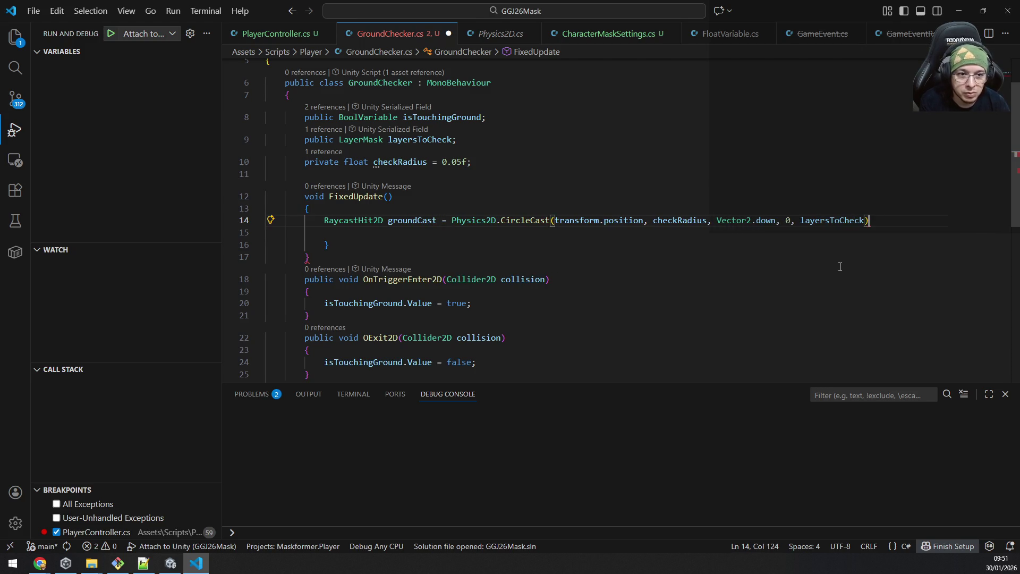
key("BackSpace")
key("Down")
key("Down")
key("shift+Up")
key("BackSpace")
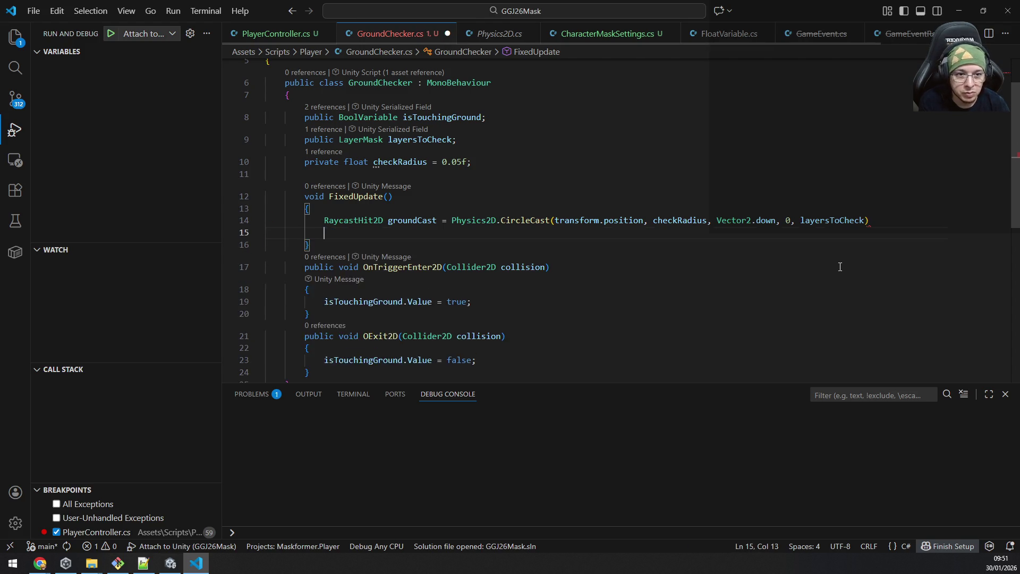
key("BackSpace")
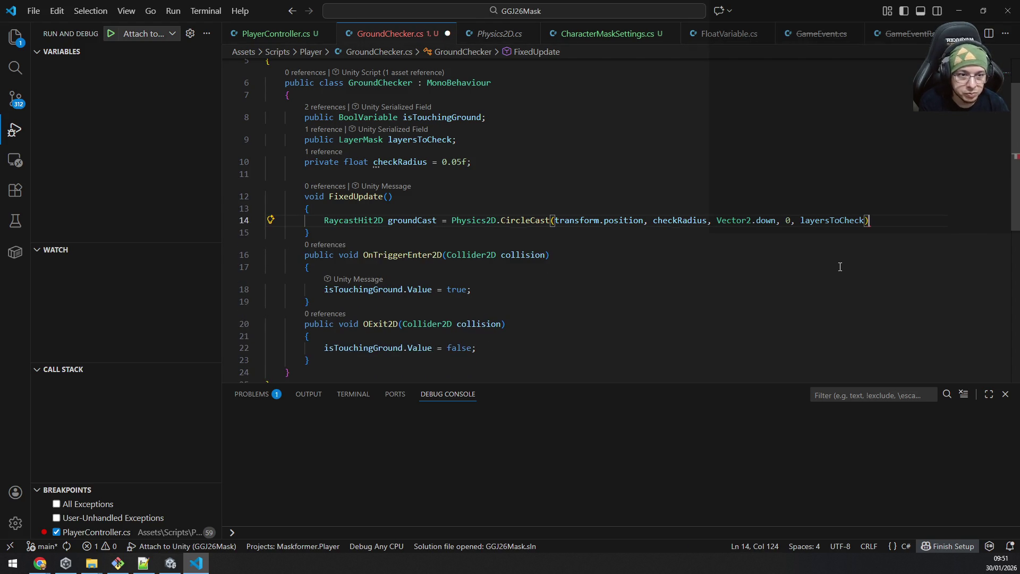
type(";")
Step: Start a groundCast line, browse its members in IntelliSense, then undo the unfinished line
key("Return")
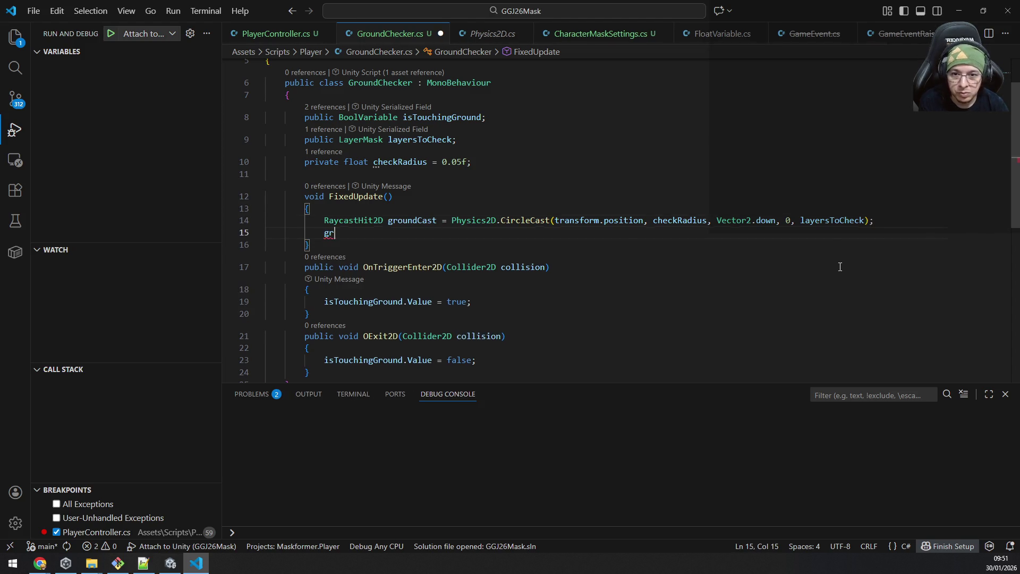
type("gr")
key("Tab")
type(".")
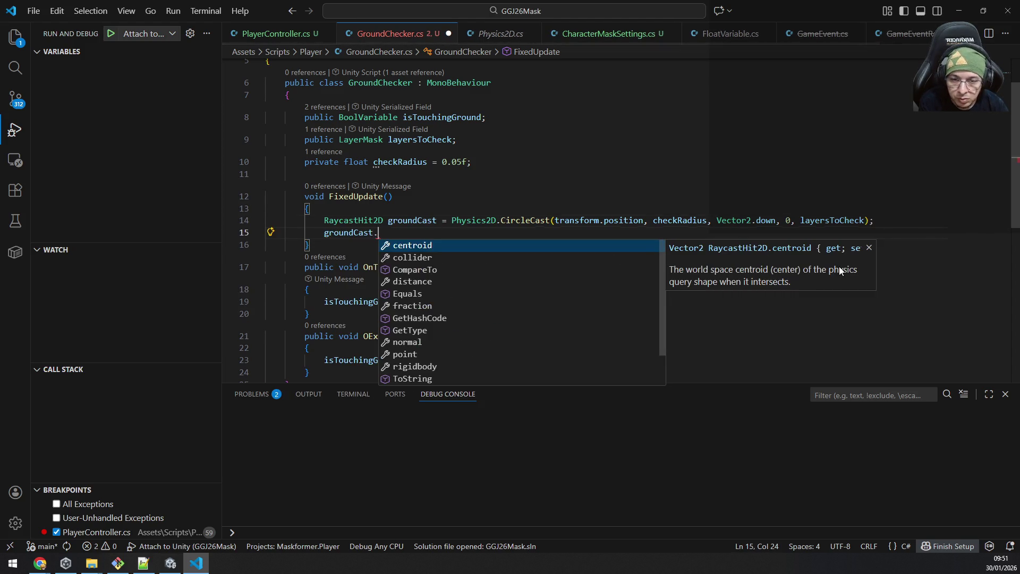
key("Down")
key("Down")
key("Down")
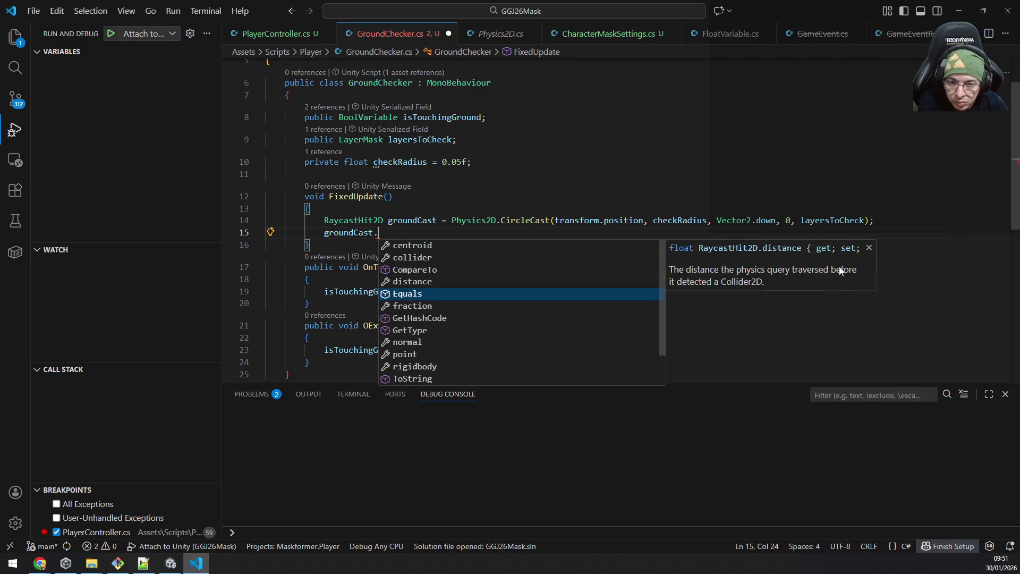
key("Down")
key("Down")
key("Down")
key("Down")
key("Down")
key("Down")
key("Down")
key("Down")
key("Down")
key("Down")
key("Down")
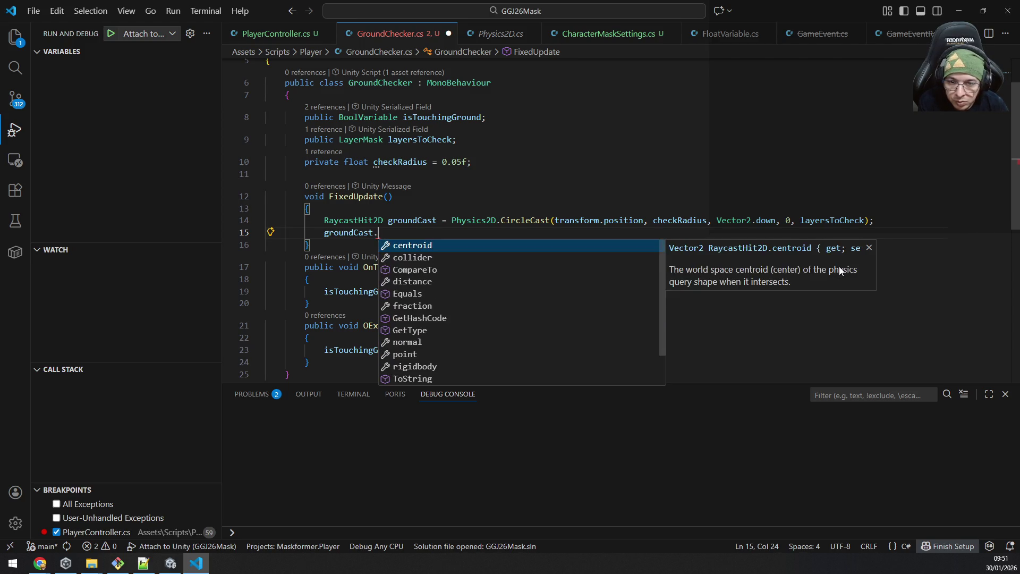
key("Down")
key("Up")
key("Up")
key("Down")
key("Down")
key("Down")
key("Down")
key("Down")
key("Down")
key("Down")
key("Down")
key("Down")
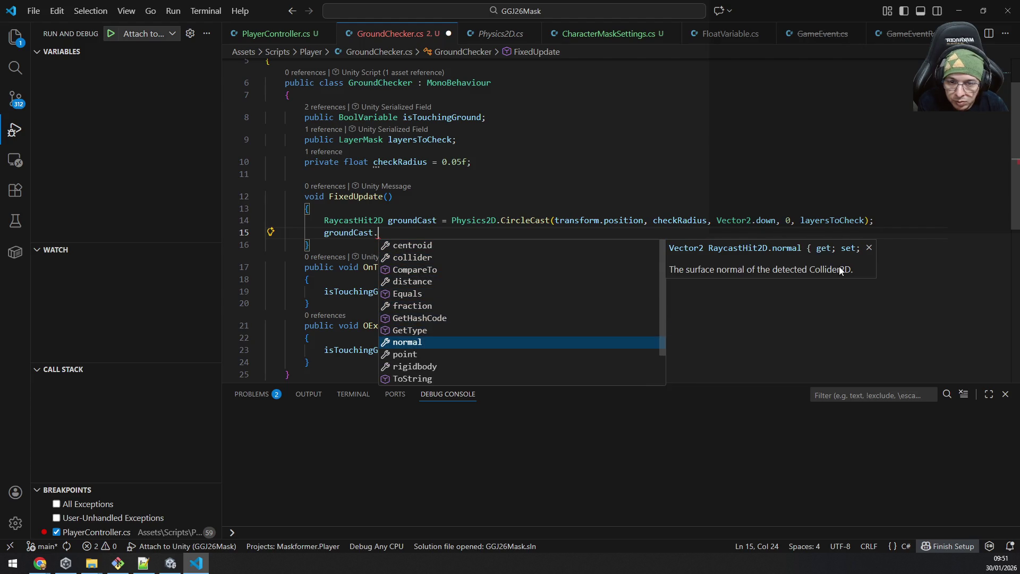
key("Down")
key("Up")
key("Down")
key("Down")
key("Down")
key("Down")
key("Down")
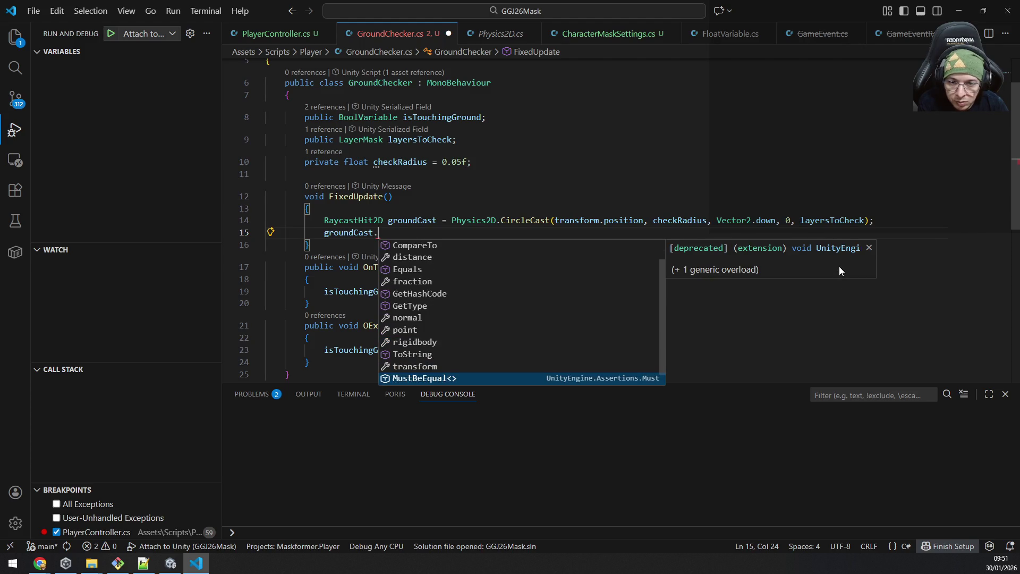
key("Down")
key("Down")
key("Escape")
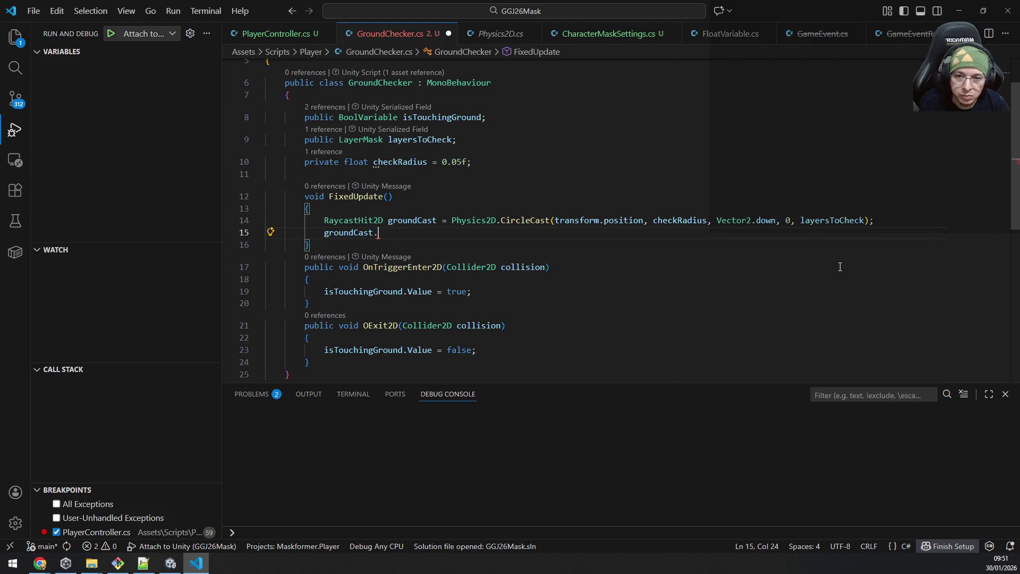
key("ctrl+z")
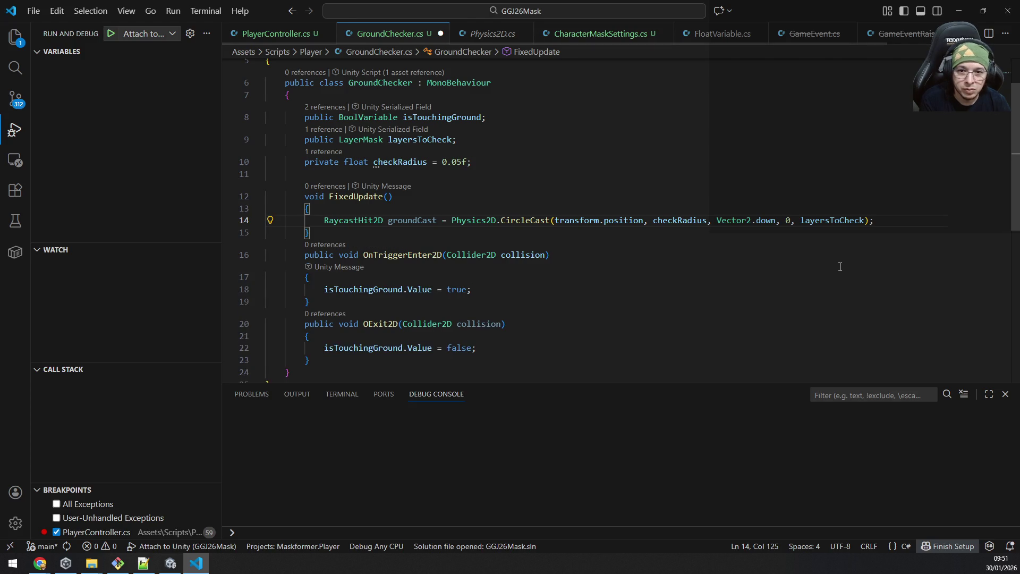
Step: Delete the RaycastHit2D groundCast declaration, leaving a bare CircleCast statement
key("ctrl+Right")
key("Right")
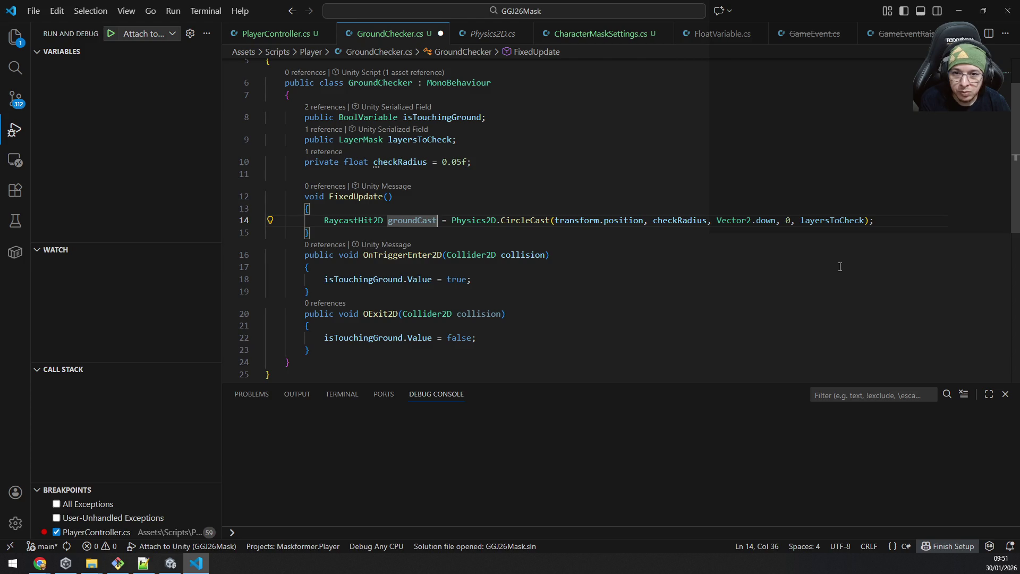
key("shift+Home")
key("Delete")
key("ctrl+Delete")
Step: Assign the CircleCast result to isTouchingGround.Value by pasting it with ' = ' before Physics2D
key("Down")
key("Down")
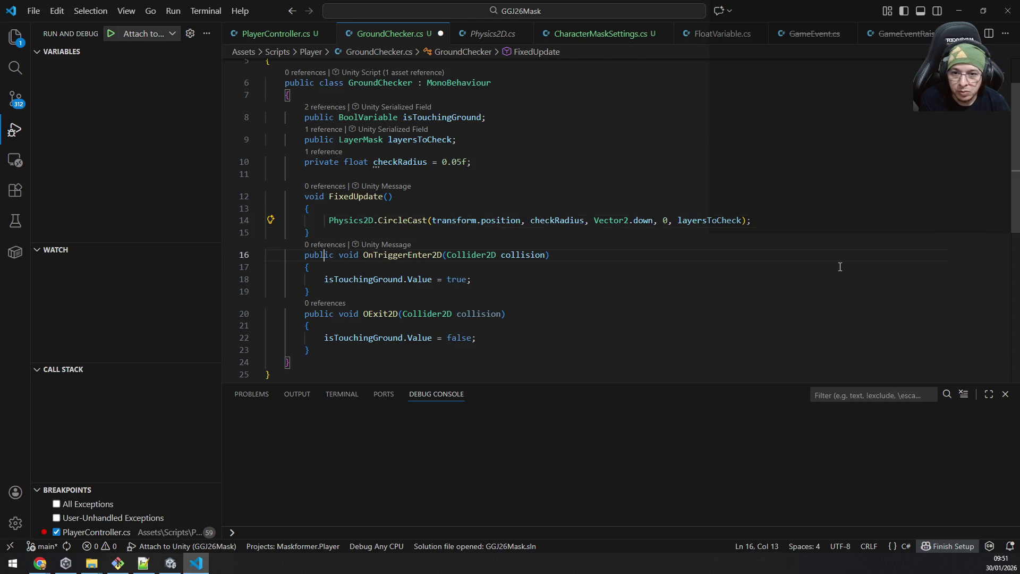
key("Down")
key("Down")
key("ctrl+shift+Right")
key("ctrl+shift+Right")
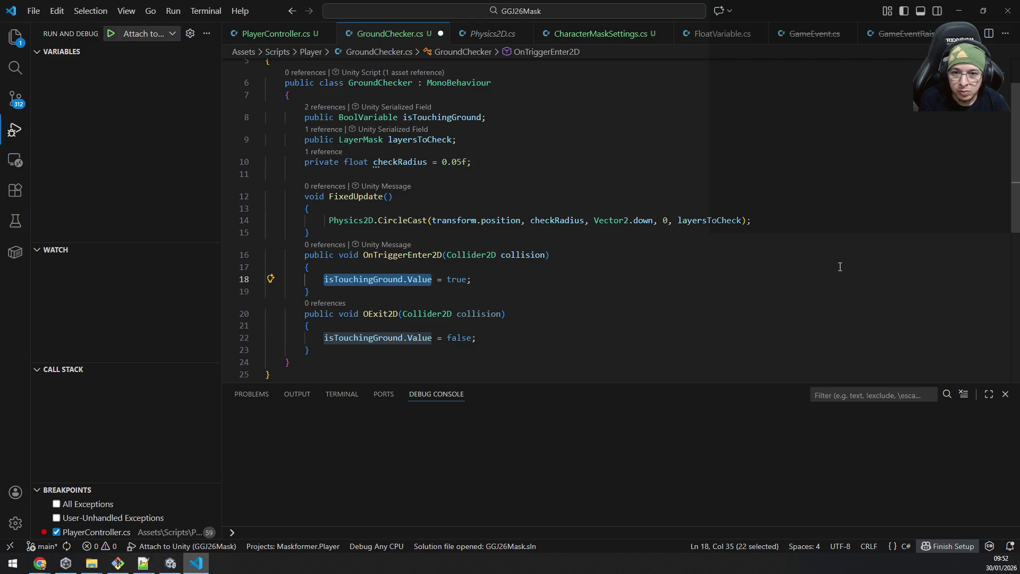
key("ctrl+c")
key("Up")
key("Up")
key("Up")
key("Home")
key("ctrl+v")
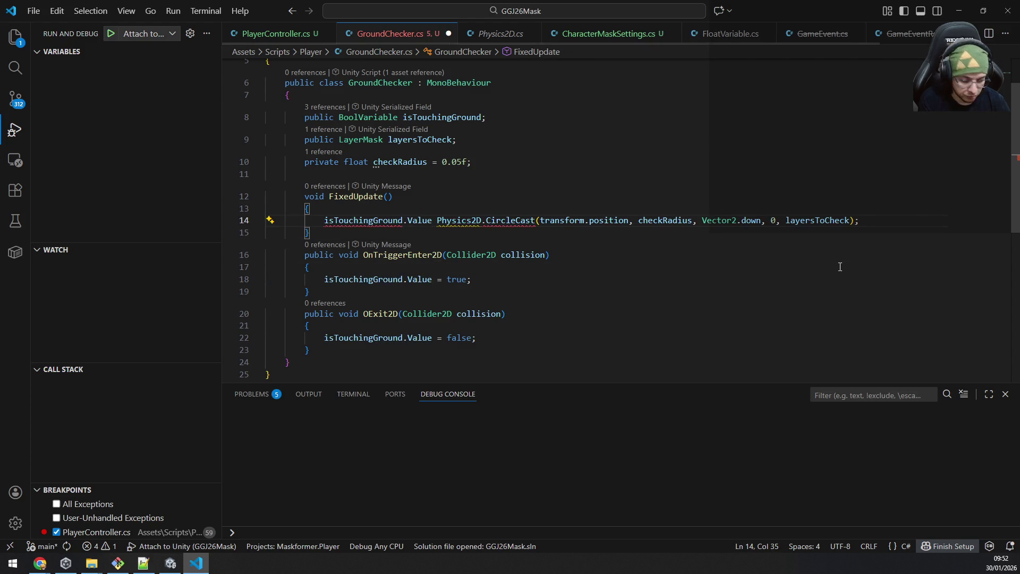
type("=")
key("Down")
key("Down")
Step: Delete the OnTriggerEnter2D and OnTriggerExit2D methods and save GroundChecker.cs
key("Home")
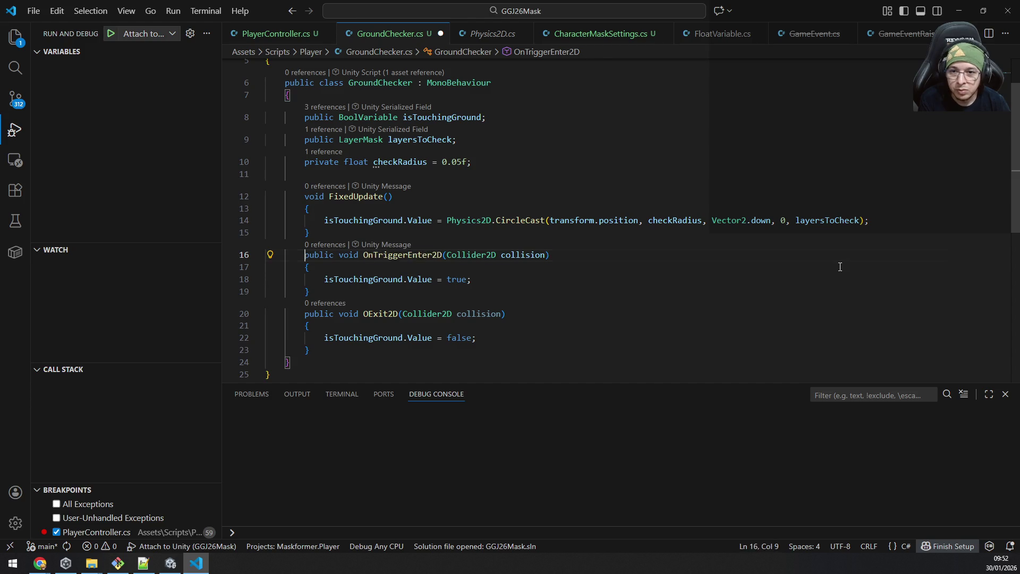
key("shift+Down")
key("shift+Down")
key("shift+Down")
key("shift+Down")
key("shift+Down")
key("shift+Down")
key("Delete")
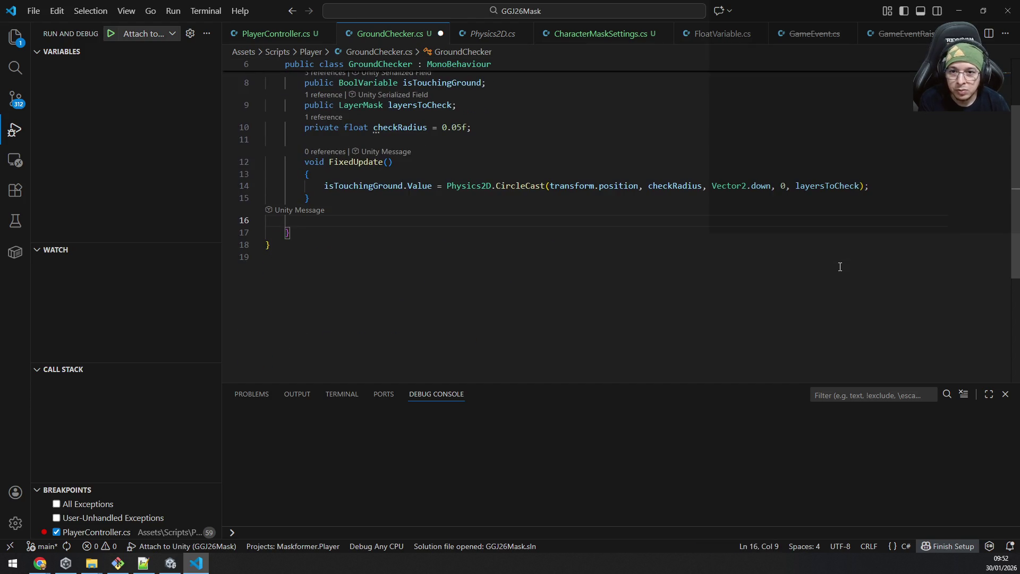
key("shift+Home")
key("BackSpace")
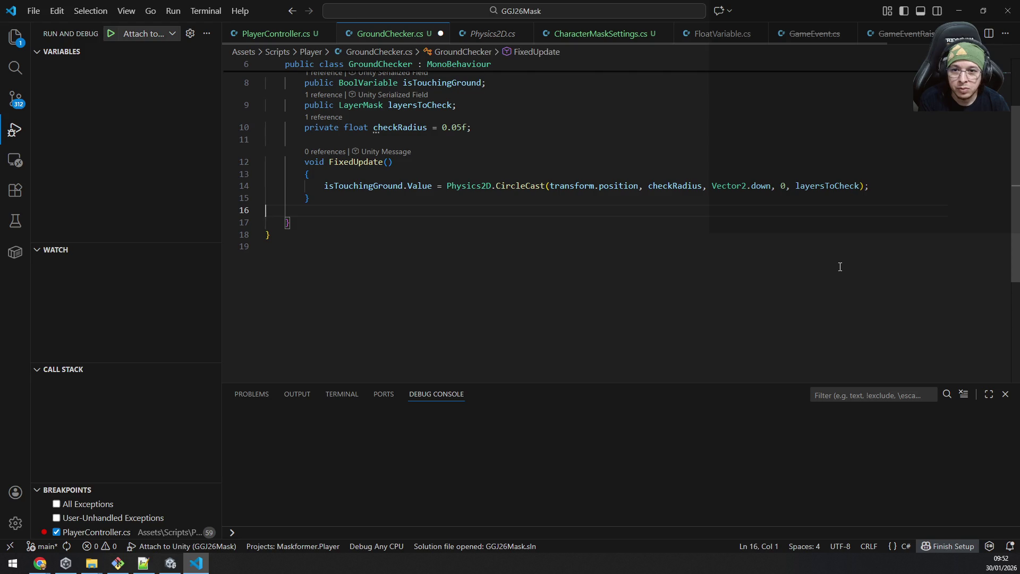
key("BackSpace")
key("ctrl+s")
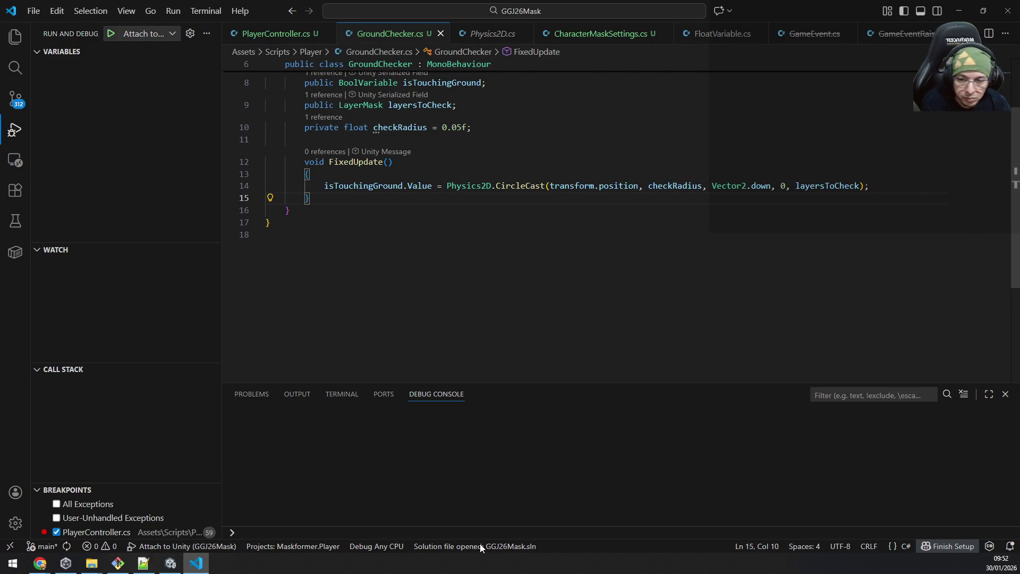
left_click(143, 564)
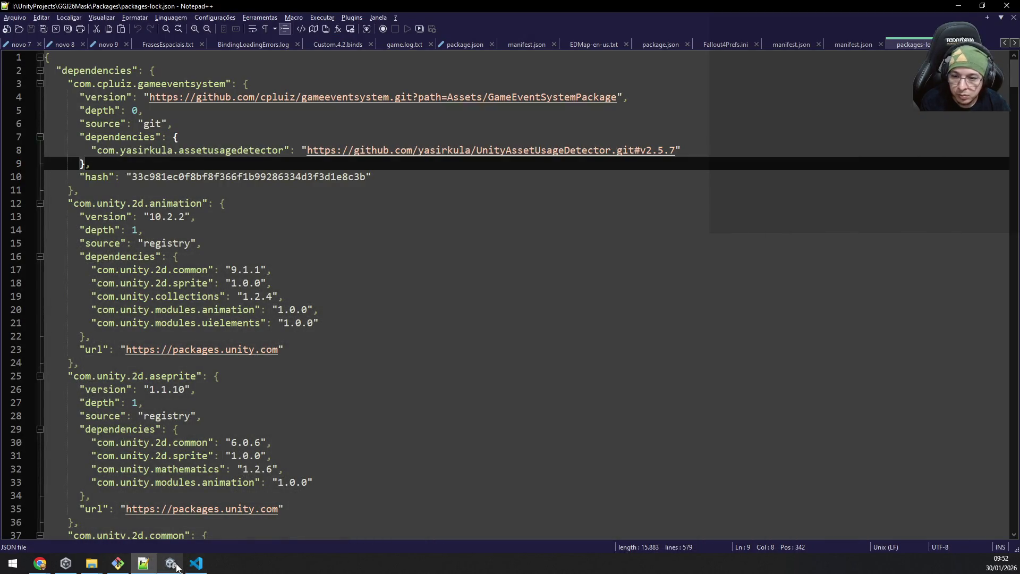
Step: Dock a second Inspector below the first and lock it to the IsTouchingGround variable asset
left_click(170, 564)
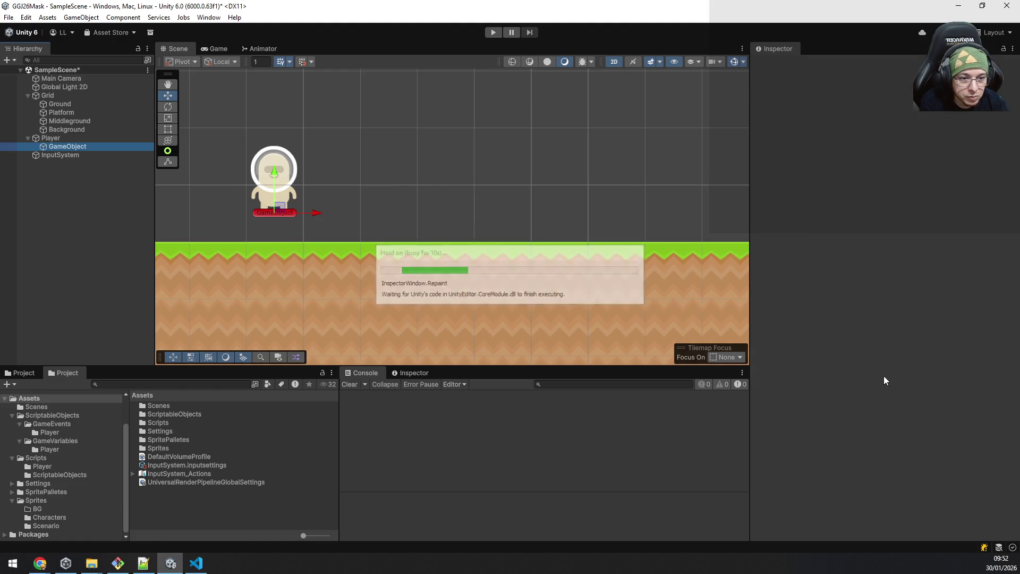
left_click(884, 377)
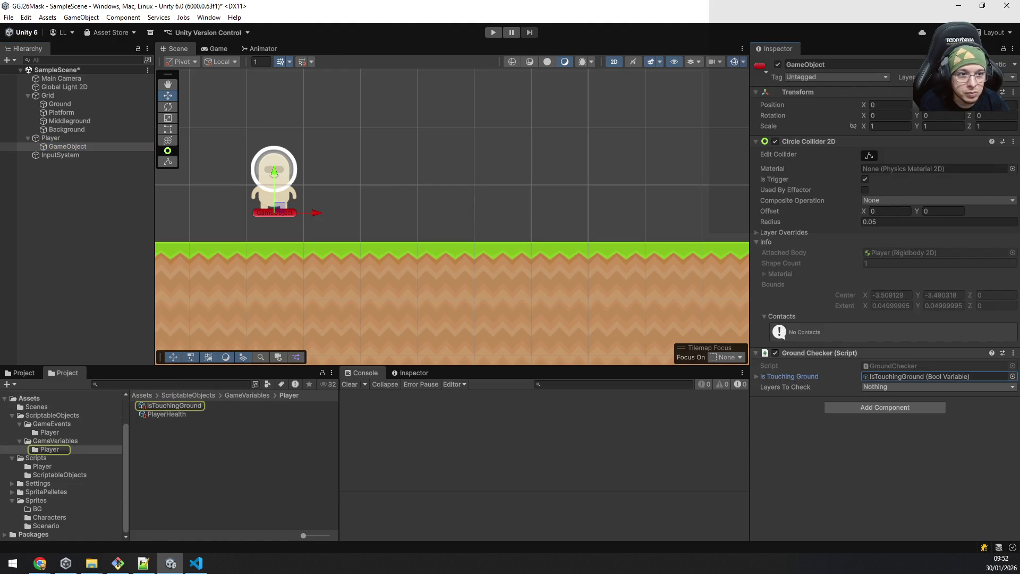
right_click(772, 49)
mouse_move(800, 189)
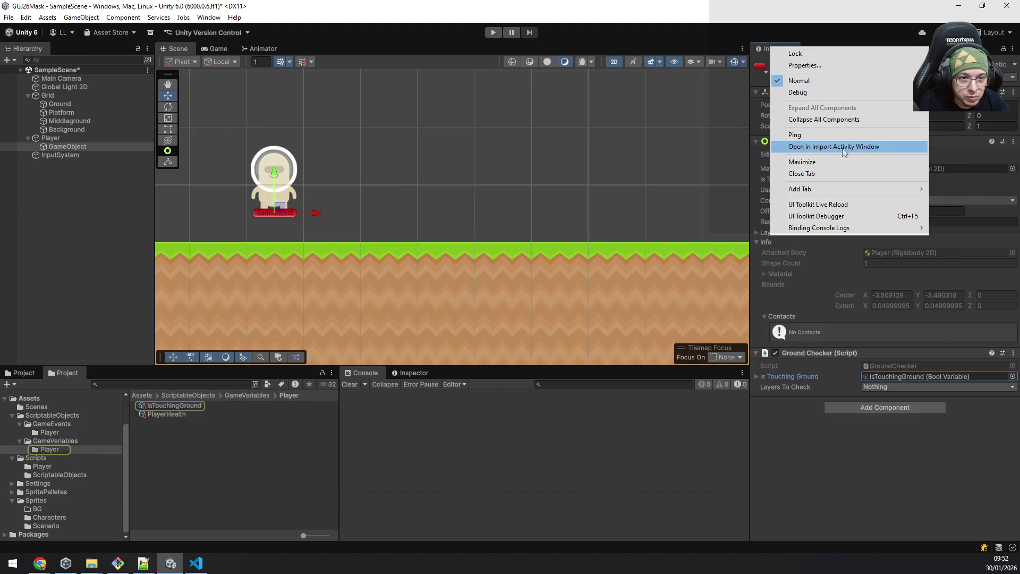
left_click(961, 212)
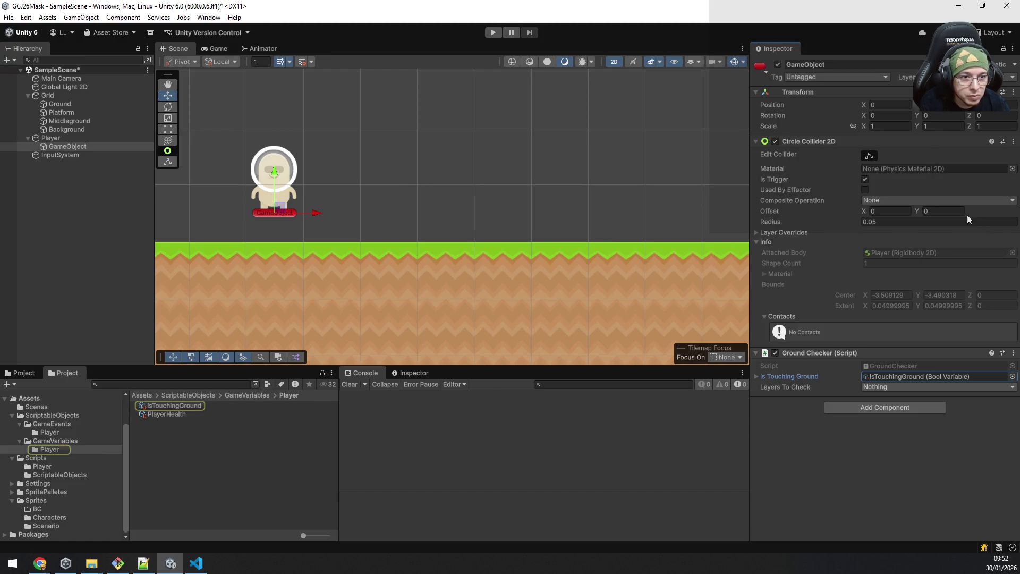
left_click_drag(809, 50, 817, 436)
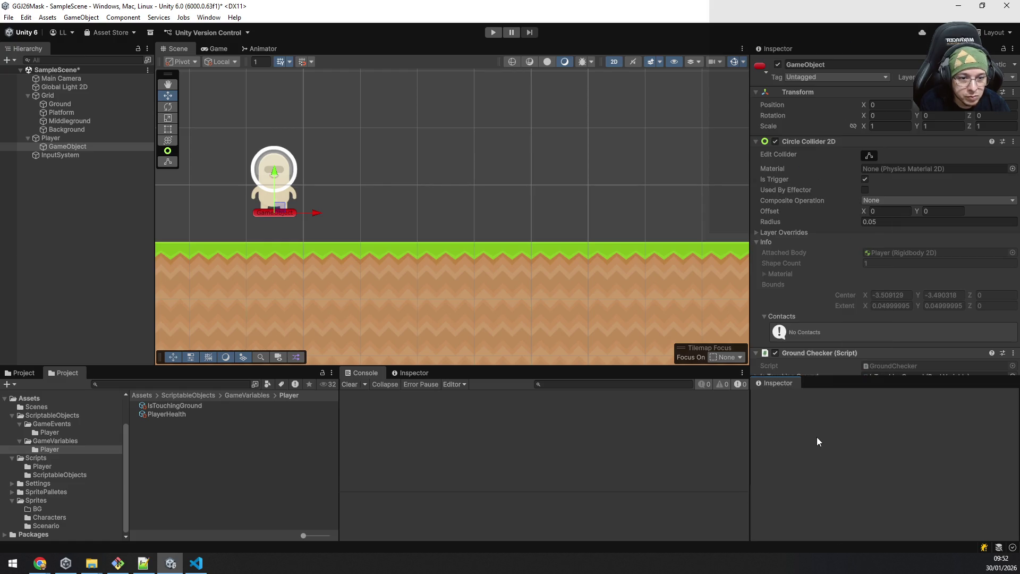
left_click(194, 405)
left_click(1003, 382)
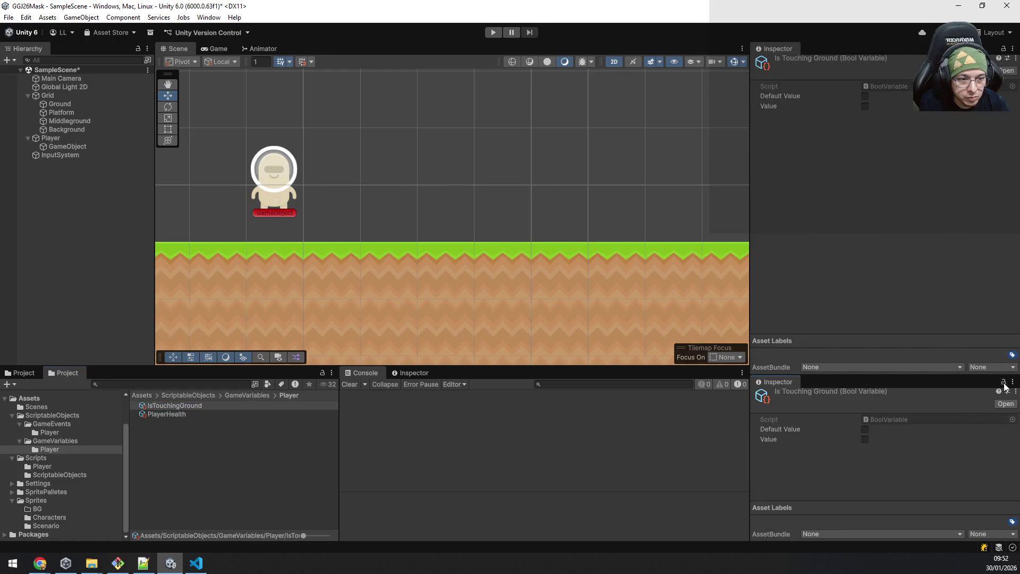
Step: Remove the Circle Collider 2D from the player's ground-check GameObject
left_click(60, 148)
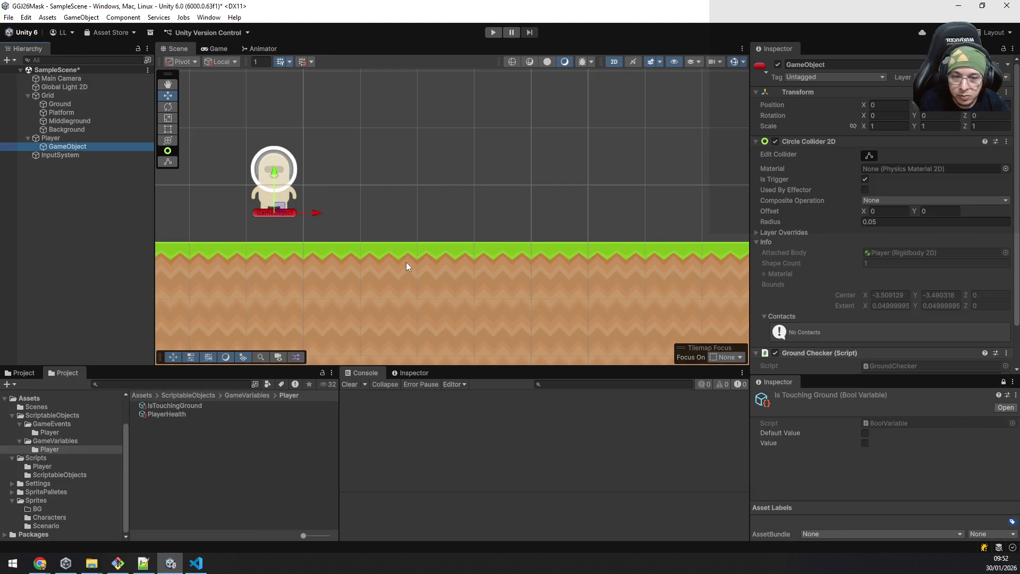
scroll(945, 343, "down", 3)
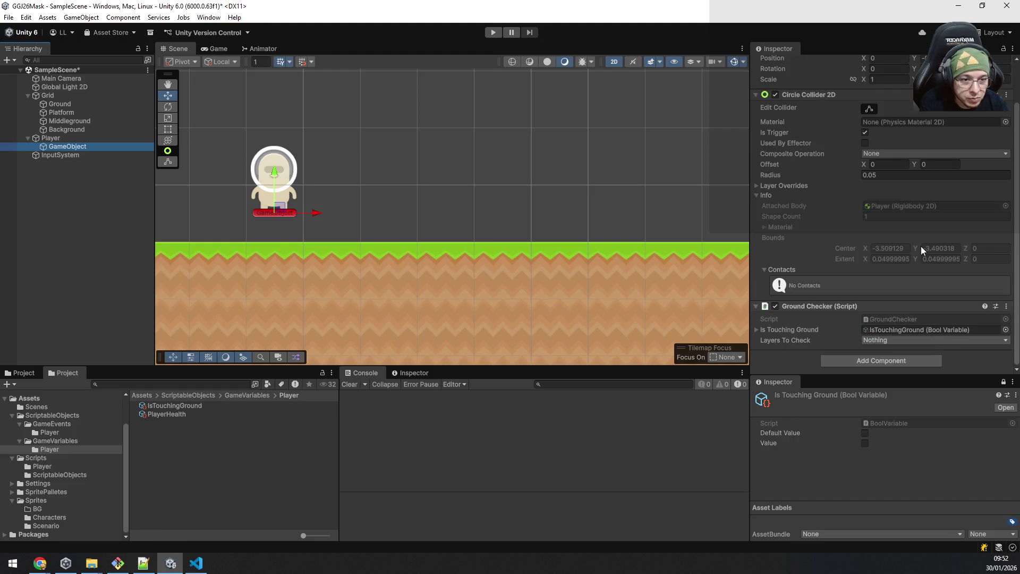
left_click(1007, 94)
left_click(959, 147)
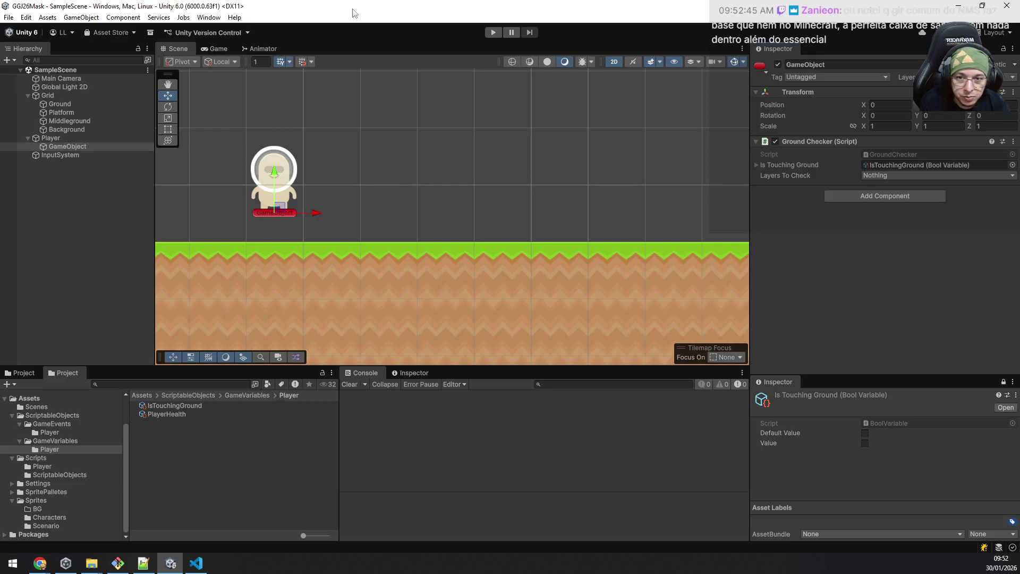
Step: Enter Play mode, set Layers To Check to Everything and test a jump
left_click(496, 34)
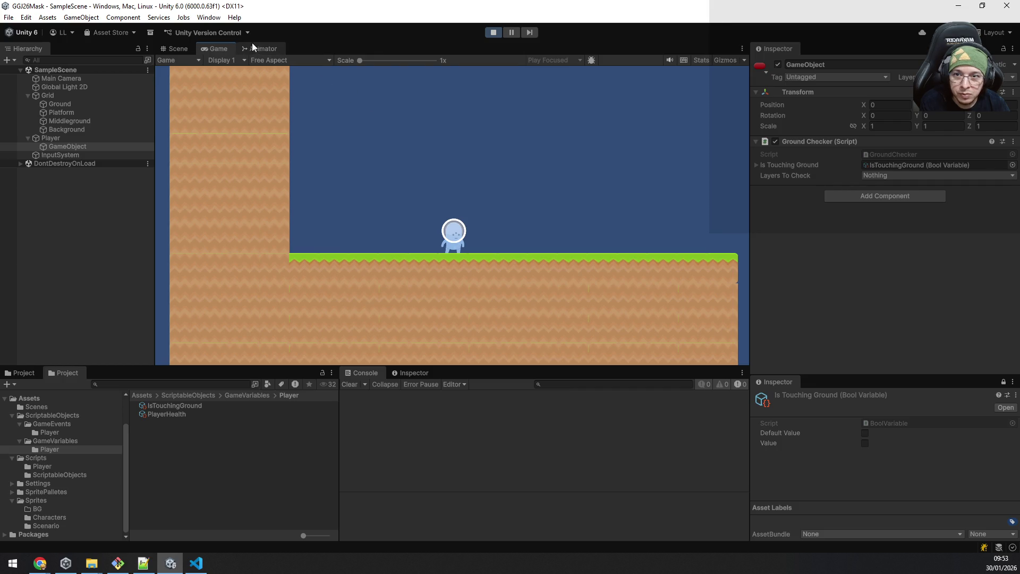
left_click(882, 176)
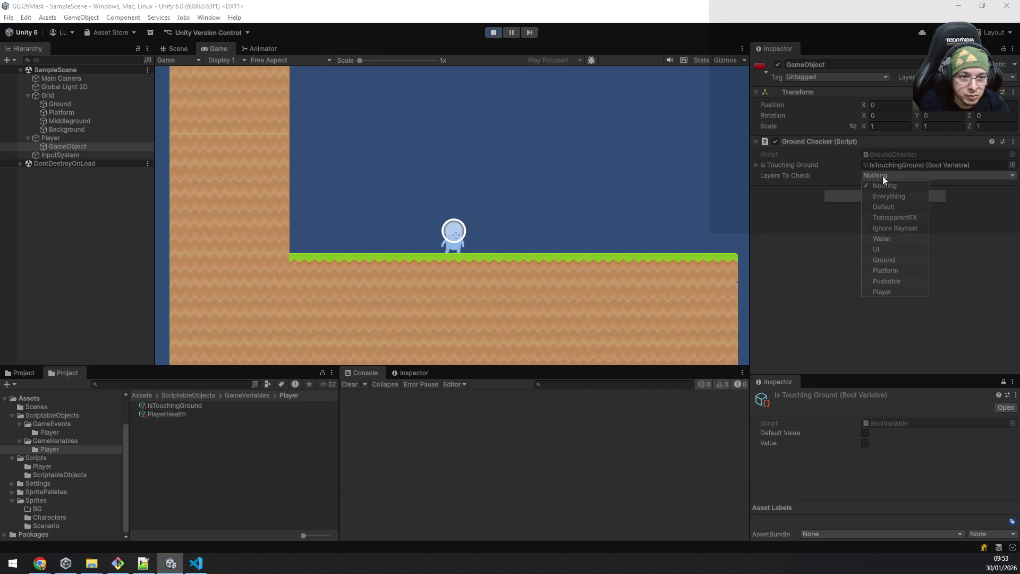
left_click(902, 197)
left_click(558, 200)
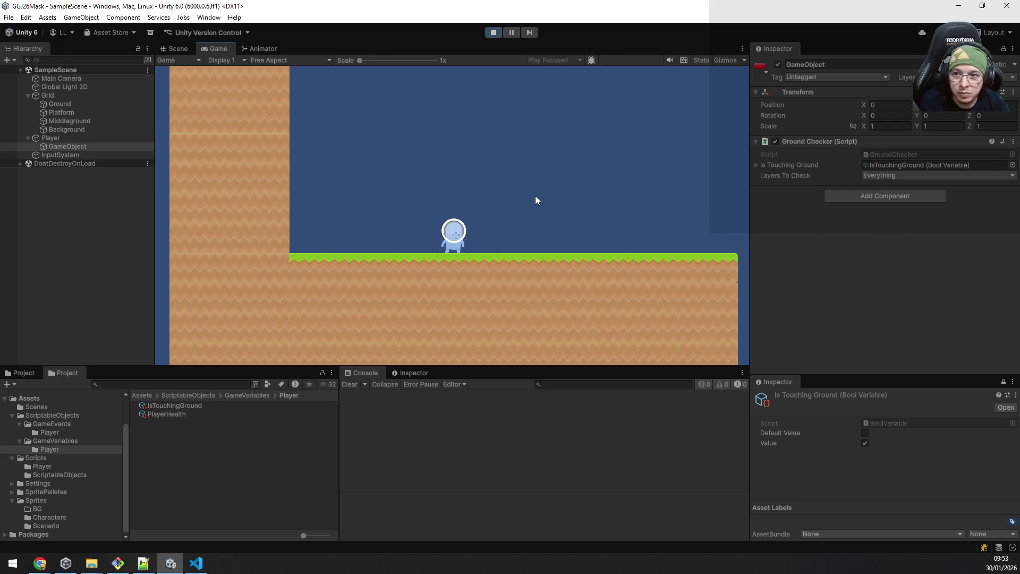
key("space")
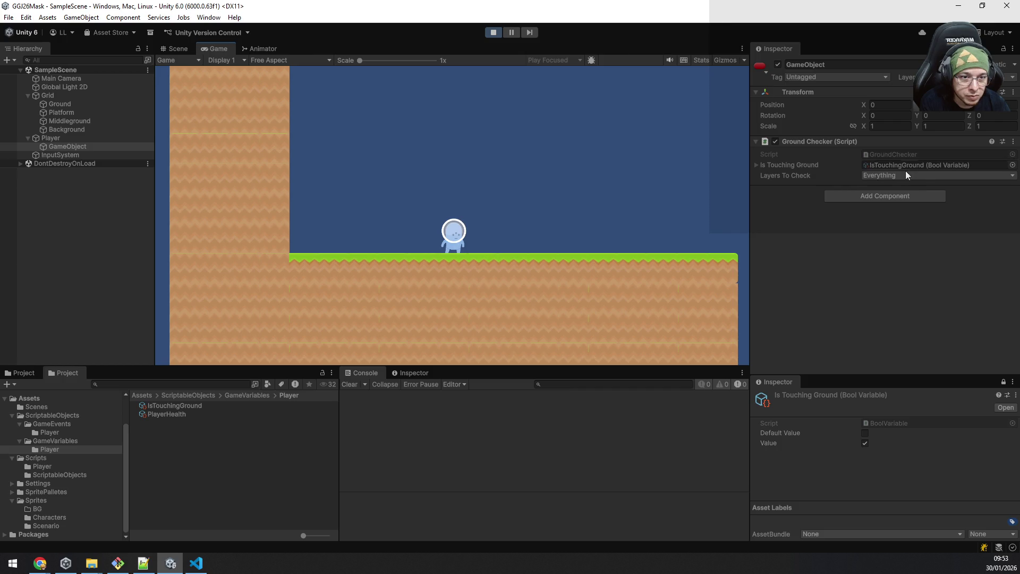
Step: Exclude the Player layer from Layers To Check and test jumping
left_click(906, 175)
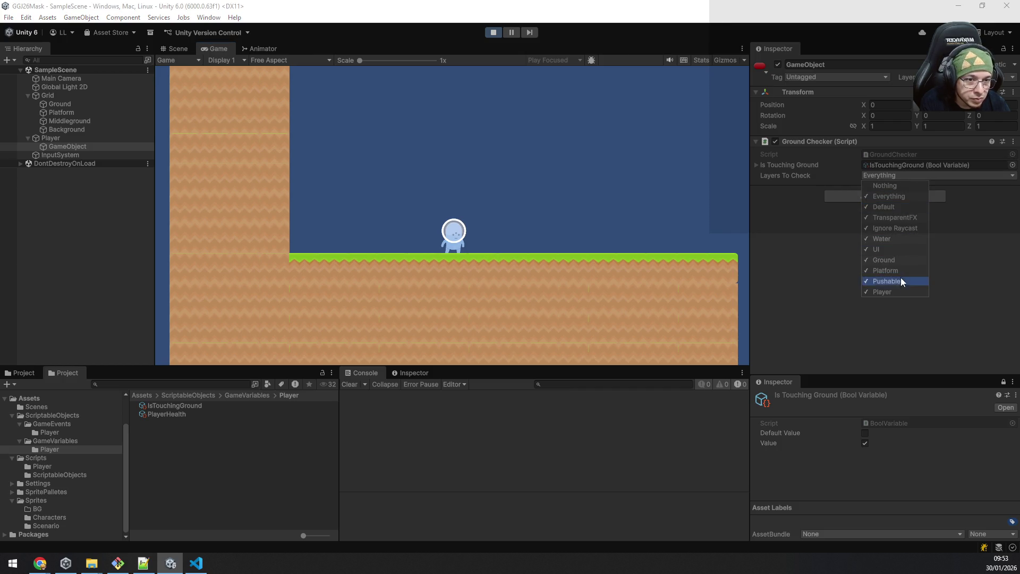
left_click(898, 292)
left_click(563, 200)
key("space")
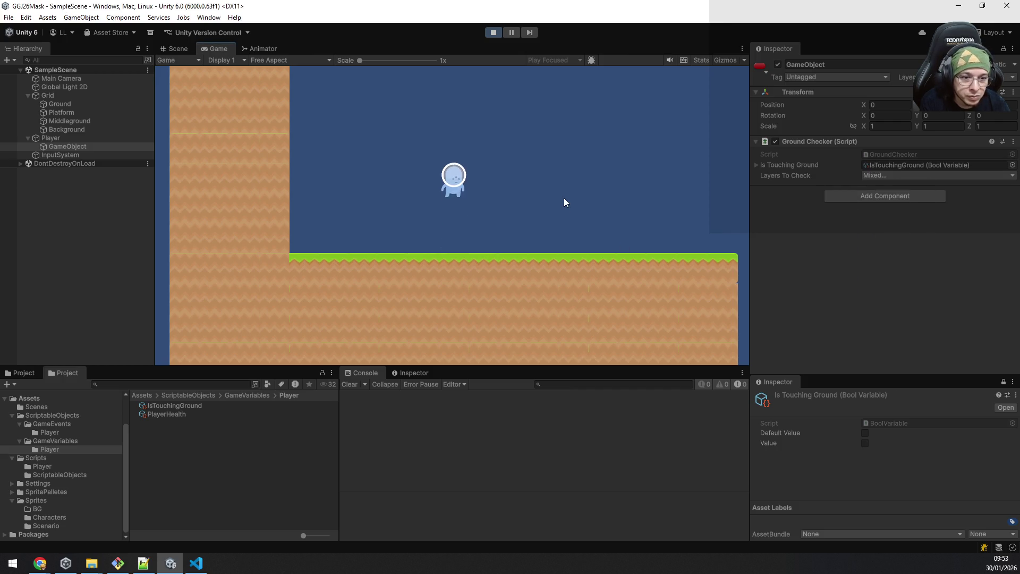
key("space")
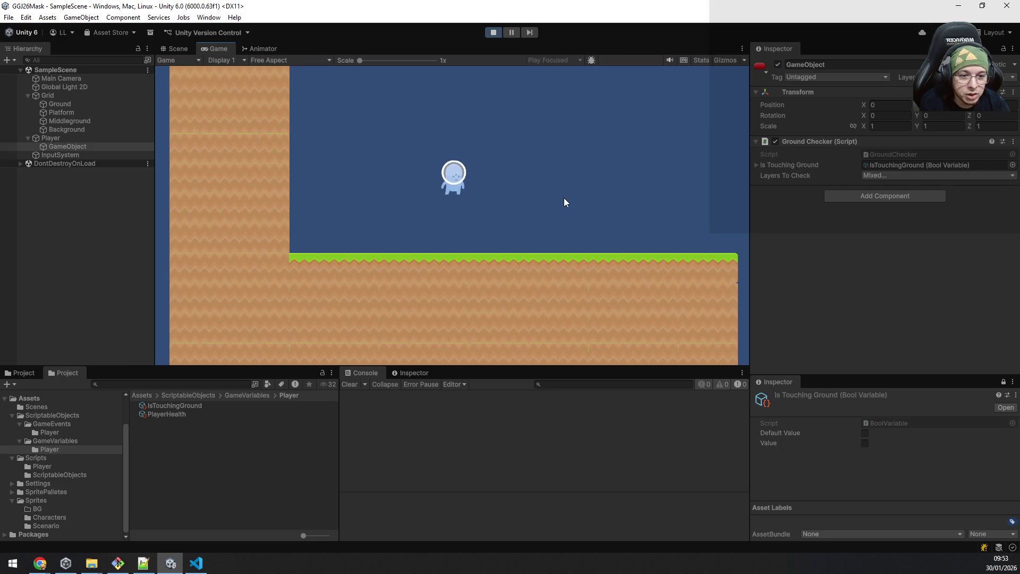
Step: Limit Layers To Check to only the Ground layer and jump again
left_click(886, 175)
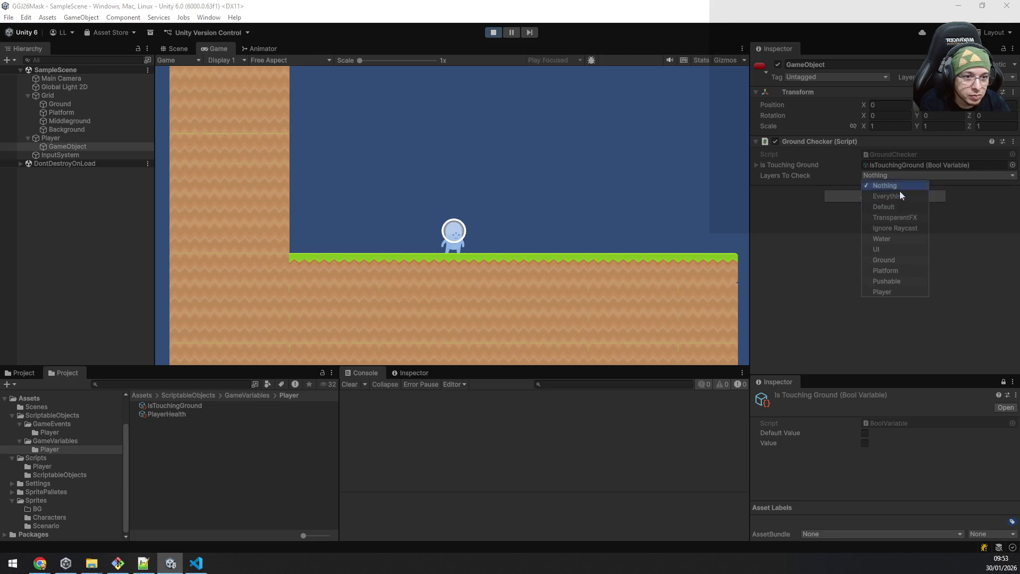
left_click(905, 259)
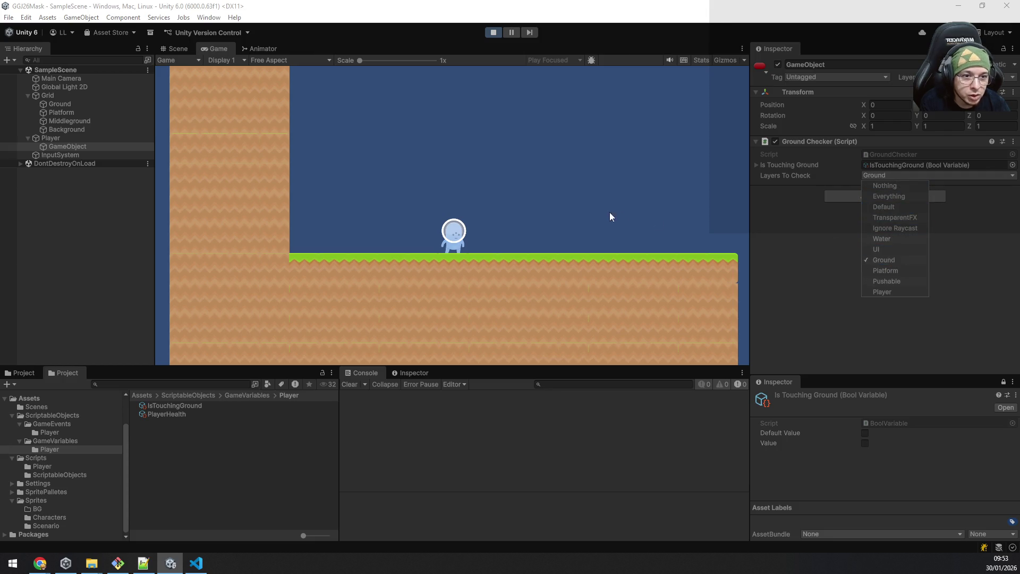
key("space")
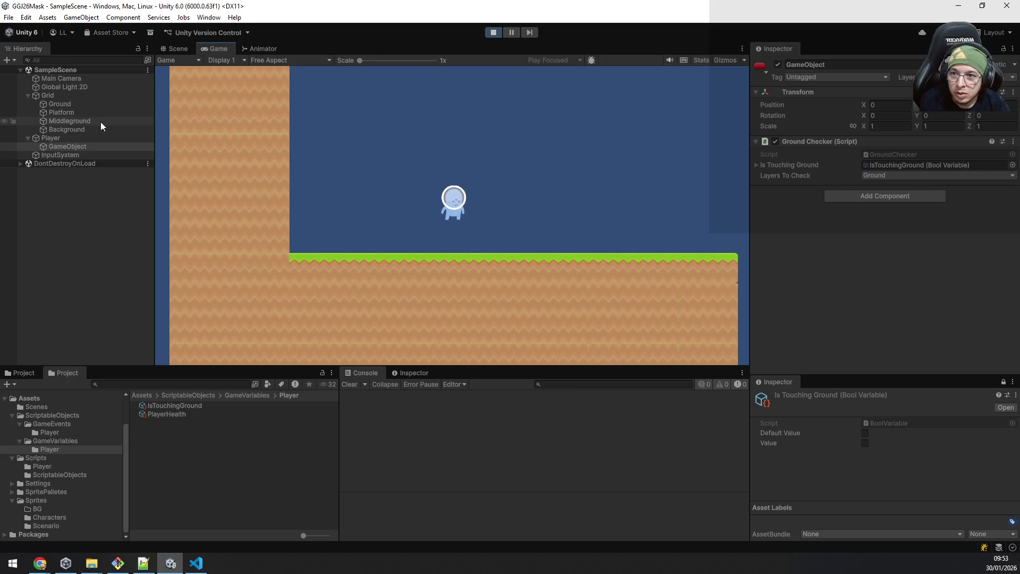
Step: Inspect the Grid, Ground and Platform tilemap objects and their physics components
left_click(84, 115)
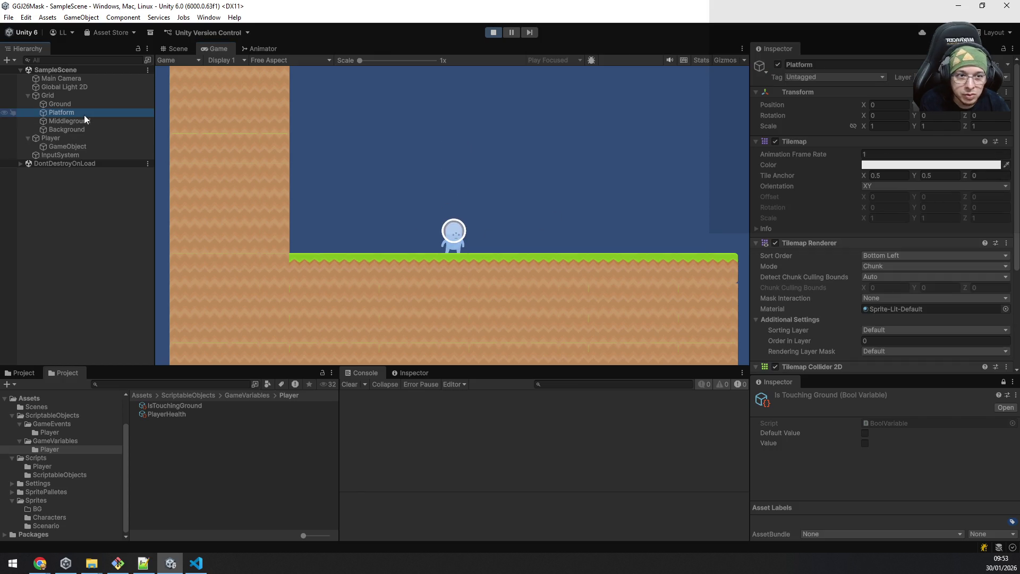
left_click(80, 105)
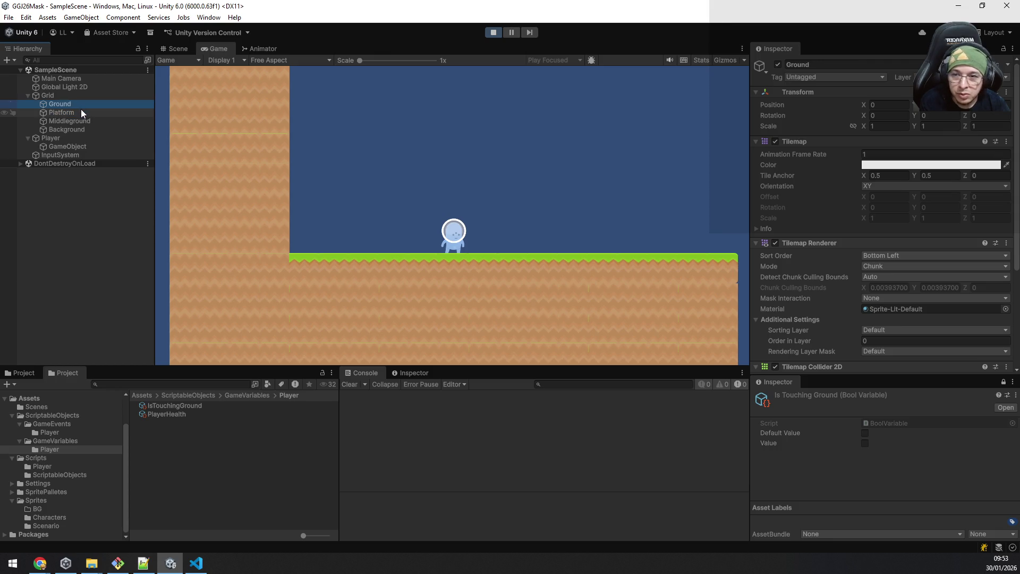
left_click(79, 115)
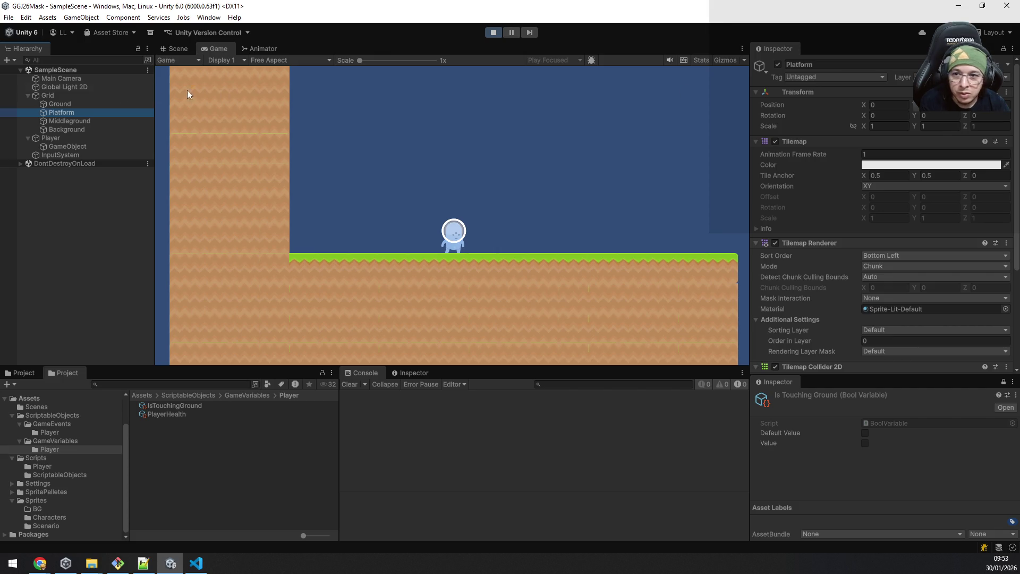
left_click(58, 104)
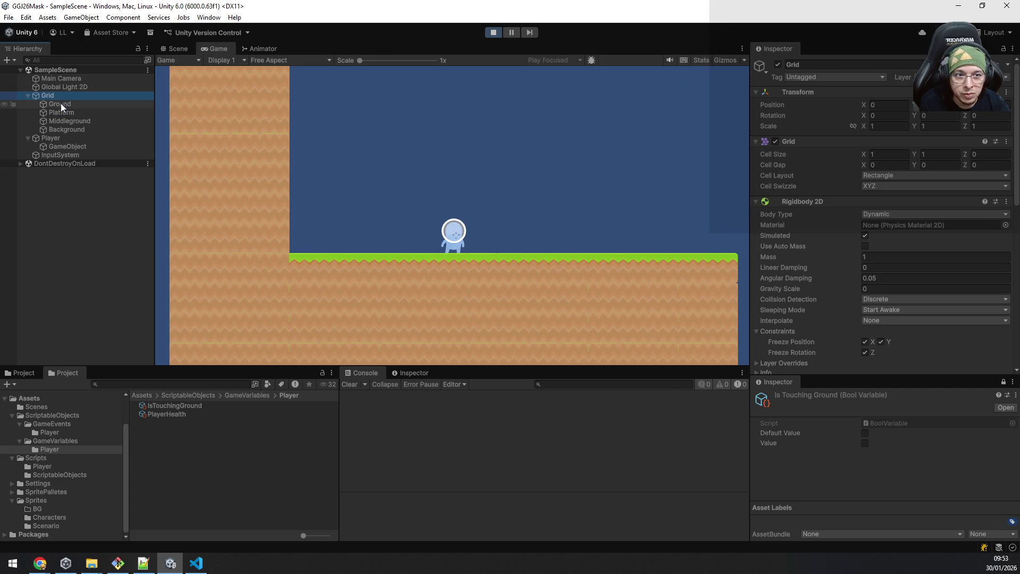
left_click(64, 106)
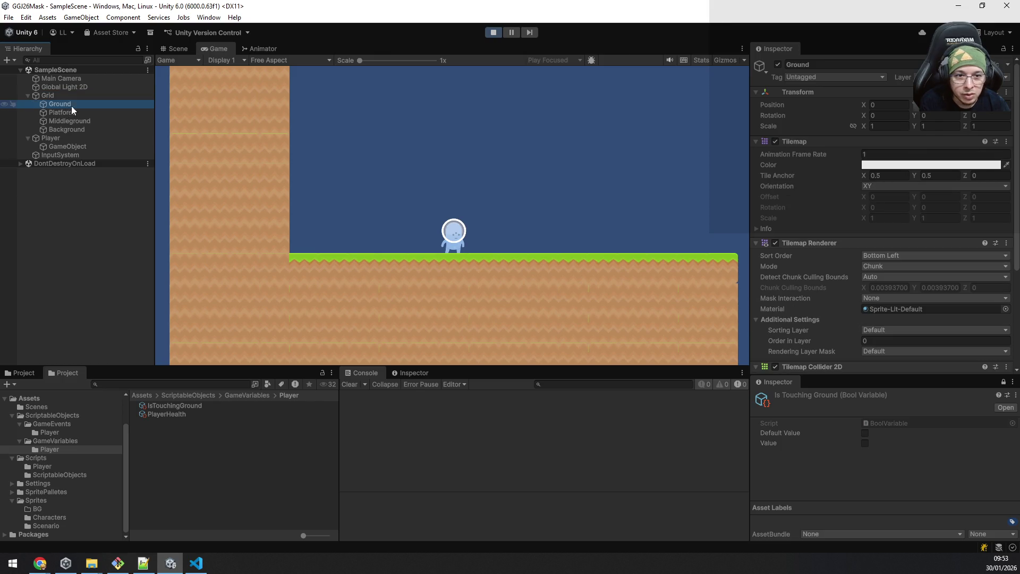
scroll(941, 289, "down", 5)
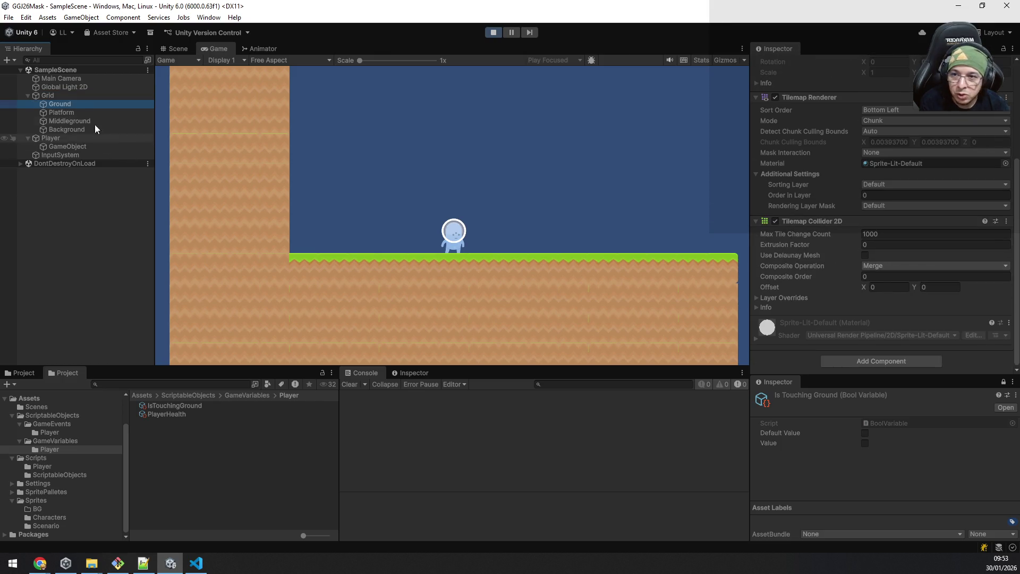
left_click(67, 95)
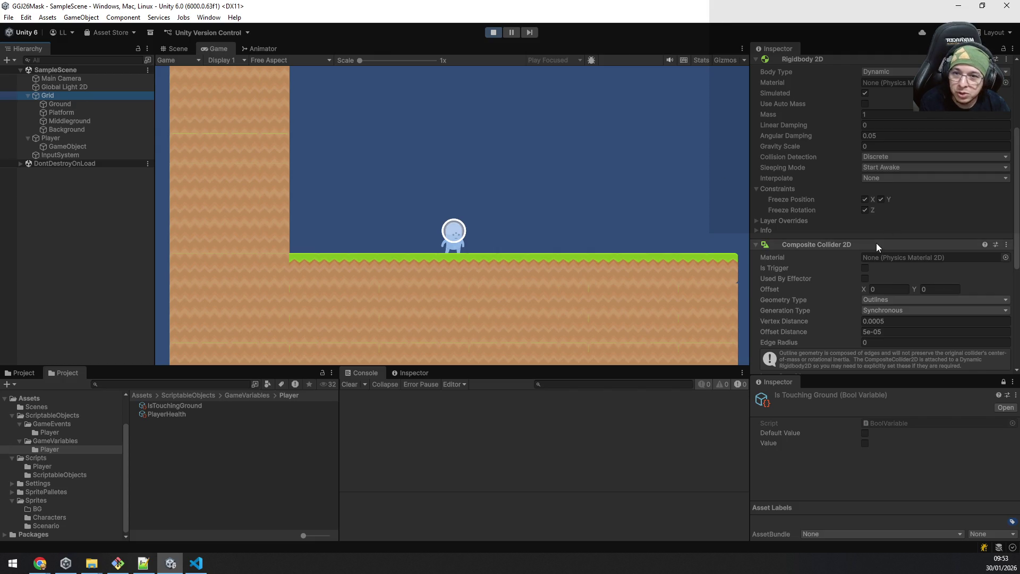
scroll(941, 173, "up", 3)
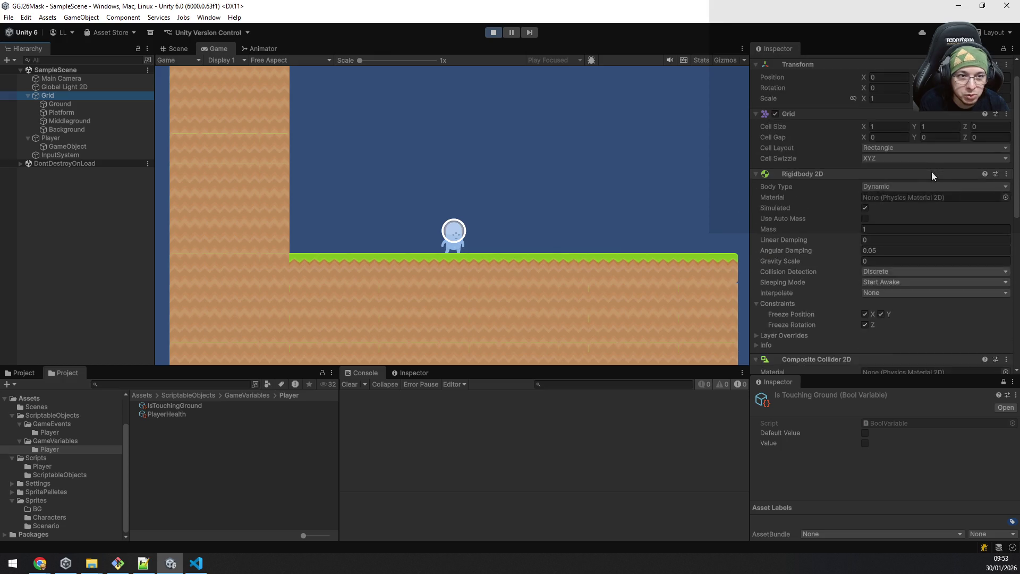
scroll(940, 172, "up", 2)
Step: Set the Grid's layer to Ground for this object only, then jump to watch IsTouchingGround toggle
left_click(940, 77)
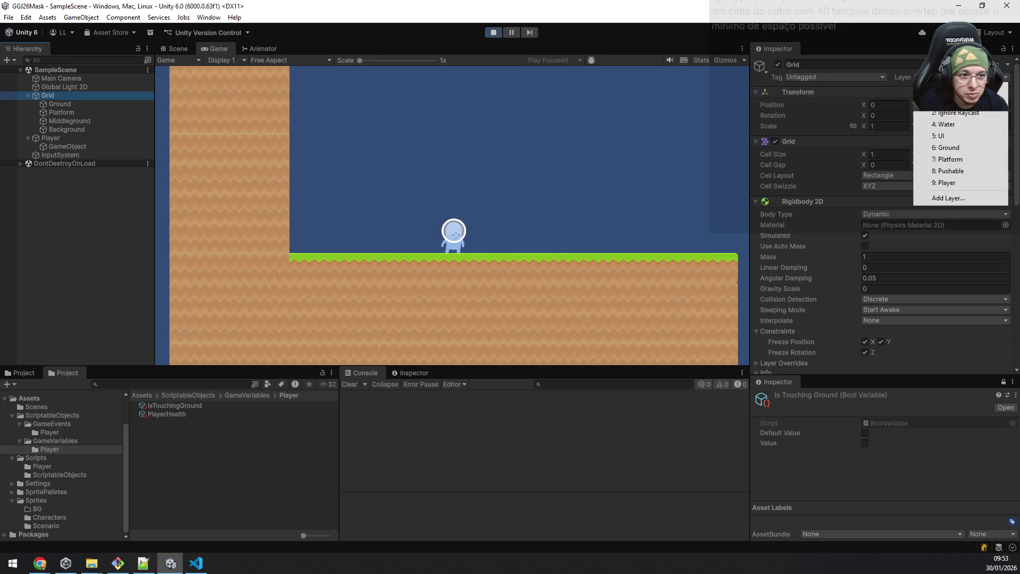
left_click(965, 146)
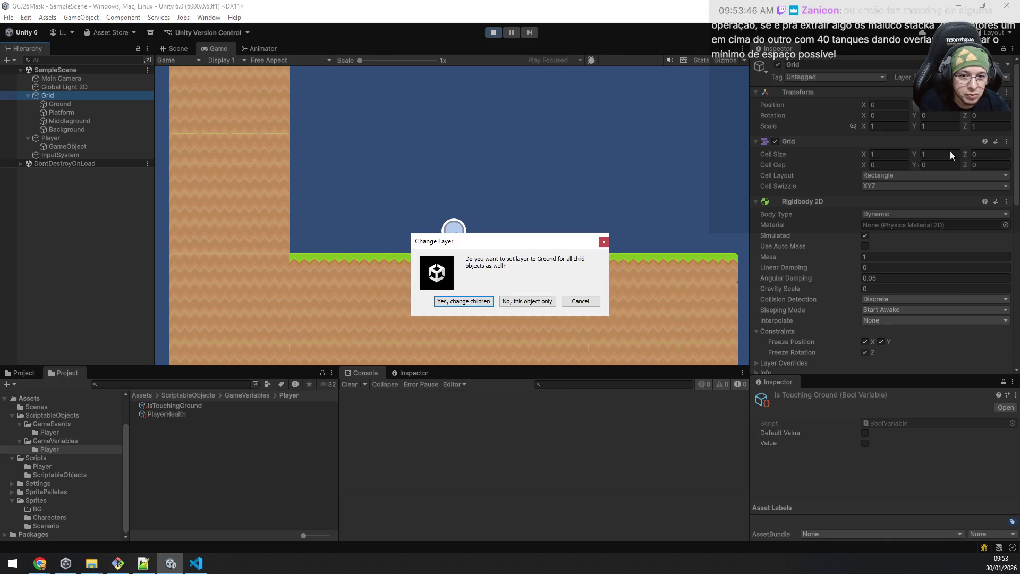
left_click(511, 302)
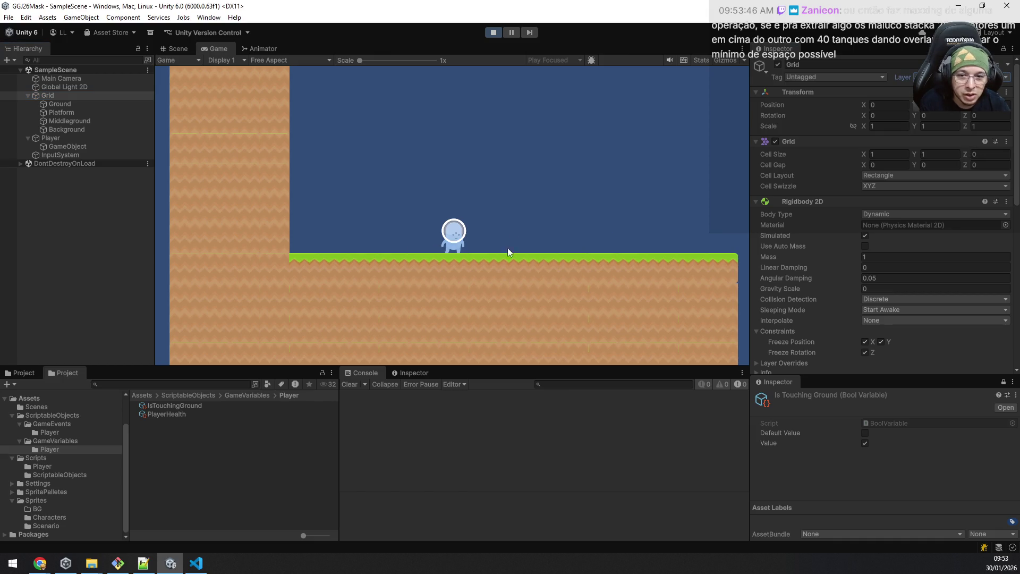
key("space")
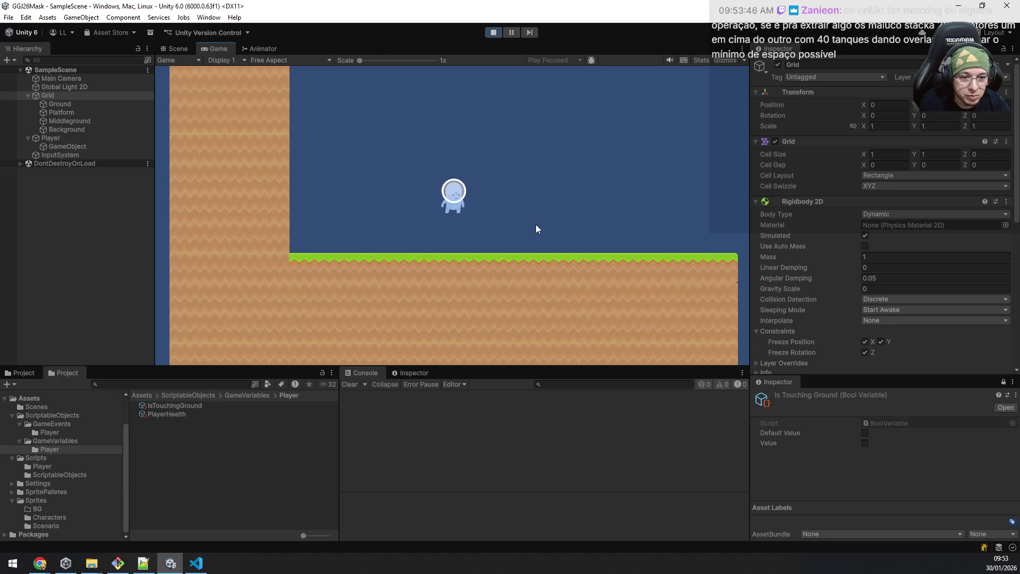
key("space")
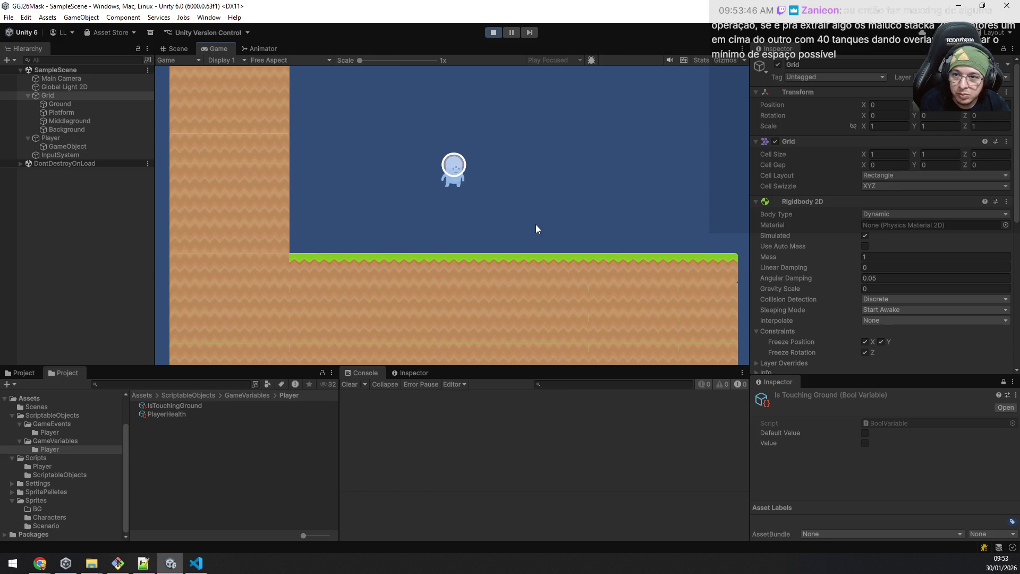
key("space")
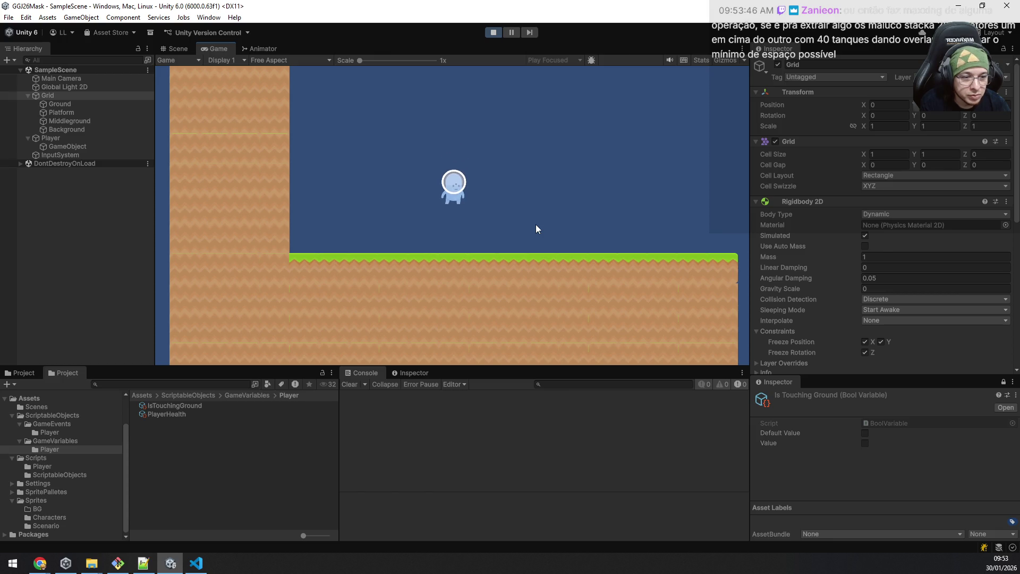
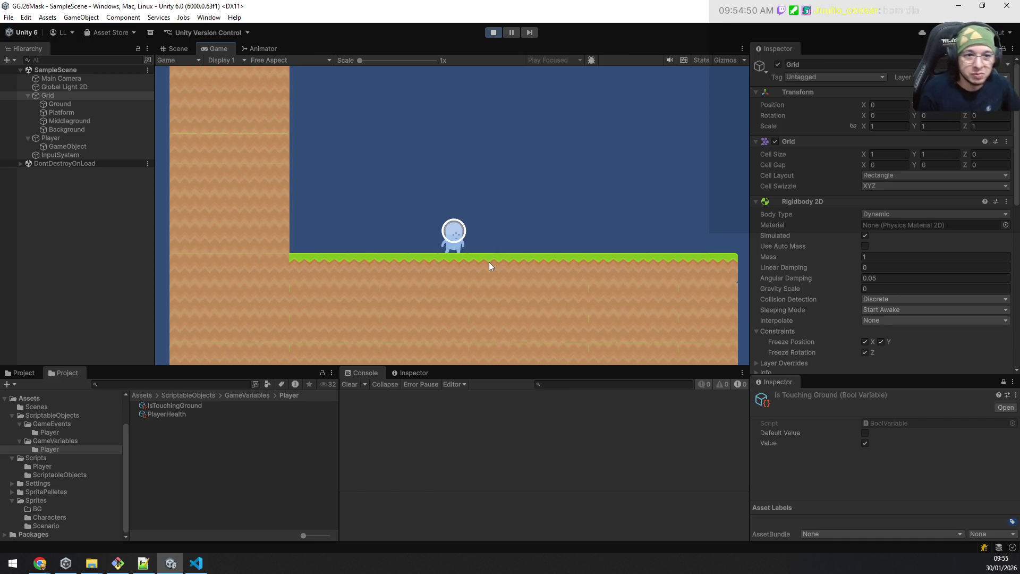
Step: Stop Play mode and duplicate the Grid object in the Hierarchy
left_click(494, 32)
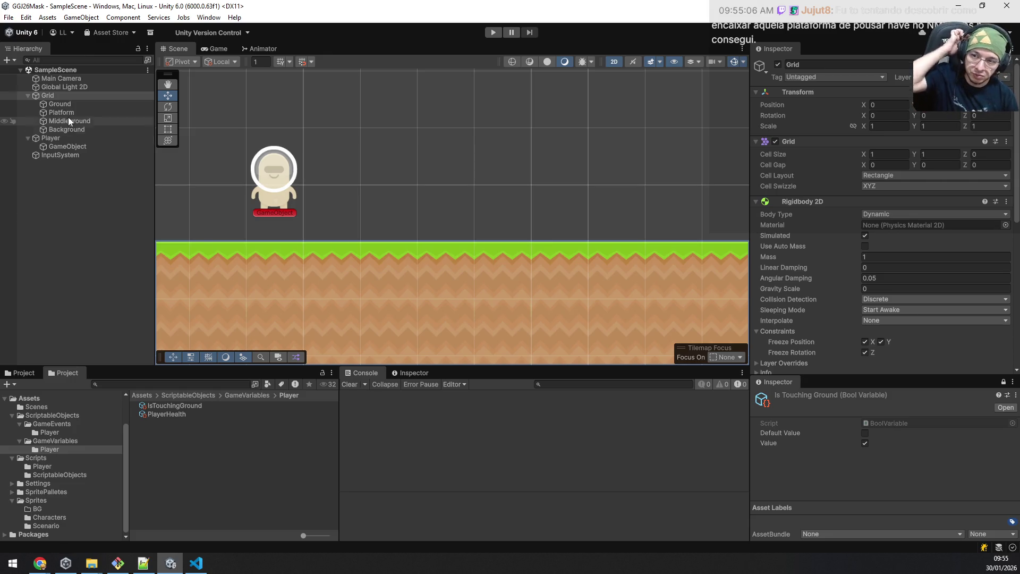
left_click(44, 95)
left_click(53, 87)
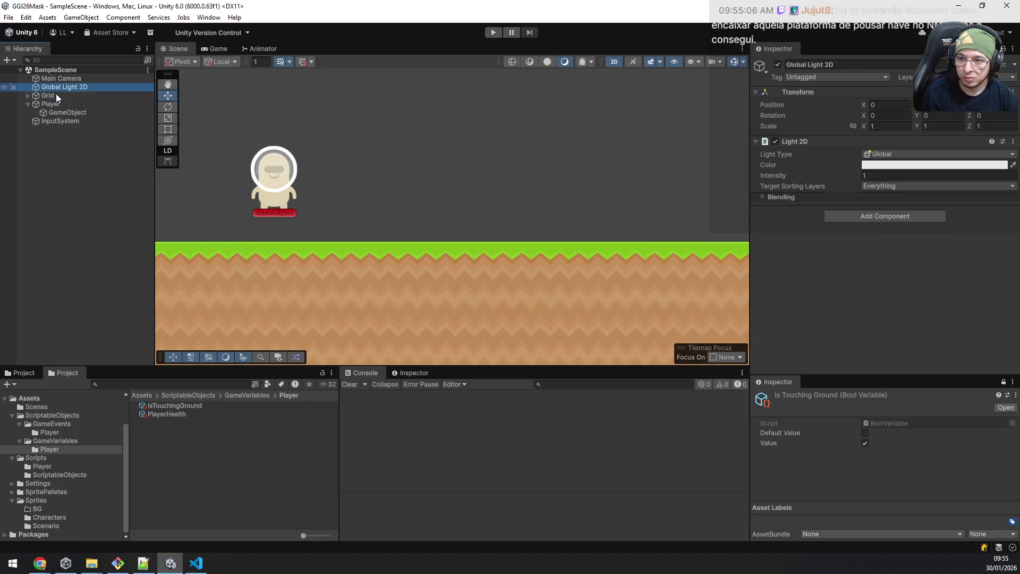
key("ctrl+d")
Step: Rename the two grids to ScenarioWithoutGroundGrid and ScenarioGroundGrid
left_click(55, 96)
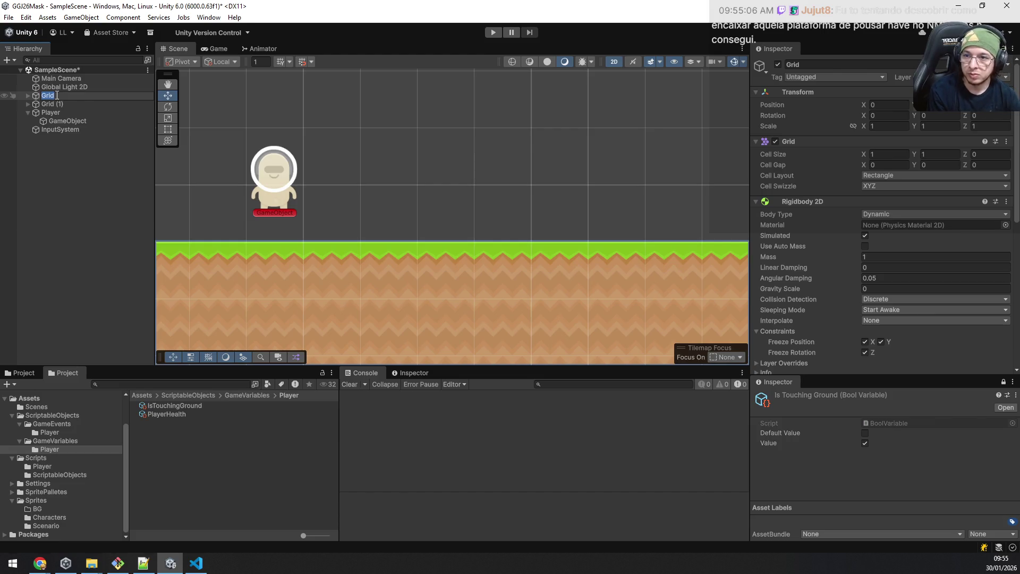
type("ScenarioWit")
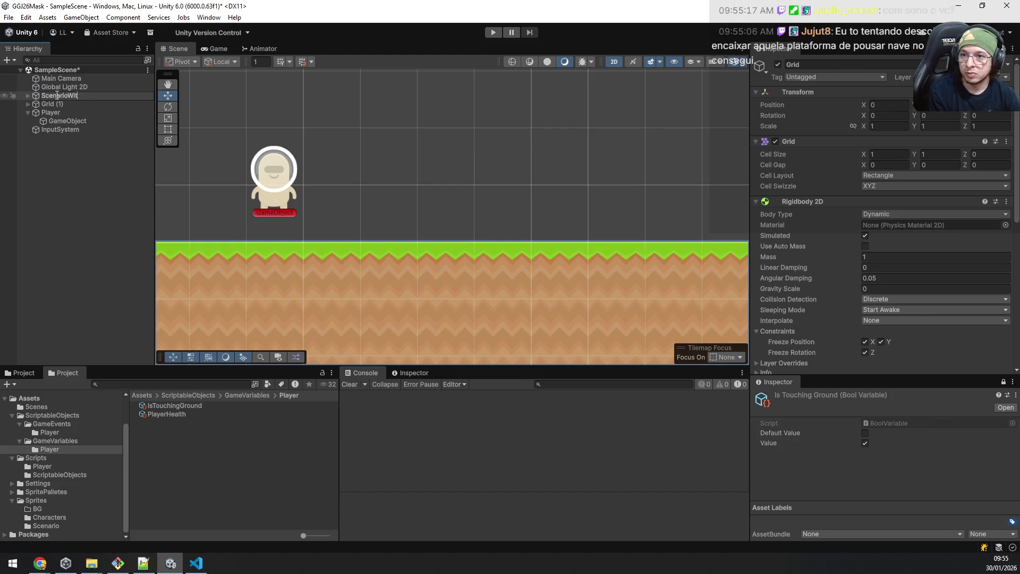
type("houtGround")
key("Return")
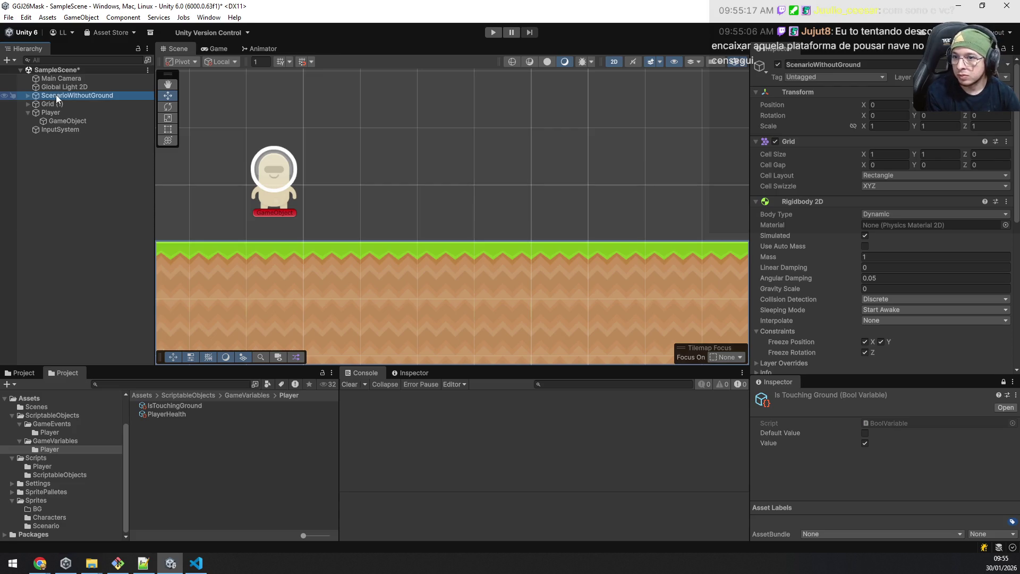
key("Down")
key("F2")
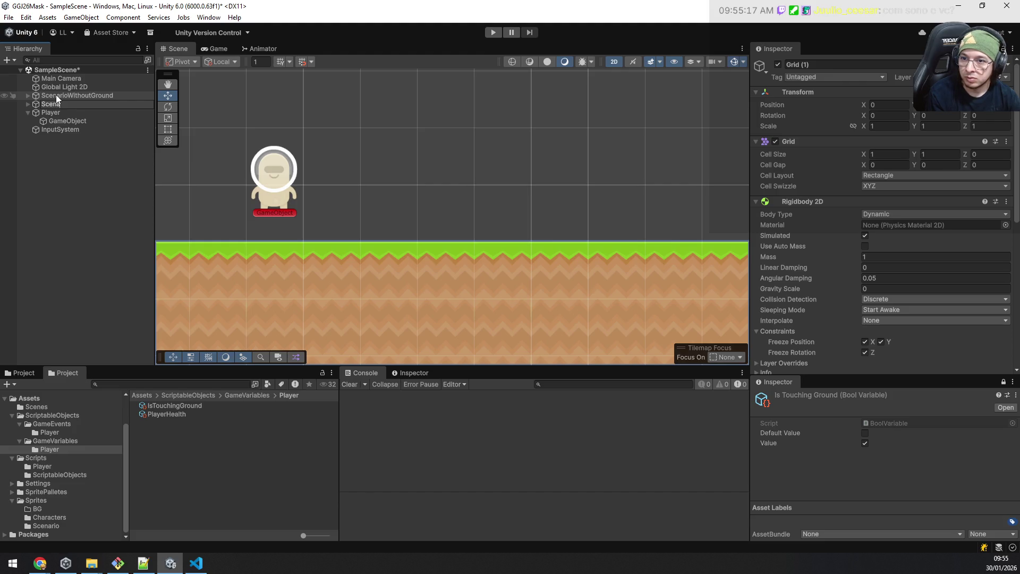
type("rioGroundG")
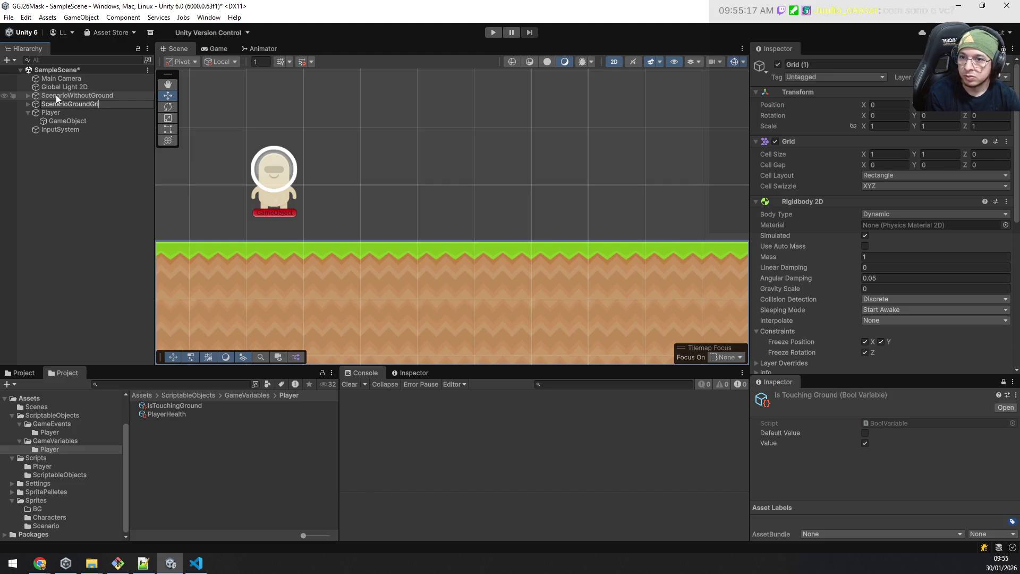
type("rid")
key("Return")
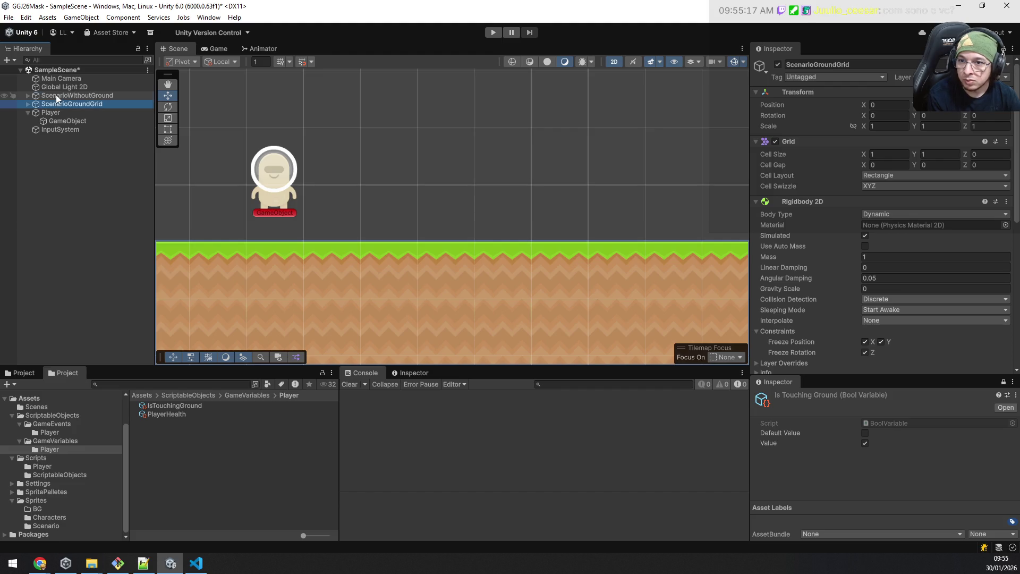
key("Up")
key("F2")
type("Grid")
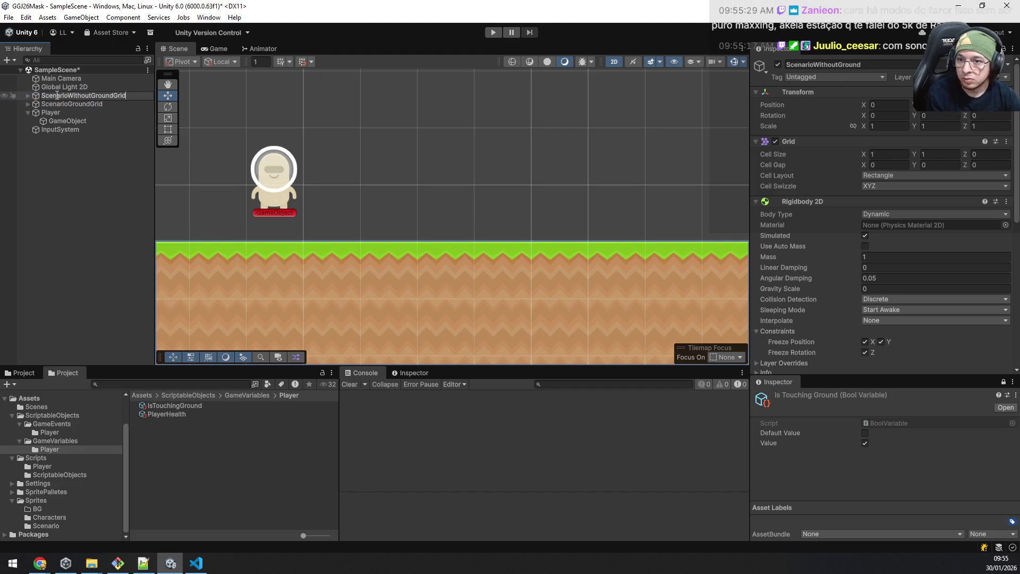
key("Return")
Step: Leave only Ground under ScenarioGroundGrid and remove Ground from ScenarioWithoutGroundGrid
key("Down")
key("Right")
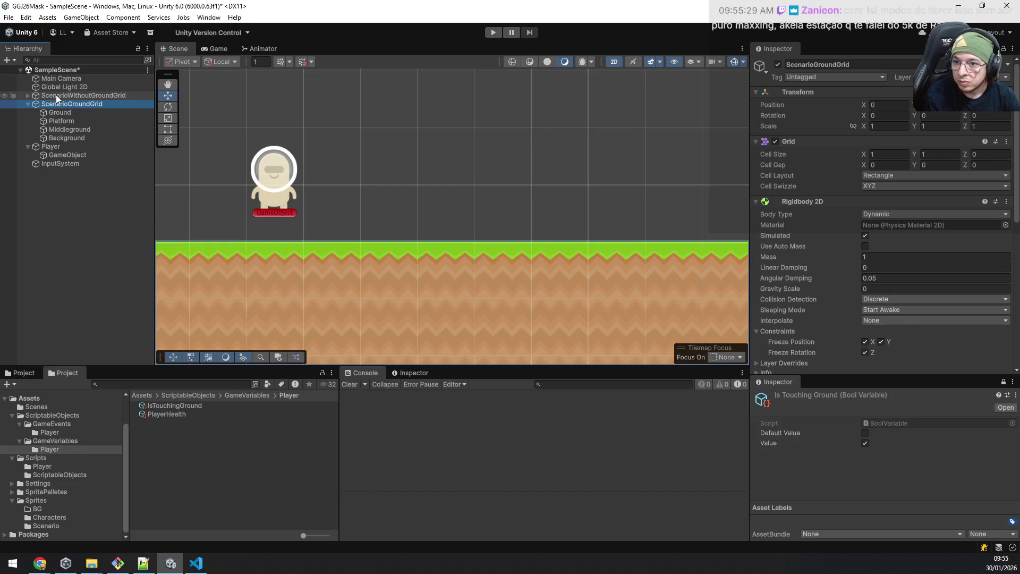
key("Down")
key("Down")
key("shift+Down")
key("shift+Down")
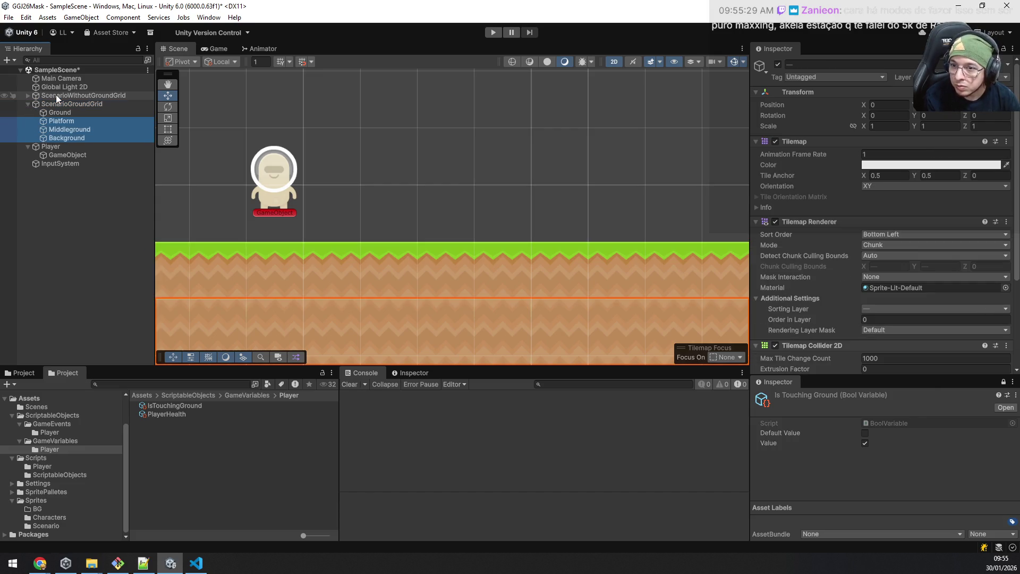
key("Delete")
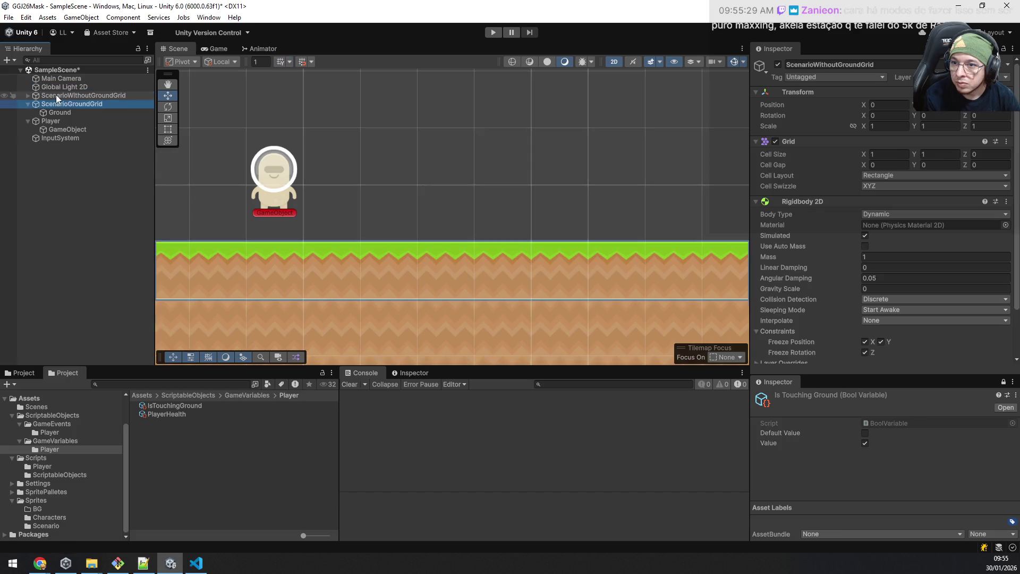
key("ctrl+z")
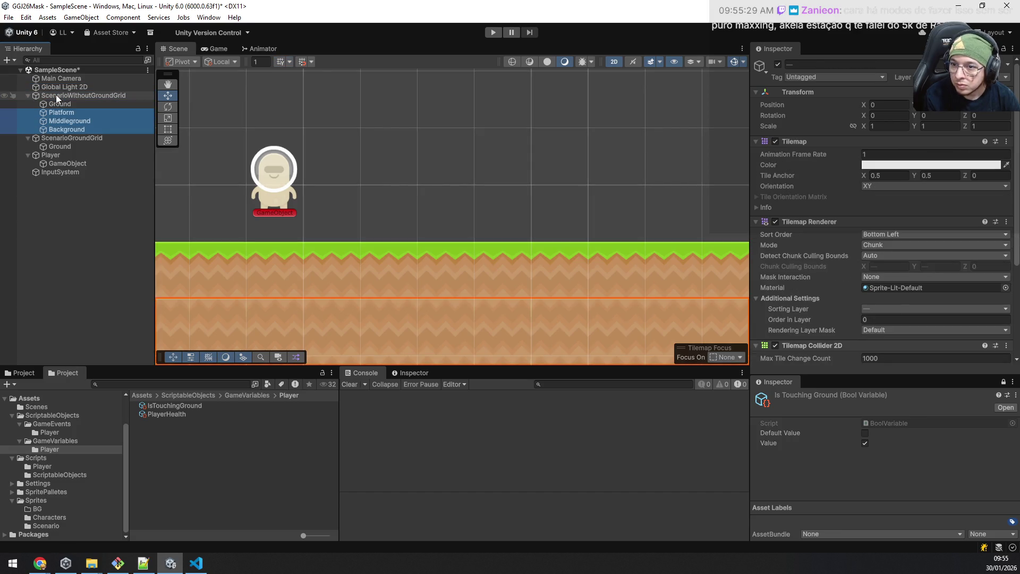
key("Delete")
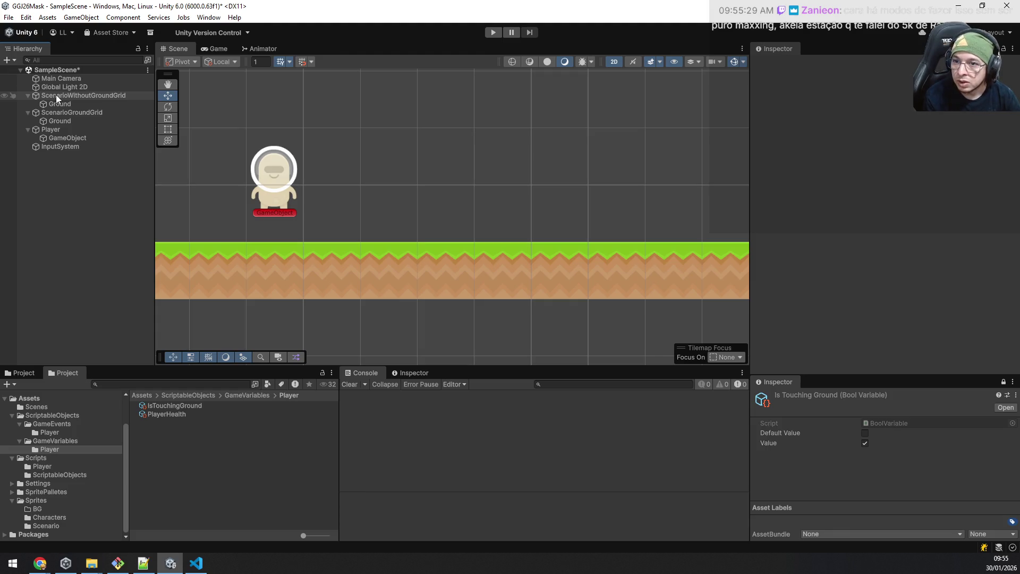
key("ctrl+z")
key("ctrl+z")
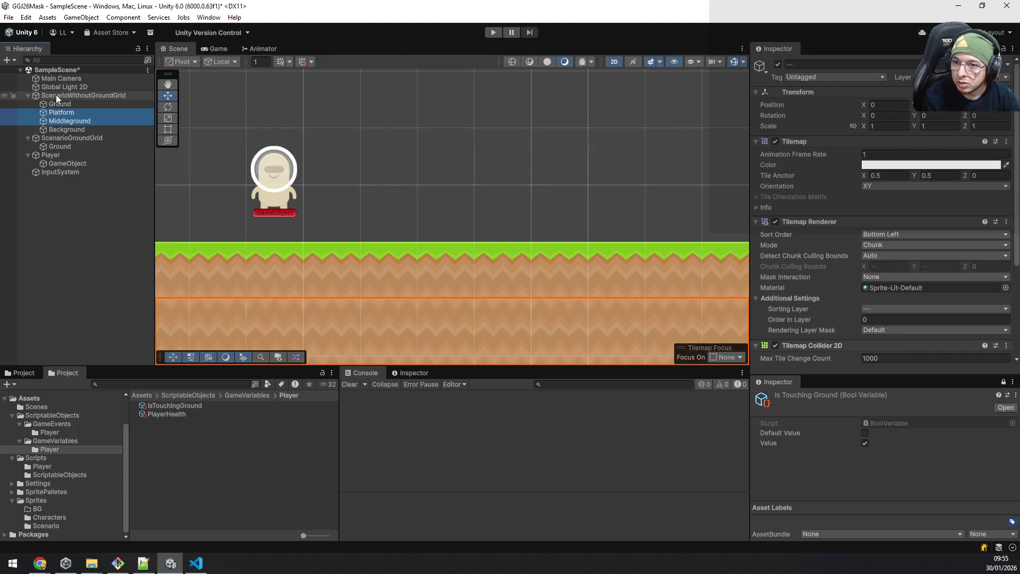
key("ctrl+z")
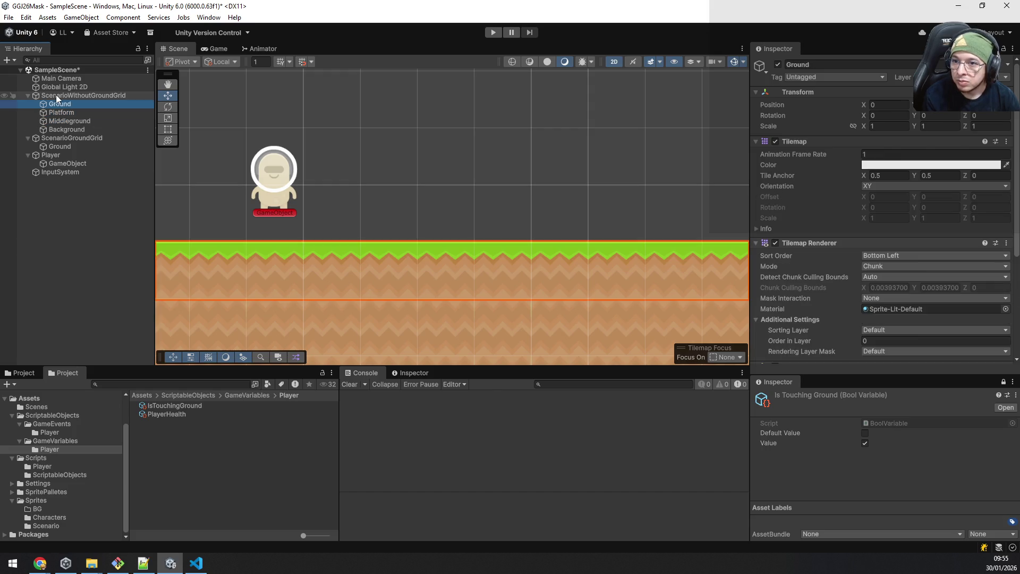
key("ctrl+z")
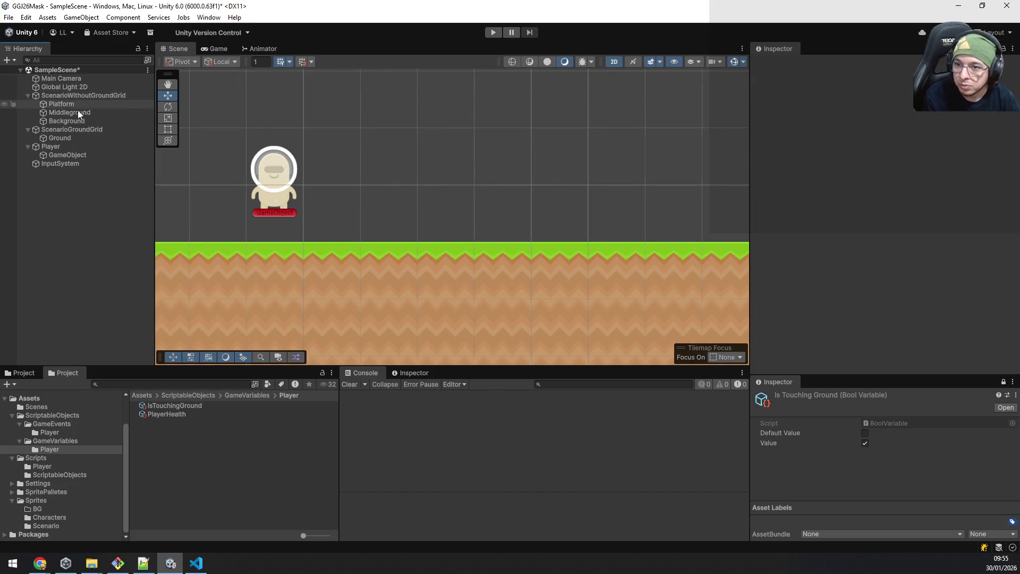
Step: Assign ScenarioGroundGrid and its children to the Ground layer and save the scene
left_click(75, 131)
left_click(960, 77)
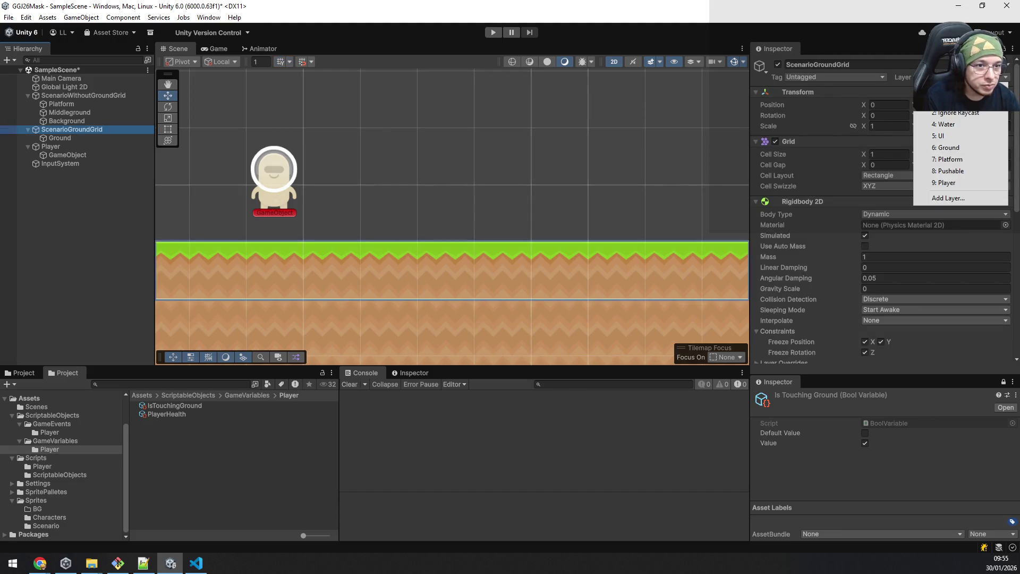
left_click(962, 147)
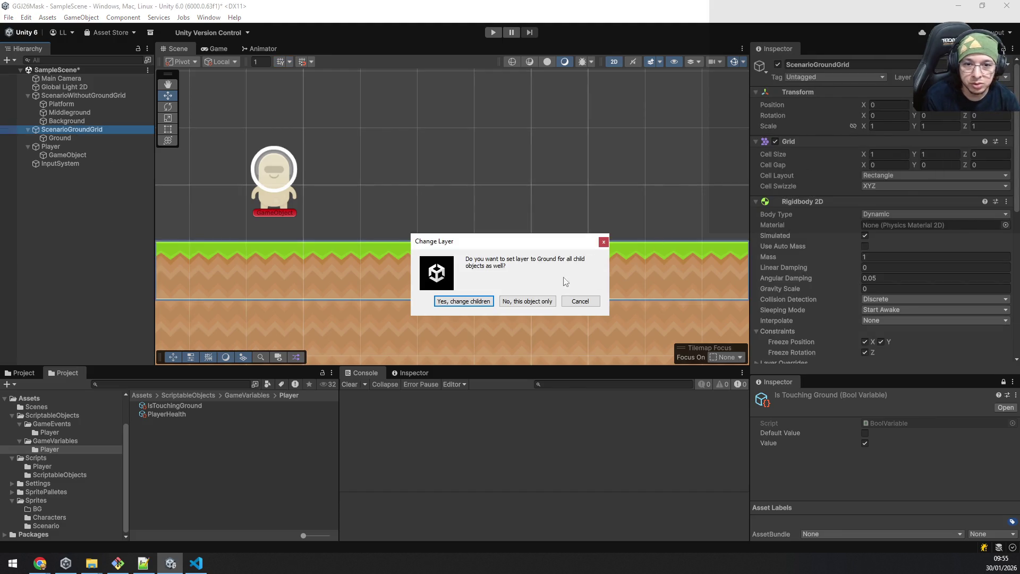
left_click(478, 305)
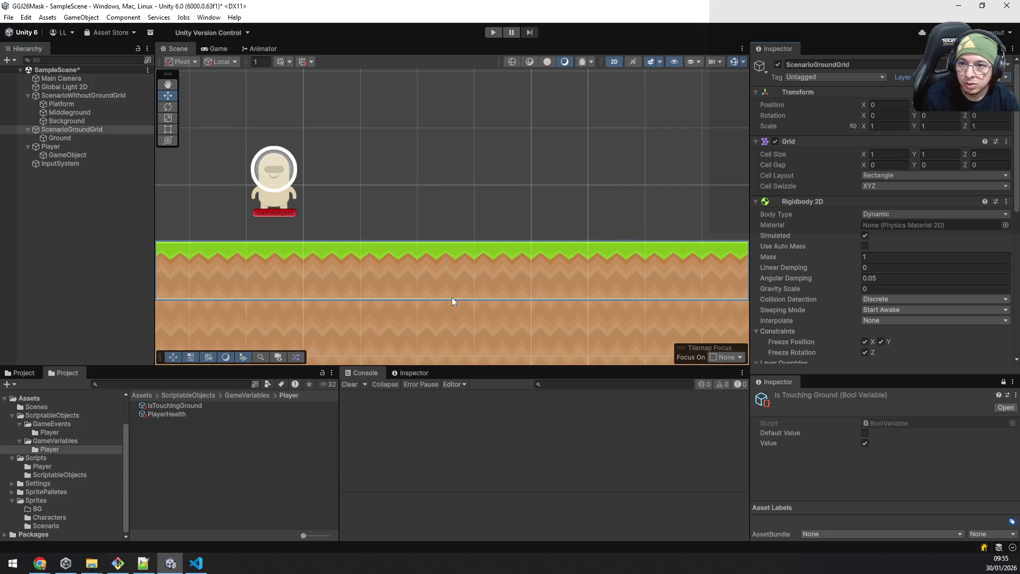
left_click(55, 97)
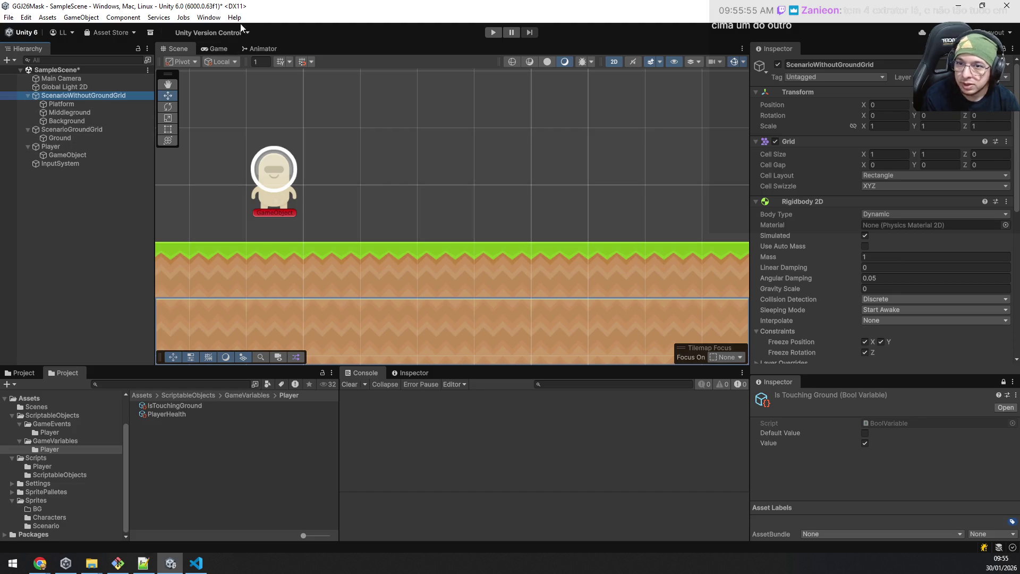
key("ctrl+s")
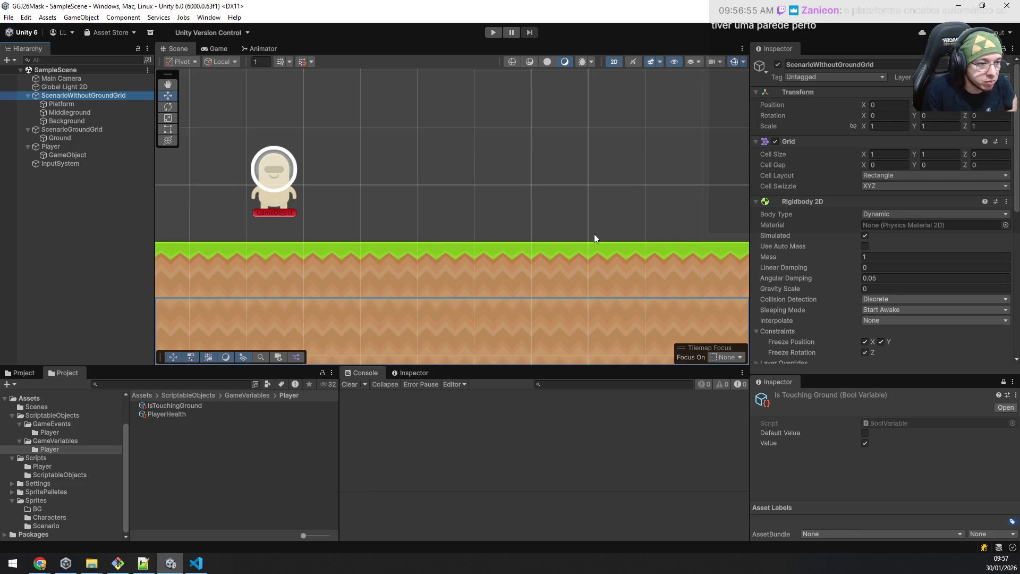
scroll(605, 243, "down", 2)
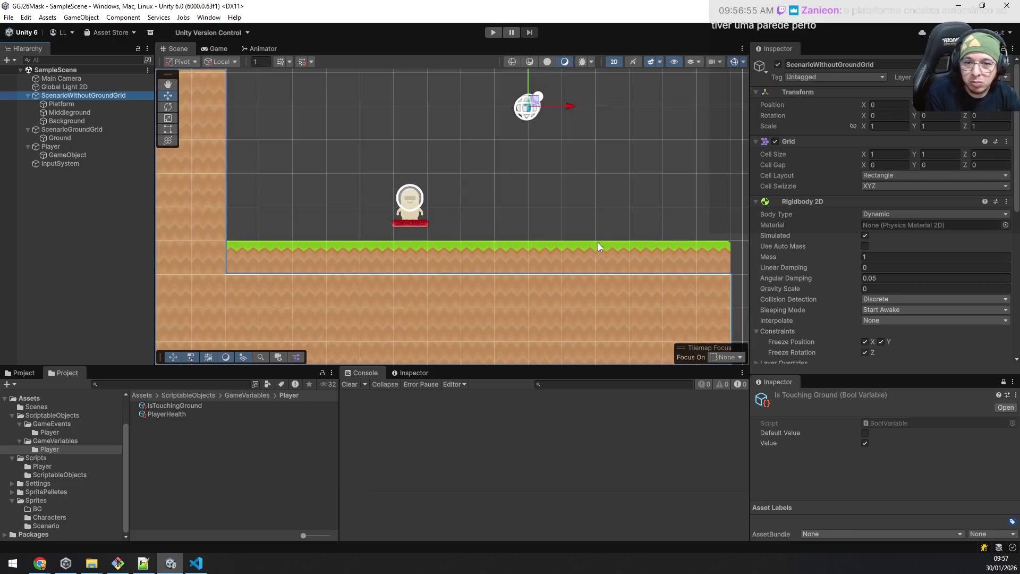
scroll(598, 242, "down", 2)
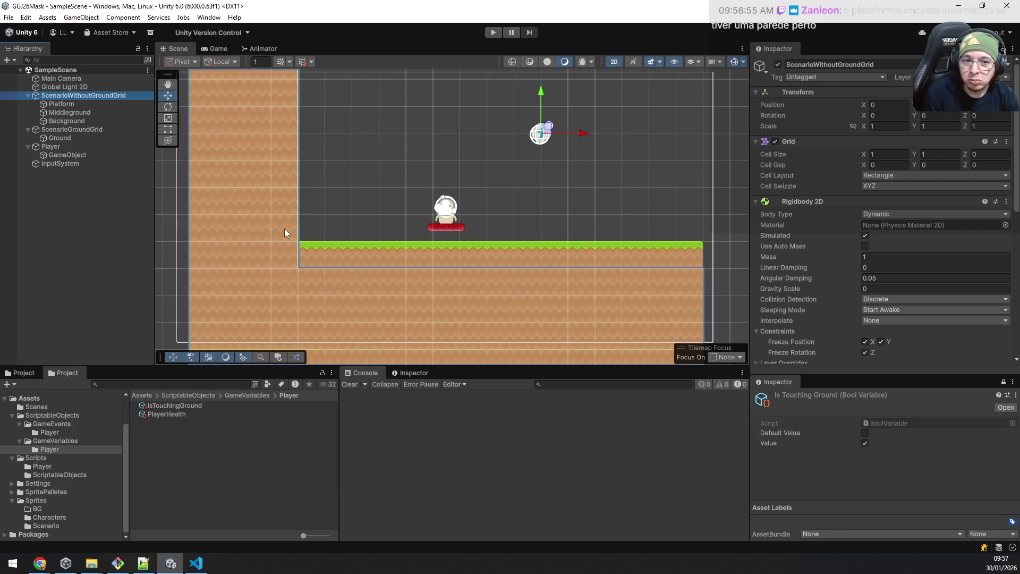
scroll(284, 232, "up", 1)
scroll(285, 232, "down", 1)
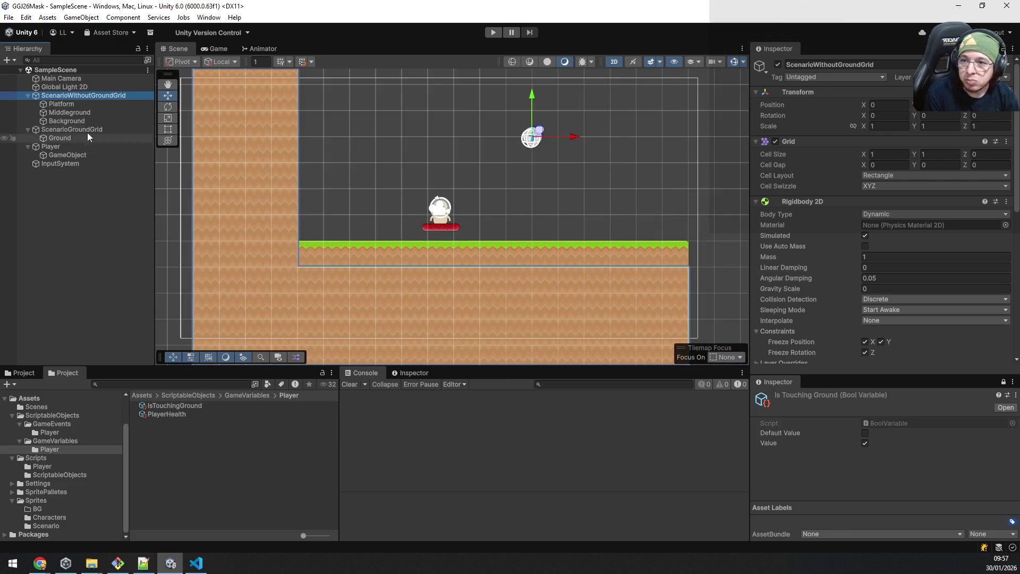
Step: Select Player and ping its PlayerController script asset in the Project window
left_click(72, 129)
left_click(66, 148)
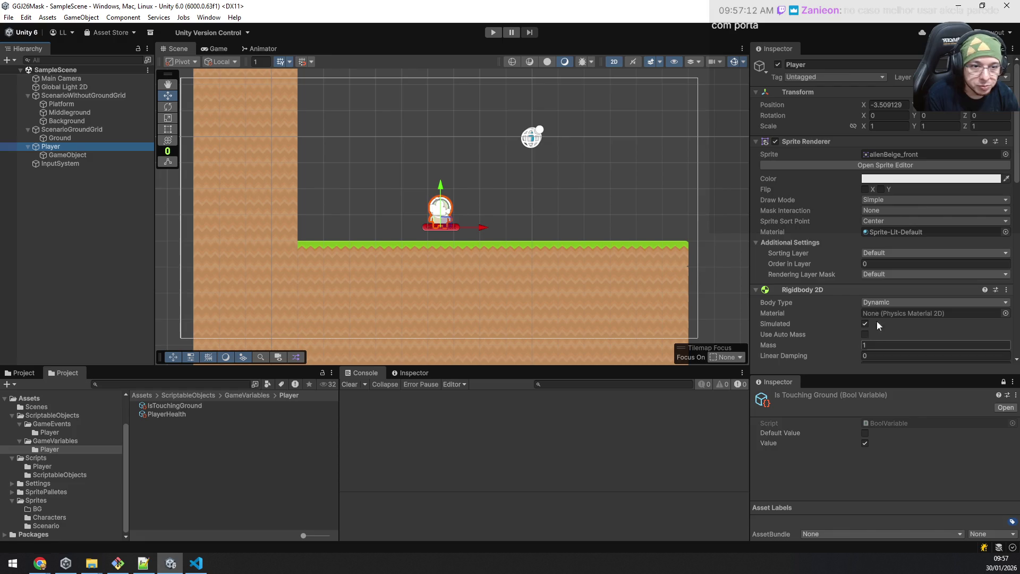
scroll(876, 303, "down", 5)
scroll(876, 263, "down", 5)
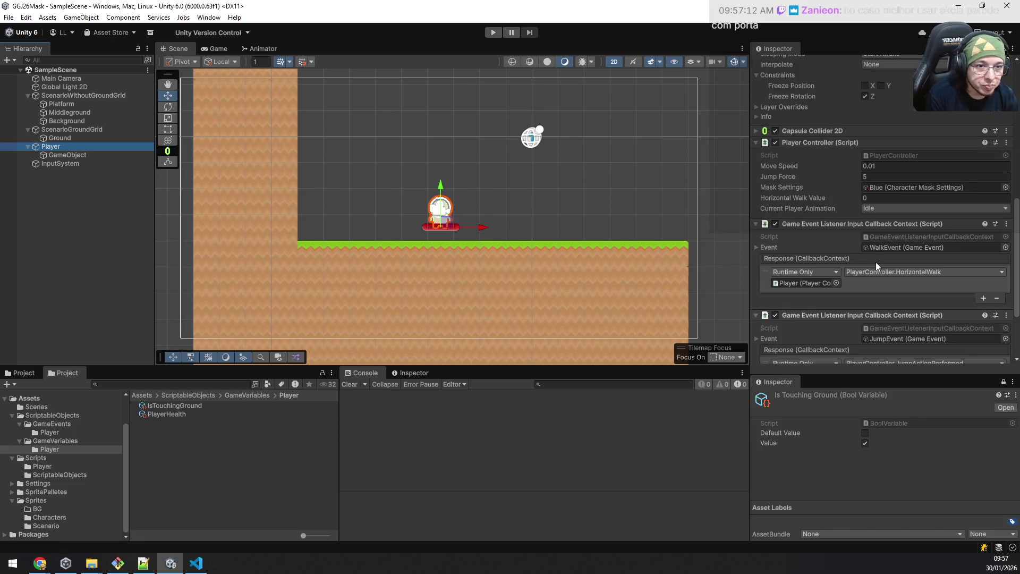
left_click(893, 154)
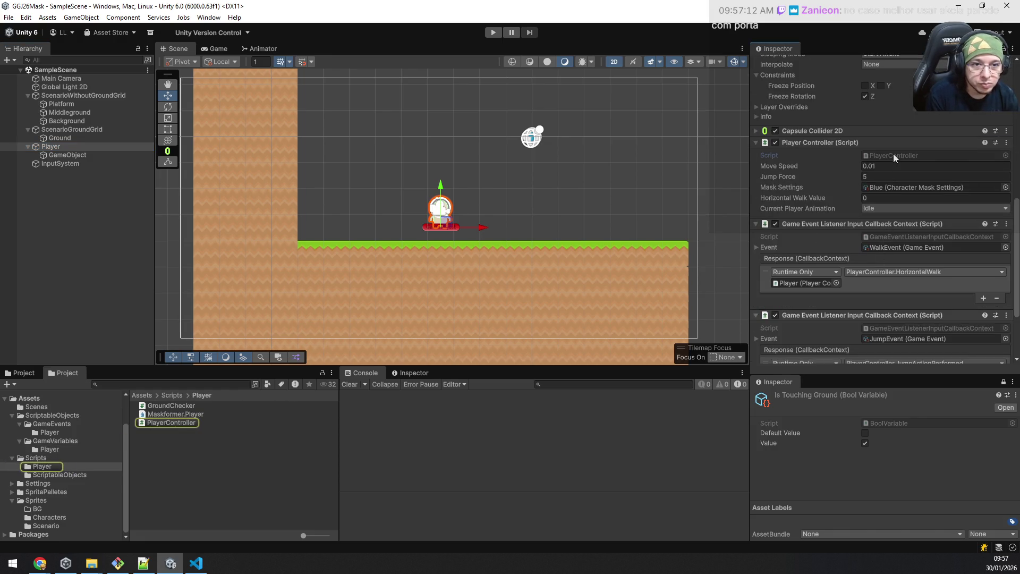
Step: Open PlayerController.cs and change the Maskformer using line to cpluiz.GameEventSystem
double_click(893, 155)
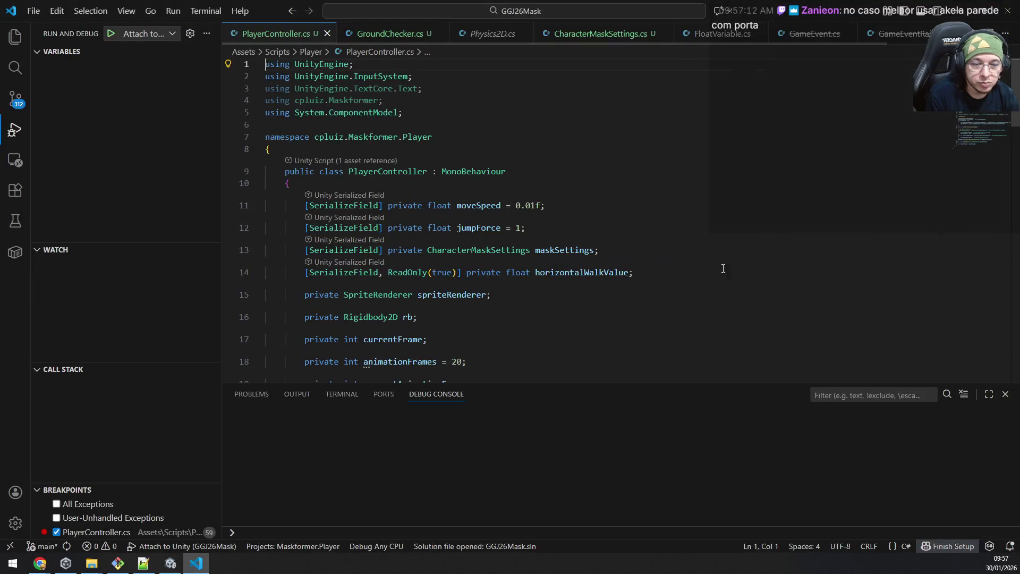
left_click(440, 92)
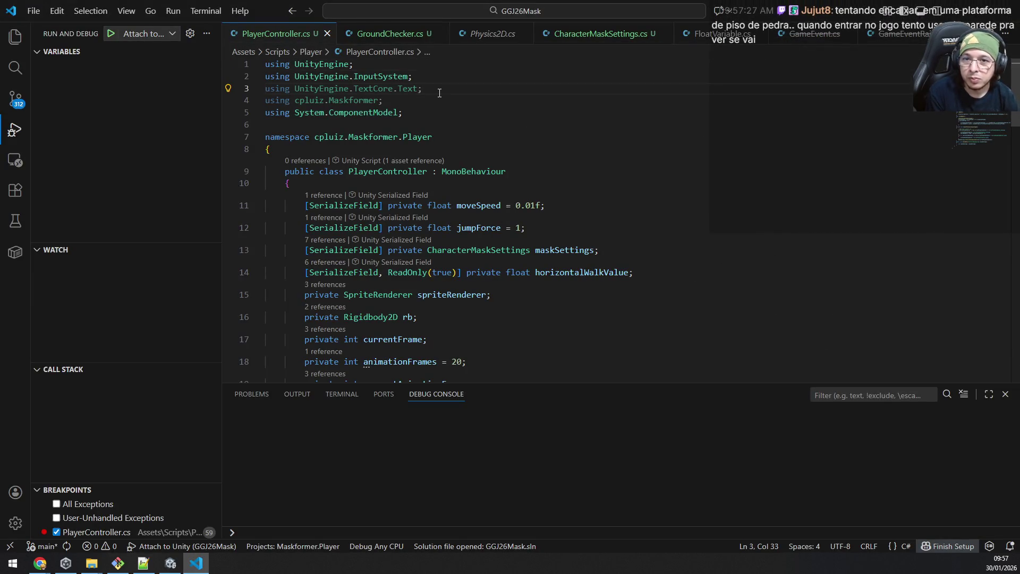
key("Down")
key("Left")
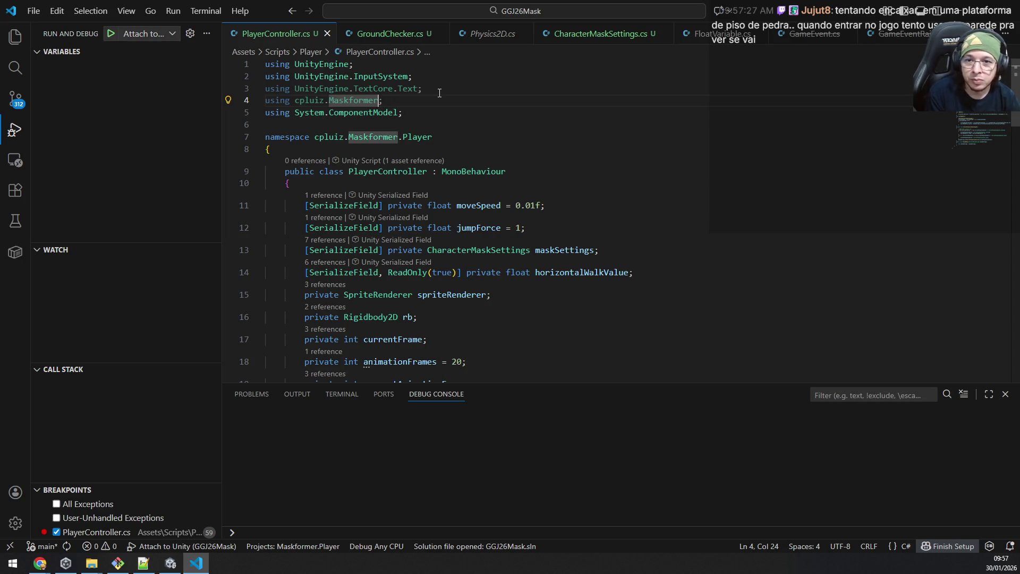
key("ctrl+shift+Left")
key("BackSpace")
type("Game")
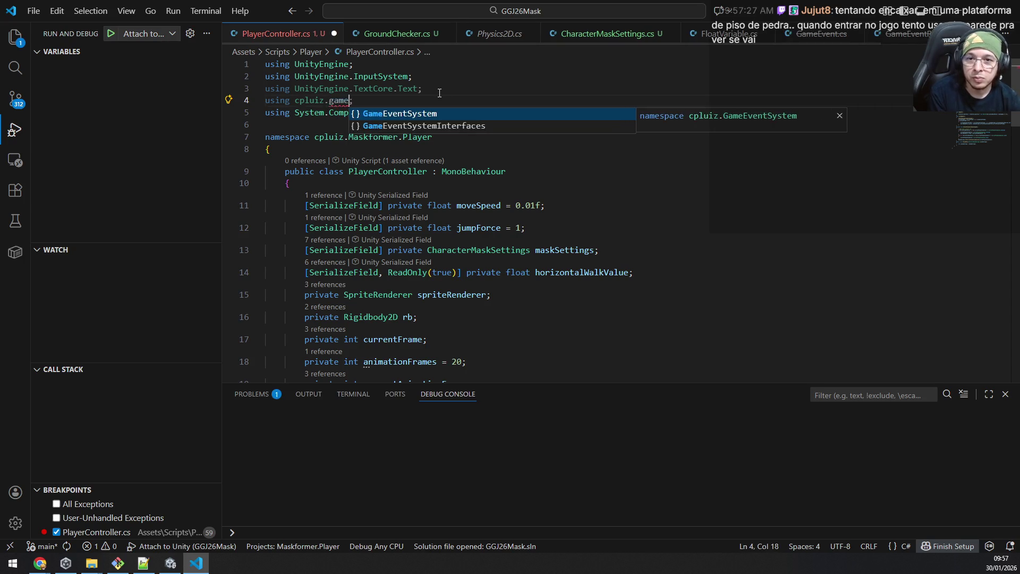
key("Tab")
Step: Add a [SerializeField] private BoolVariable field at the top of the class
key("Down")
key("Down")
key("Down")
key("Down")
key("Down")
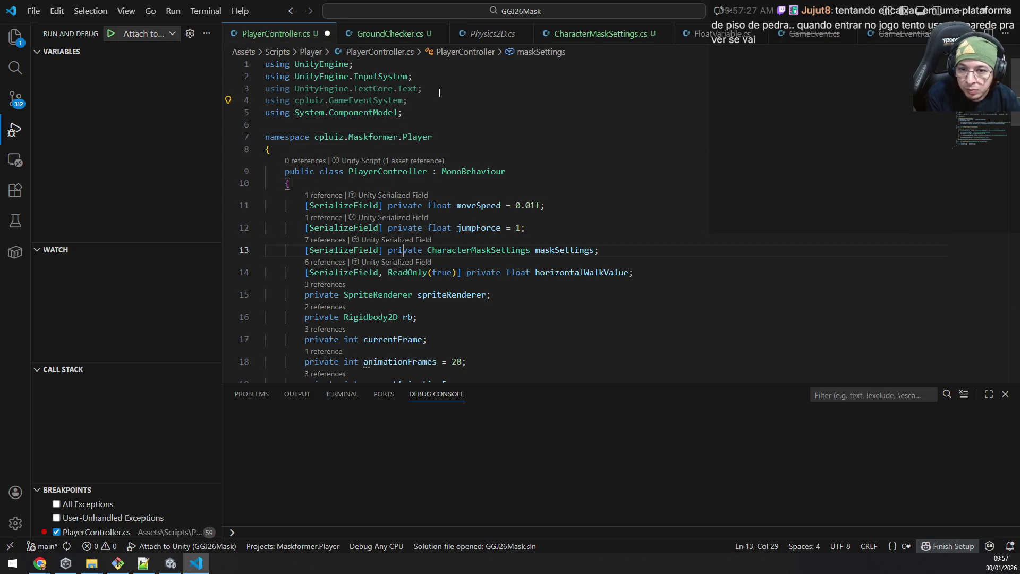
key("Down")
key("Up")
key("Up")
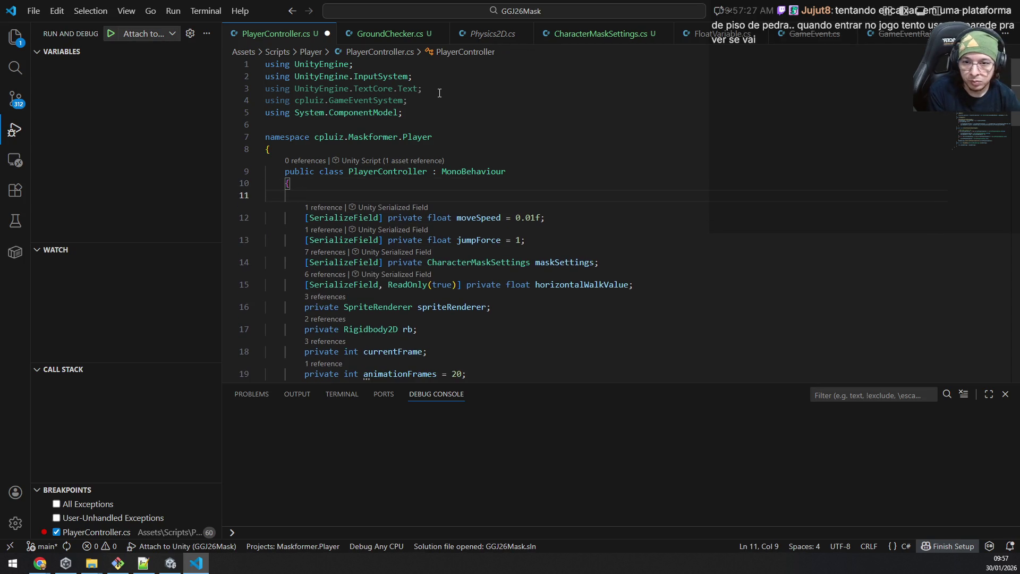
type("[Ser")
key("Tab")
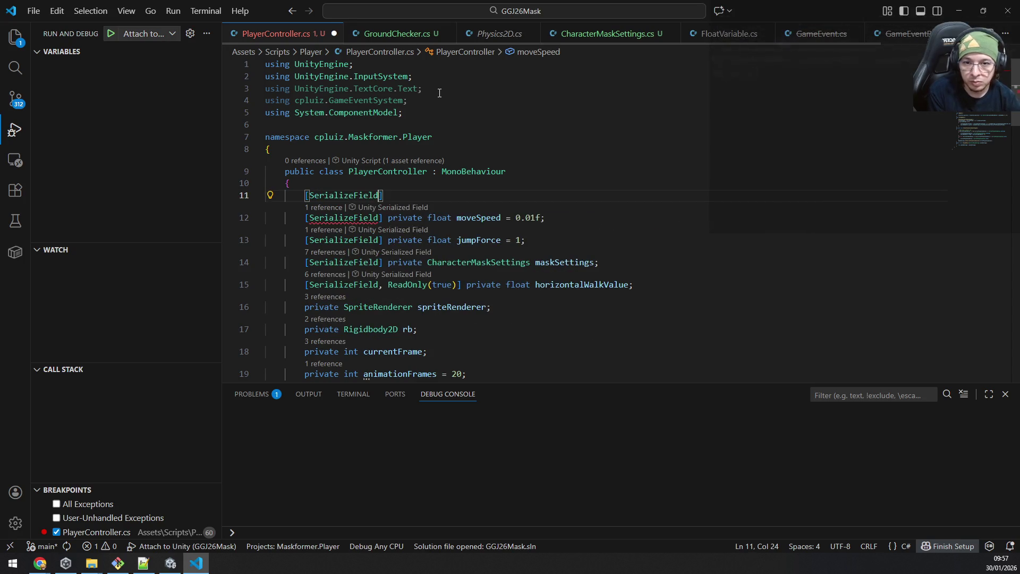
type("] private ")
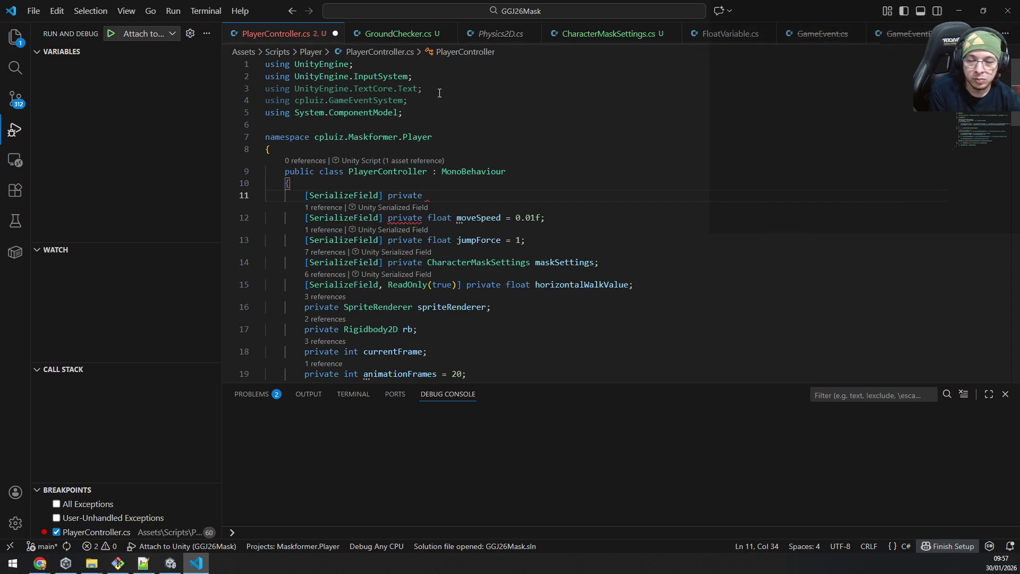
type("boolV")
key("Tab")
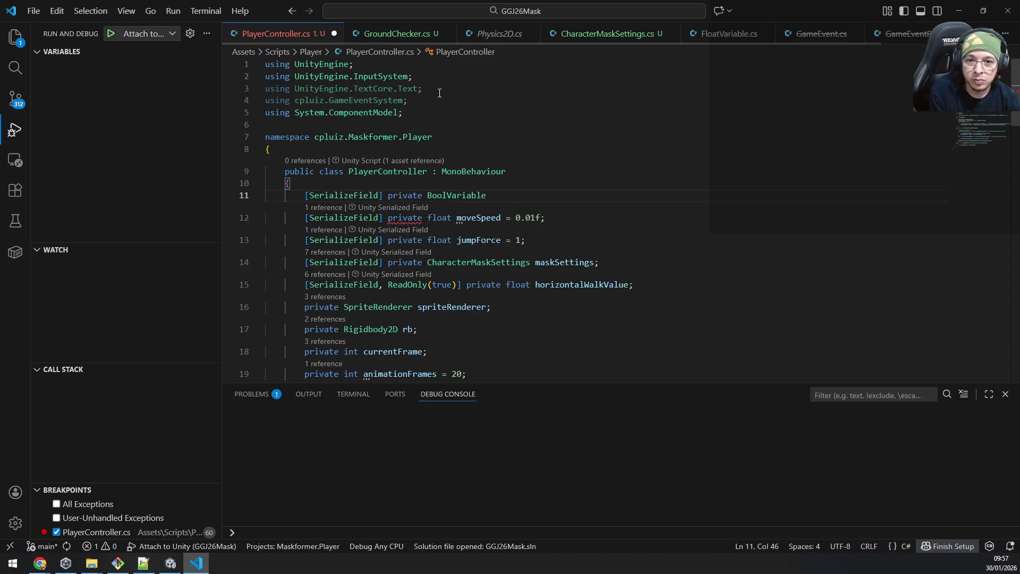
Step: Copy the isTouchingGround name from GroundChecker.cs into the new field and go to the animation TODO
key("ctrl+Tab")
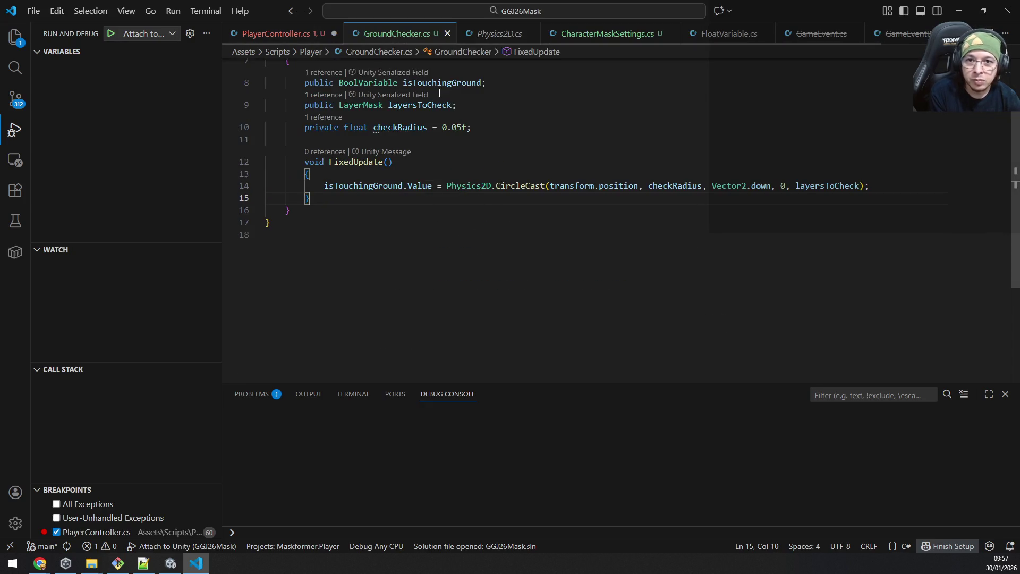
key("Up")
key("Up")
key("Up")
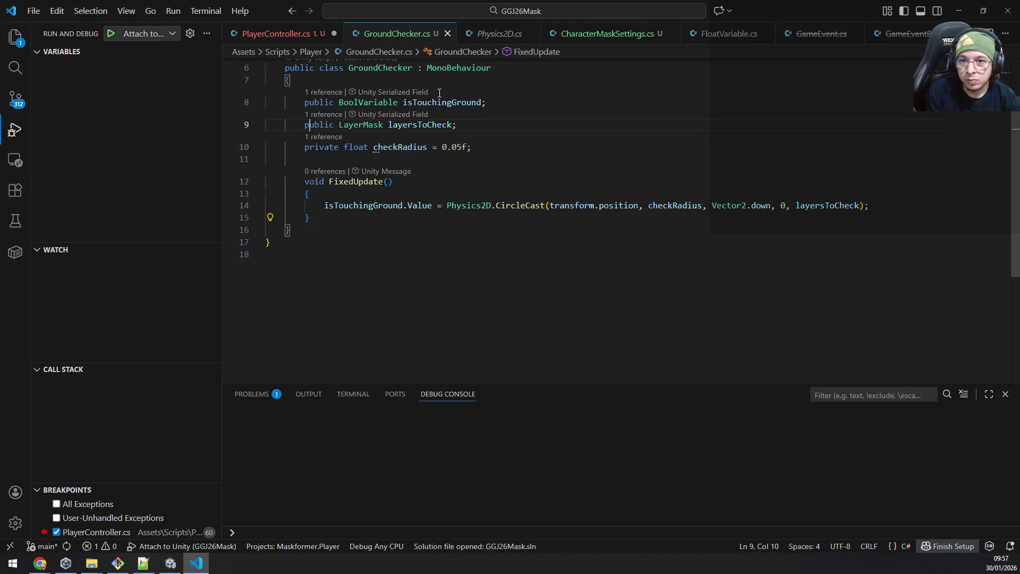
key("End")
key("ctrl+shift+Left")
key("ctrl+shift+Left")
key("ctrl+c")
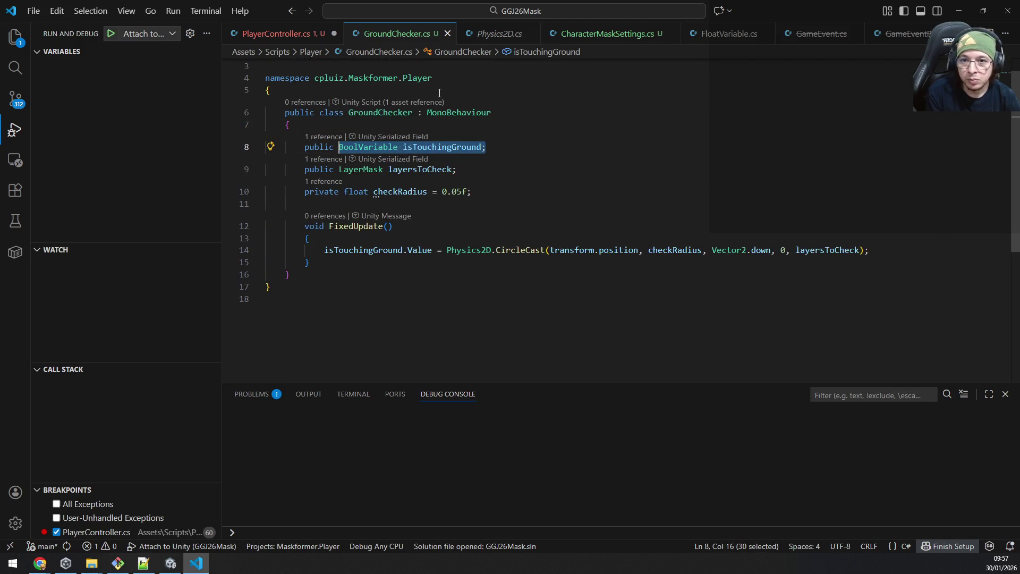
key("ctrl+Tab")
key("ctrl+v")
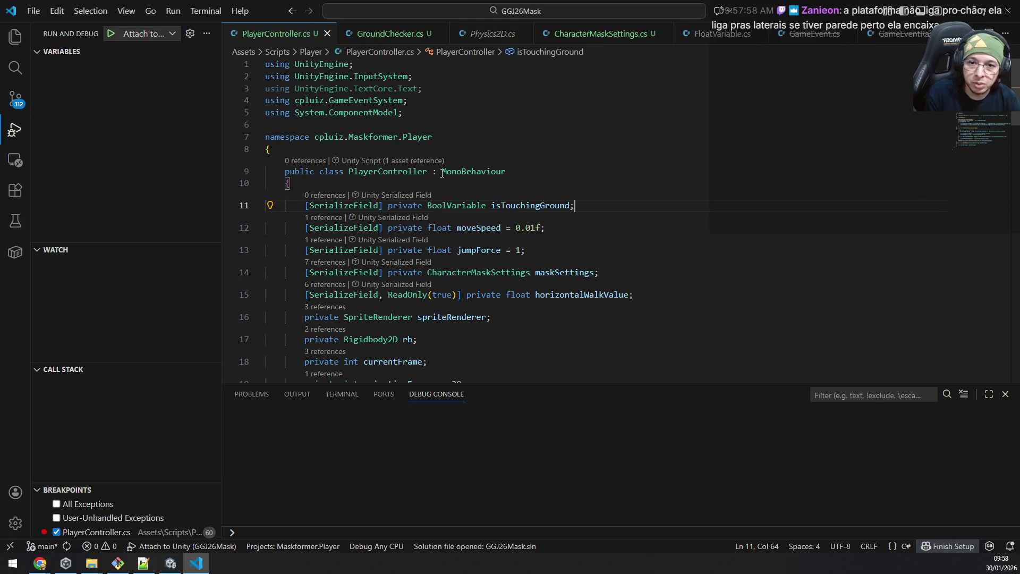
scroll(479, 282, "down", 3)
scroll(480, 283, "down", 2)
scroll(480, 282, "down", 2)
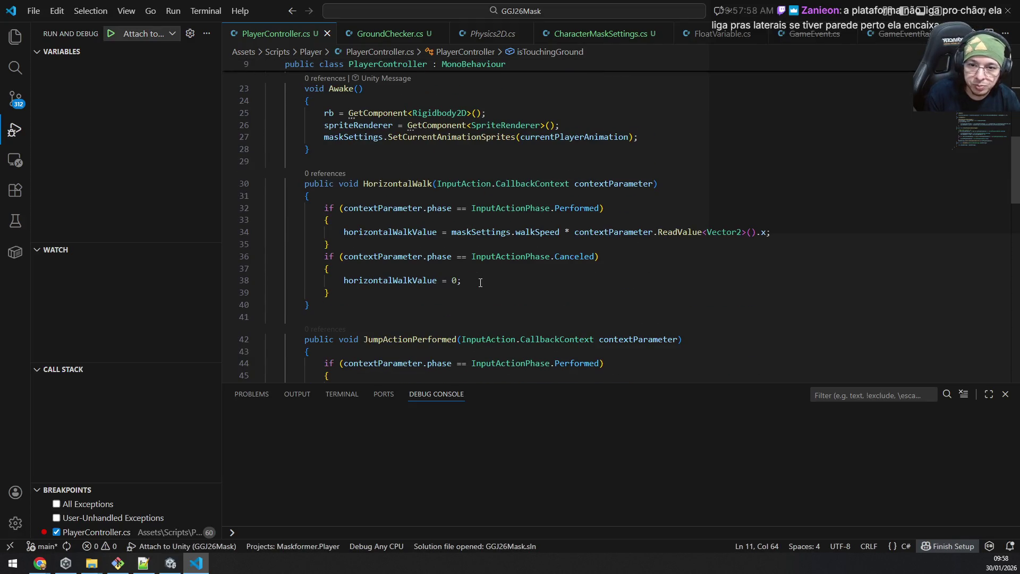
scroll(480, 282, "down", 2)
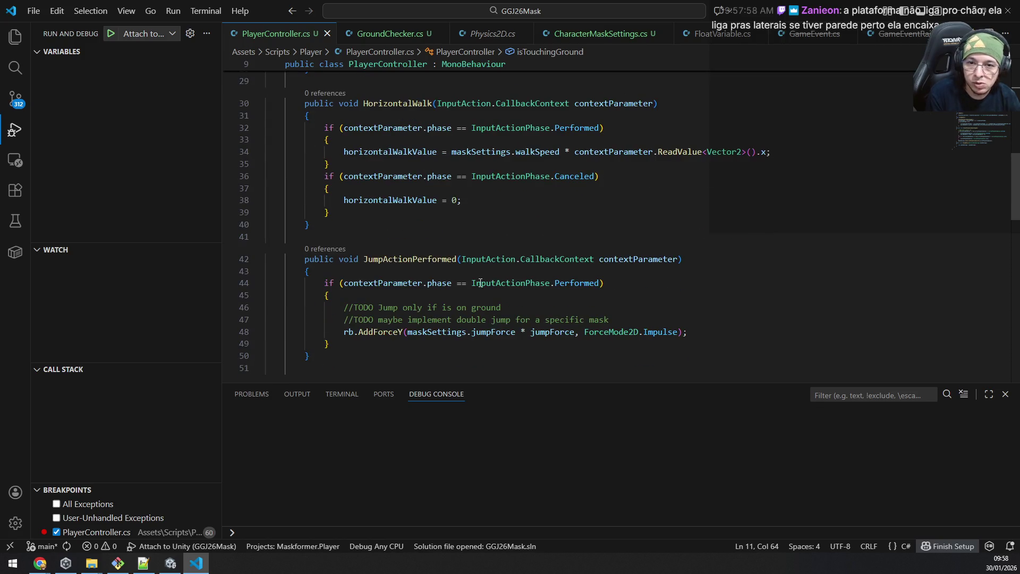
scroll(480, 283, "up", 3)
scroll(480, 282, "up", 3)
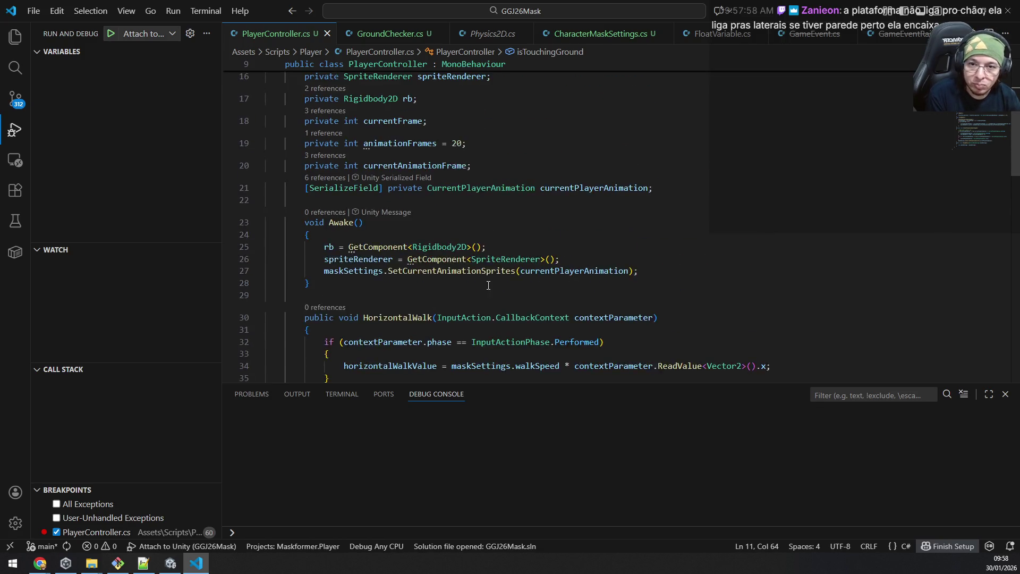
scroll(480, 282, "up", 4)
scroll(480, 282, "down", 4)
scroll(487, 288, "down", 3)
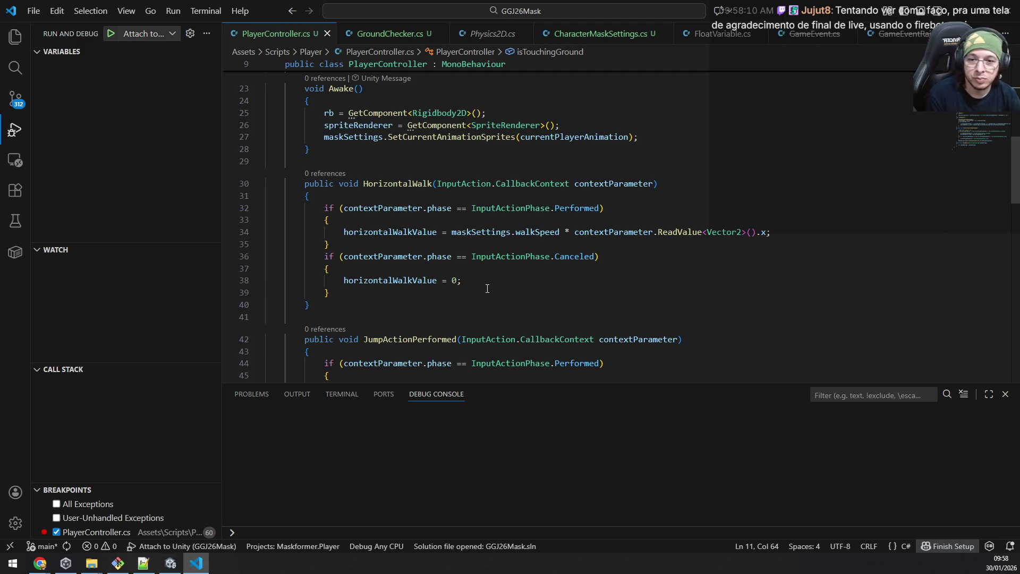
scroll(486, 288, "down", 5)
scroll(494, 283, "down", 3)
scroll(502, 277, "down", 3)
scroll(515, 270, "down", 2)
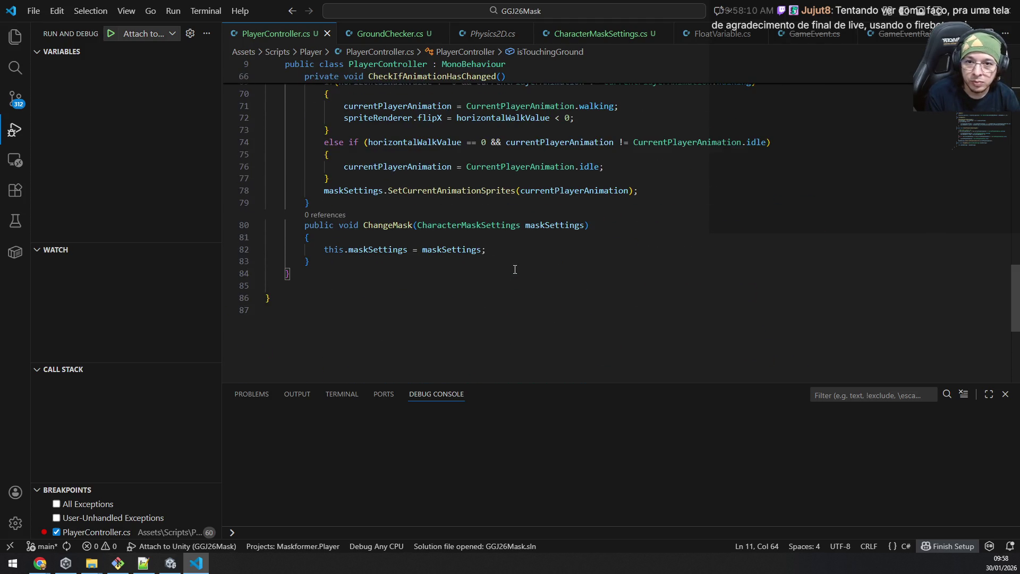
scroll(515, 270, "up", 2)
scroll(515, 270, "up", 1)
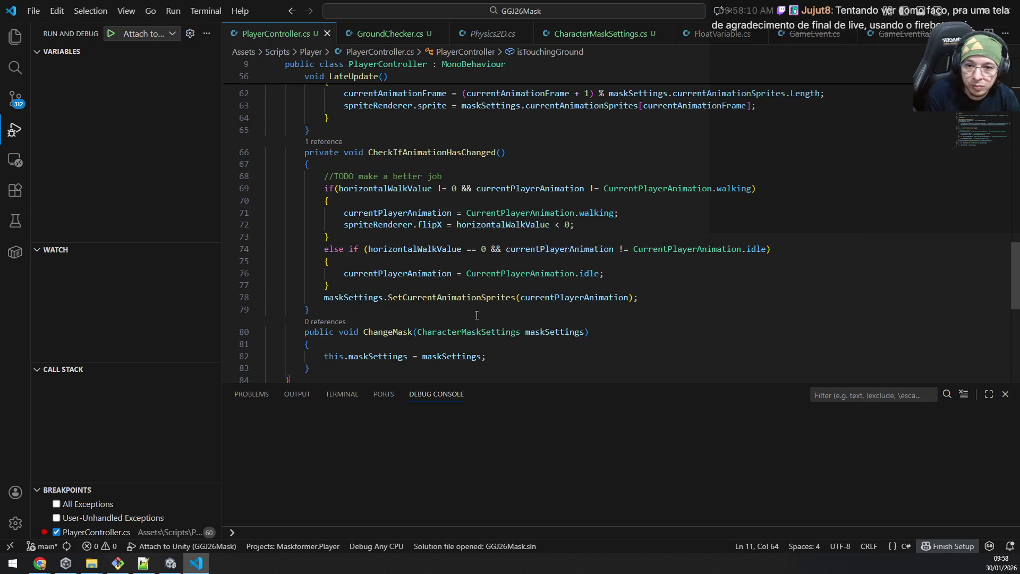
scroll(479, 303, "down", 2)
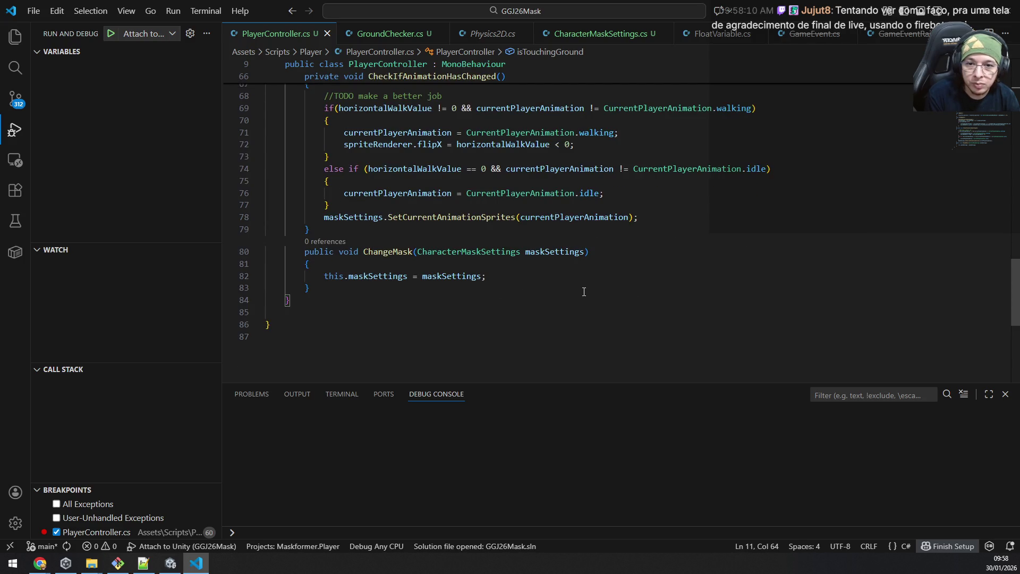
scroll(584, 291, "up", 2)
left_click(633, 305)
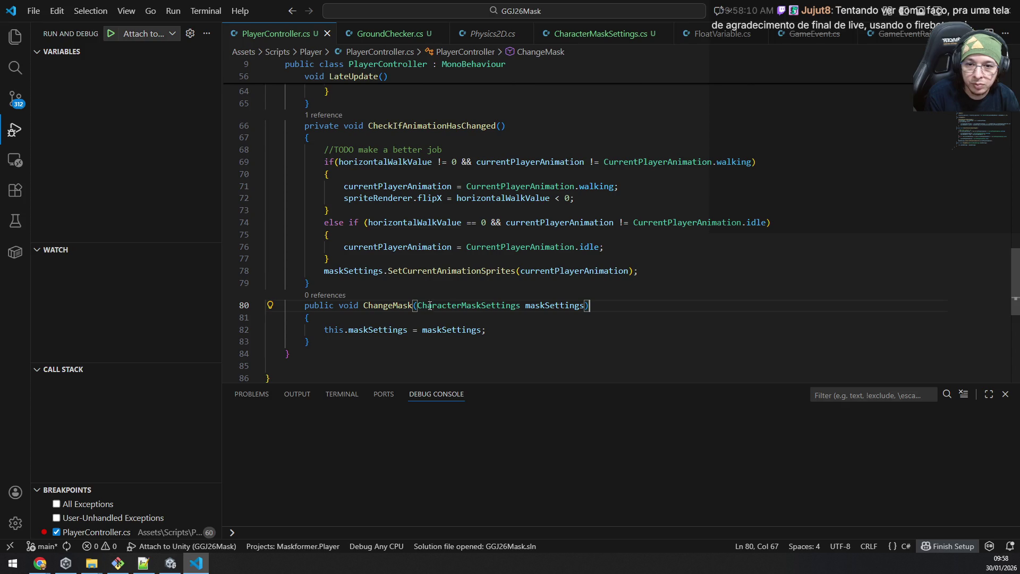
scroll(737, 284, "up", 3)
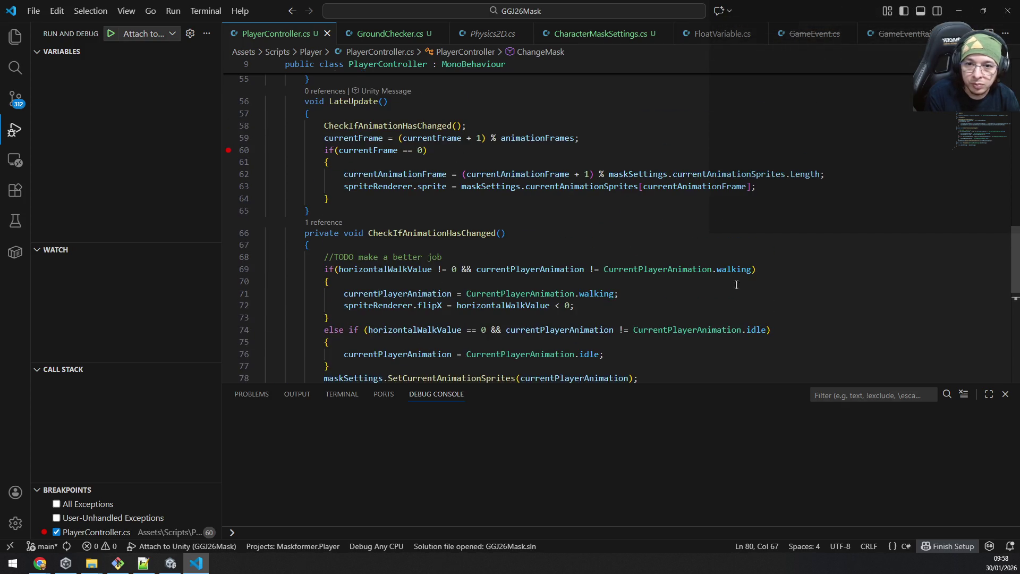
scroll(484, 240, "down", 1)
scroll(558, 242, "down", 2)
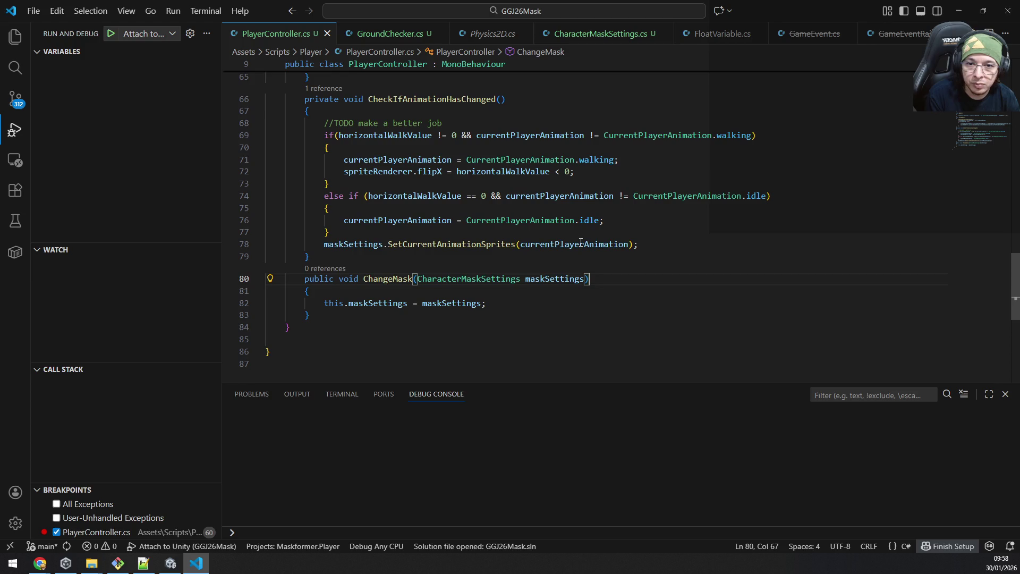
left_click(500, 134)
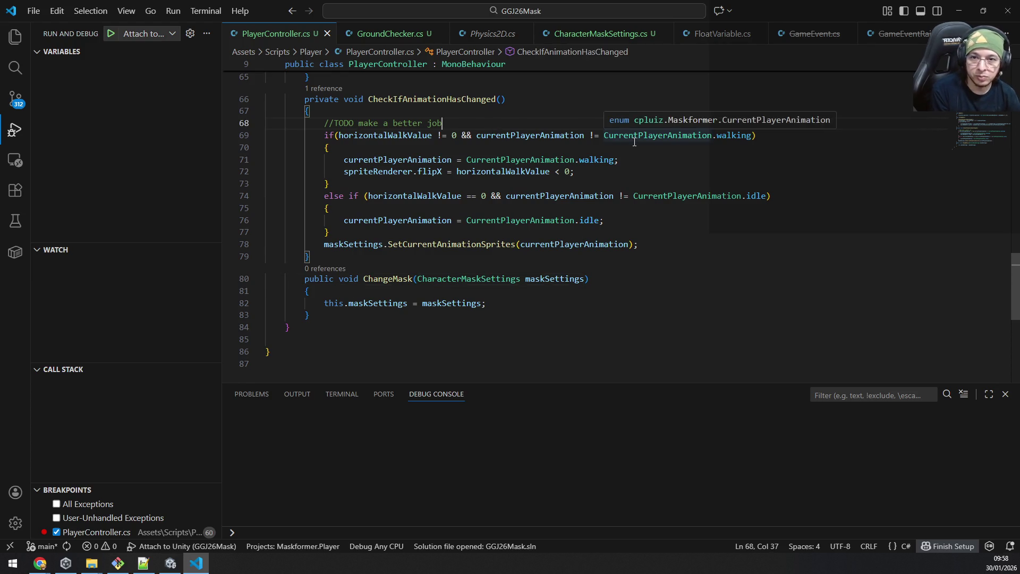
Step: Add an if (!isTouchingGround.Value) condition above the walking check
key("ctrl+shift+Return")
type("if(")
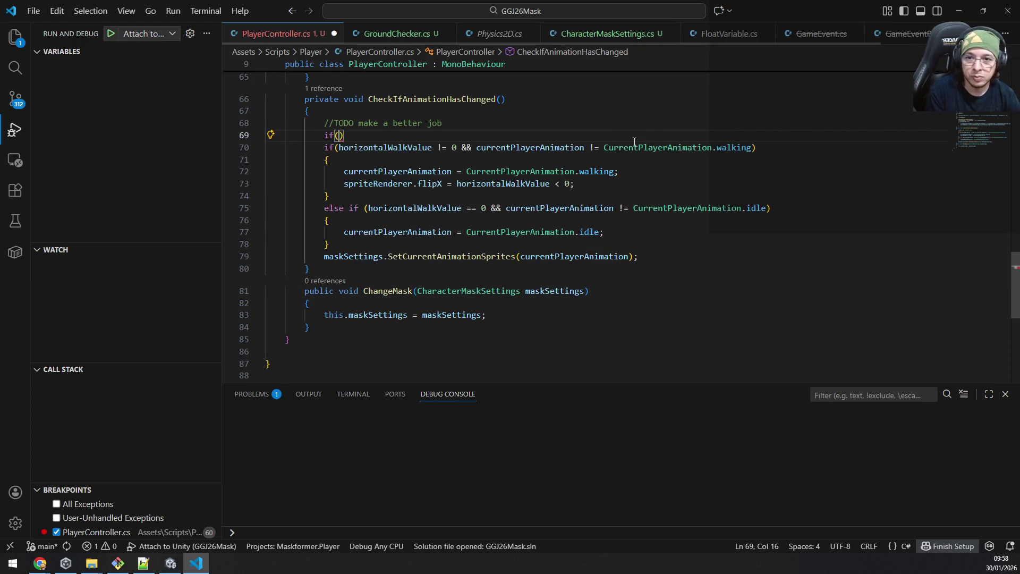
key("ctrl+v")
type(";")
key("ctrl+BackSpace")
key("ctrl+BackSpace")
key("ctrl+BackSpace")
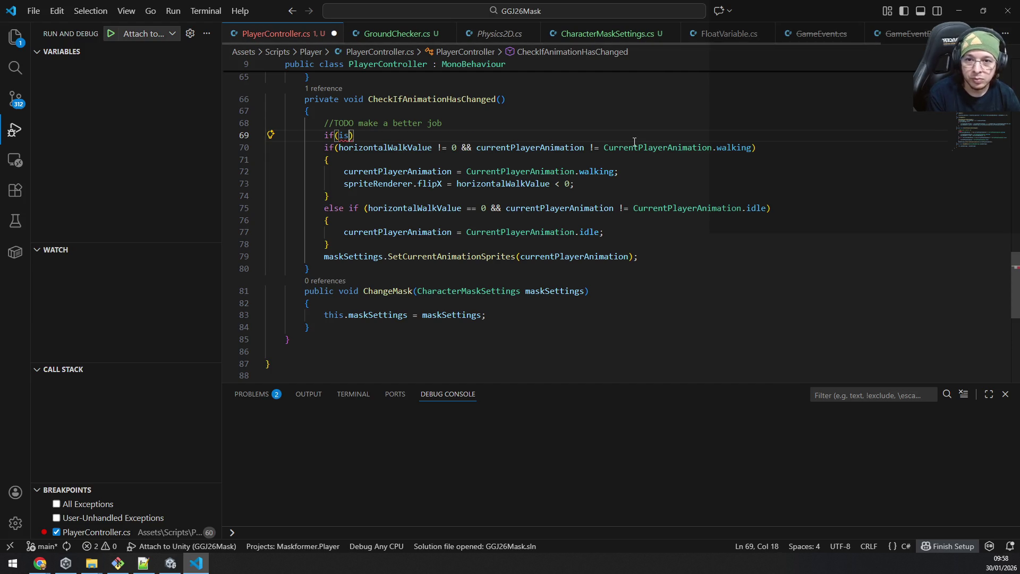
type("is")
key("Tab")
type(".")
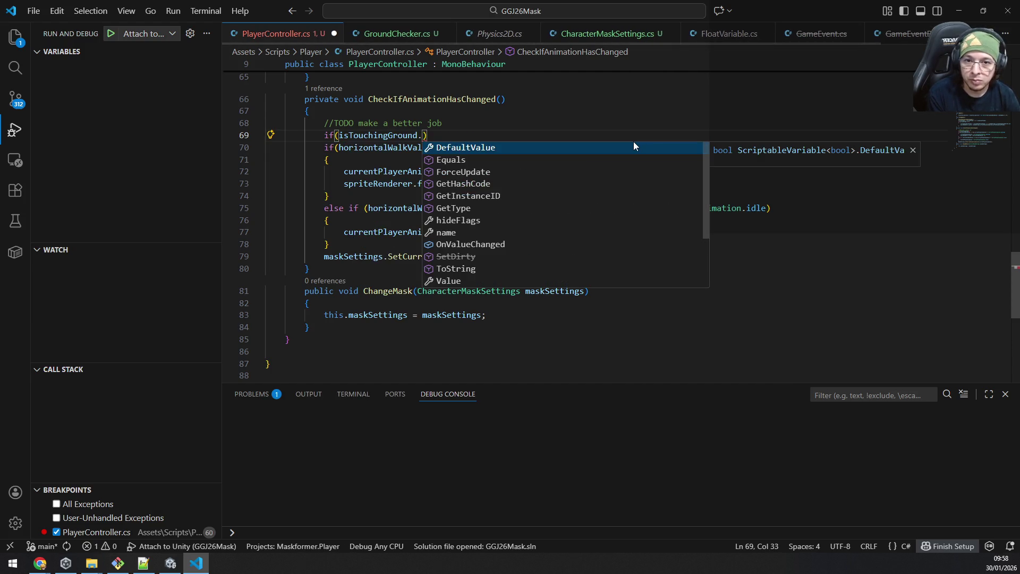
key("BackSpace")
key("BackSpace")
key("BackSpace")
key("BackSpace")
key("ctrl+BackSpace")
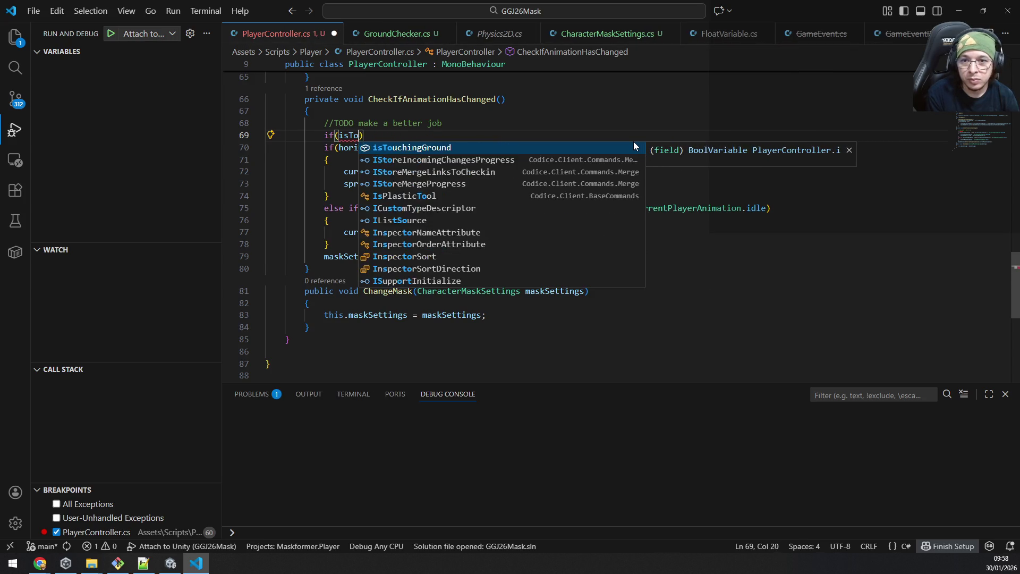
type("!ist")
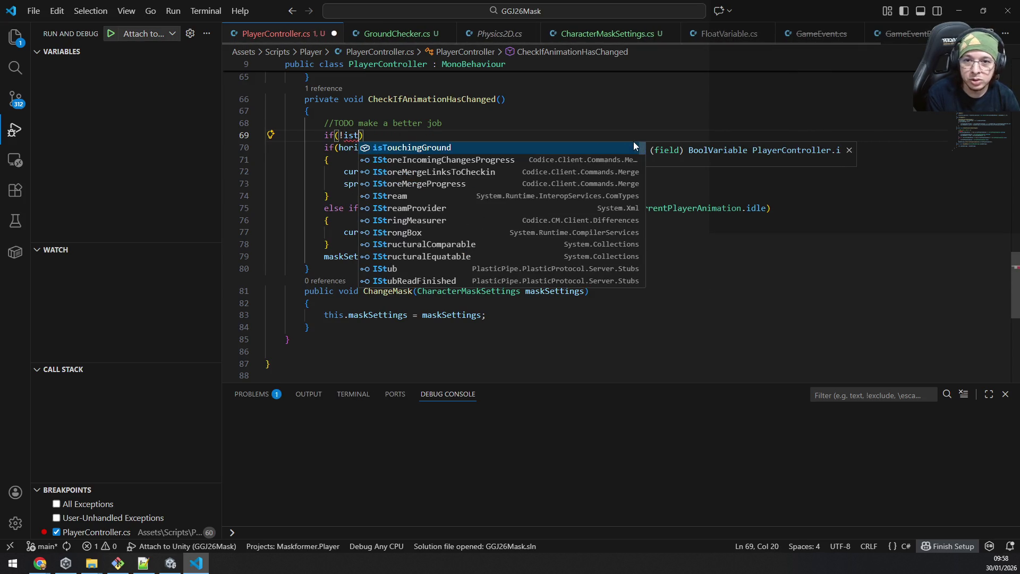
key("Tab")
type(".v")
key("Tab")
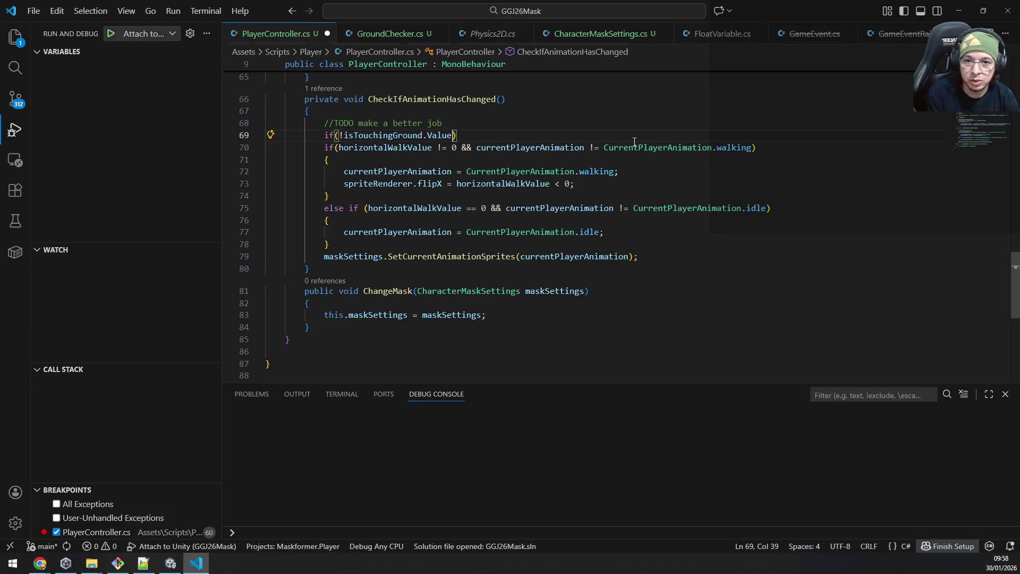
key("End")
type("{")
Step: Open the condition's block and chain the walking check onto it as else-if
key("Return")
key("Down")
key("End")
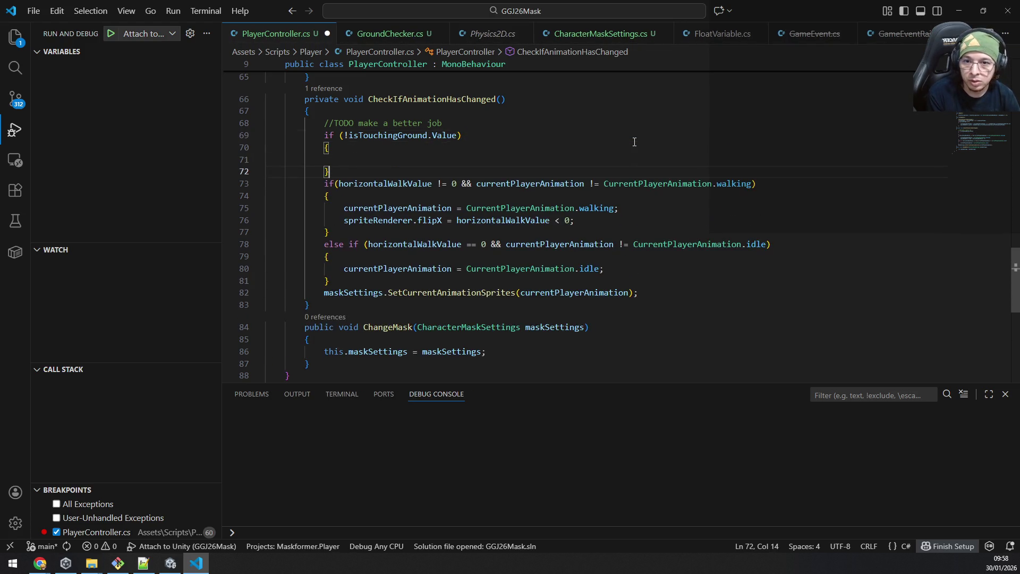
type("else")
key("Delete")
key("ctrl+shift+Right")
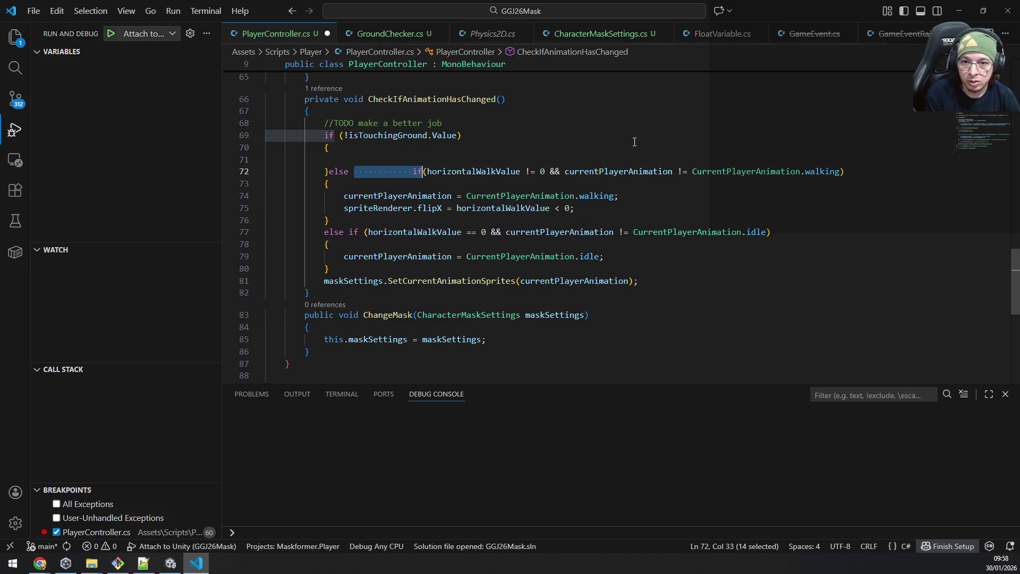
key("Delete")
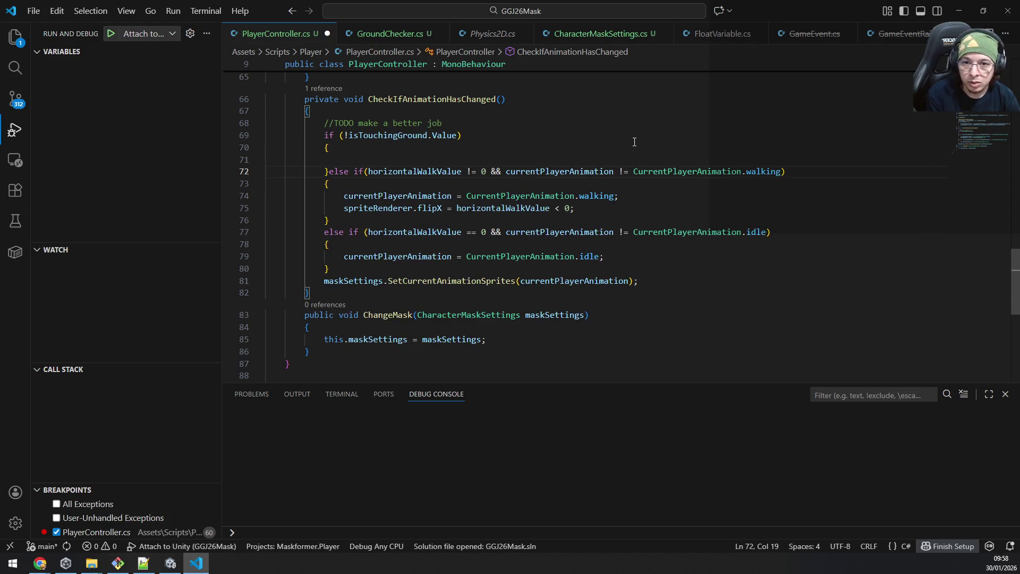
Step: Set currentPlayerAnimation to jumping inside the block, save the script and return to Unity
key("Up")
key("Down")
key("Down")
key("Down")
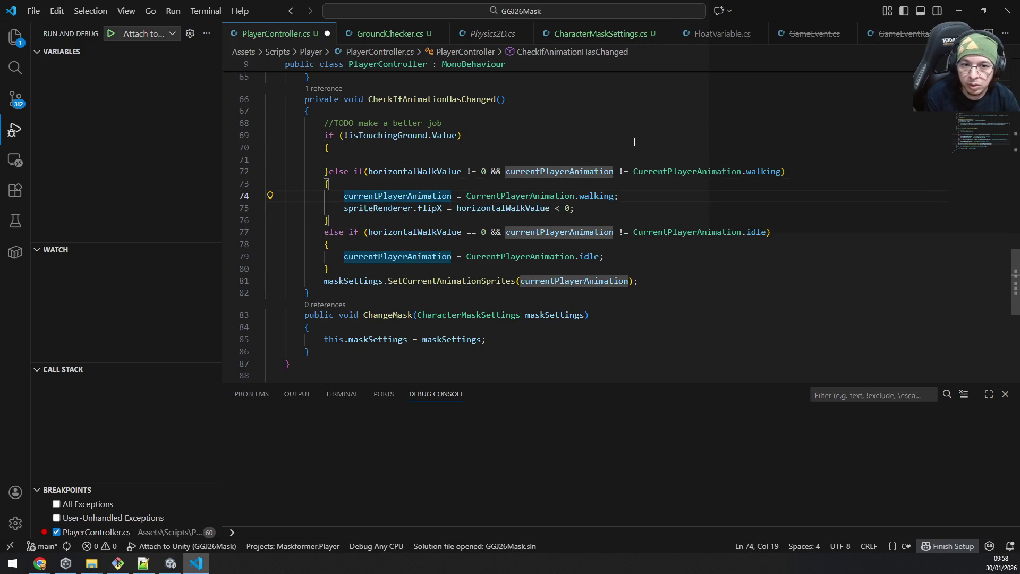
key("shift+End")
key("ctrl+c")
key("Up")
key("Up")
key("Up")
key("ctrl+v")
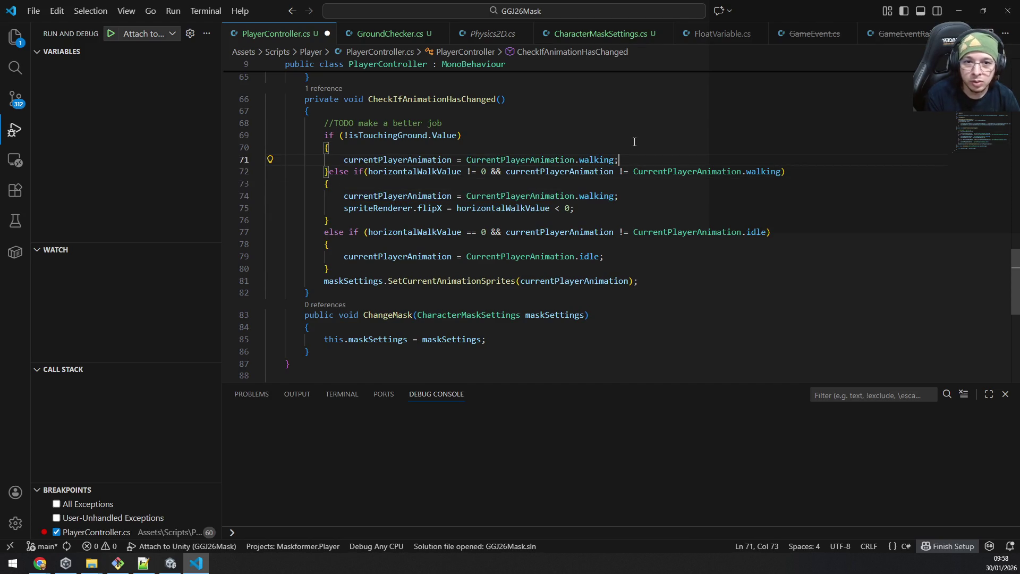
key("Left")
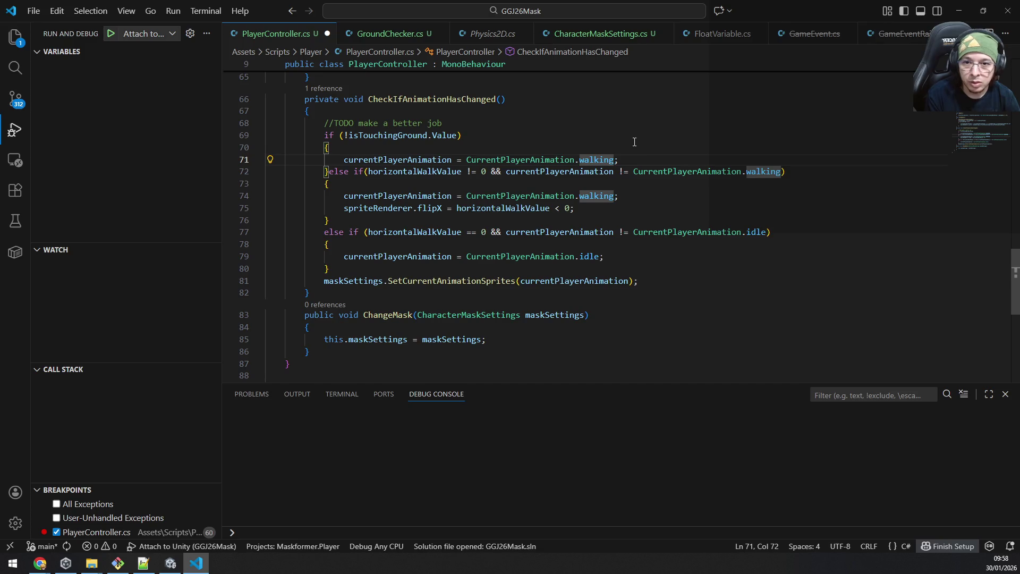
key("ctrl+shift+Left")
type("jump")
key("Tab")
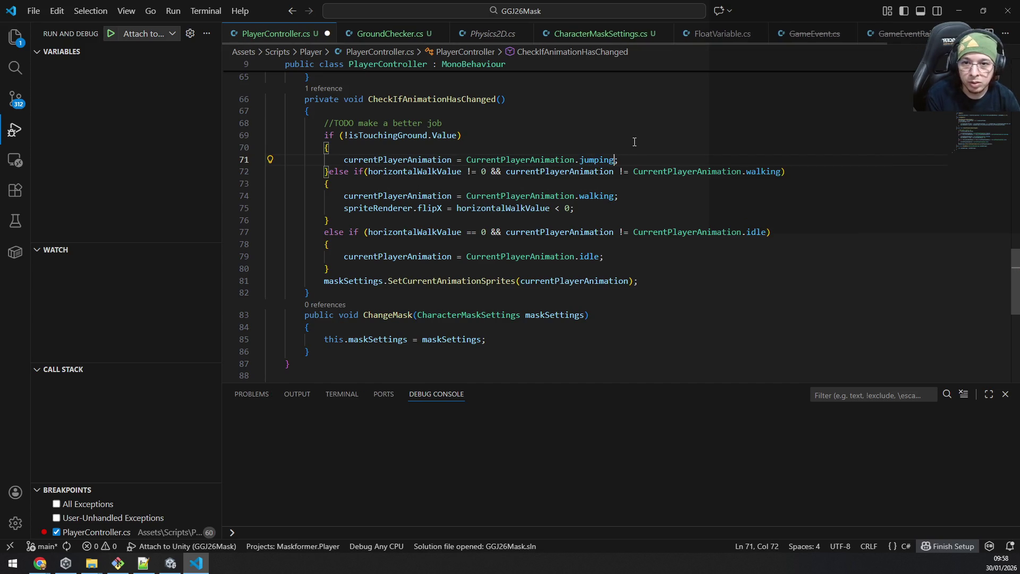
key("Down")
key("ctrl+Left")
key("ctrl+Left")
key("ctrl+Left")
key("ctrl+Left")
key("ctrl+Left")
key("ctrl+Left")
key("ctrl+Left")
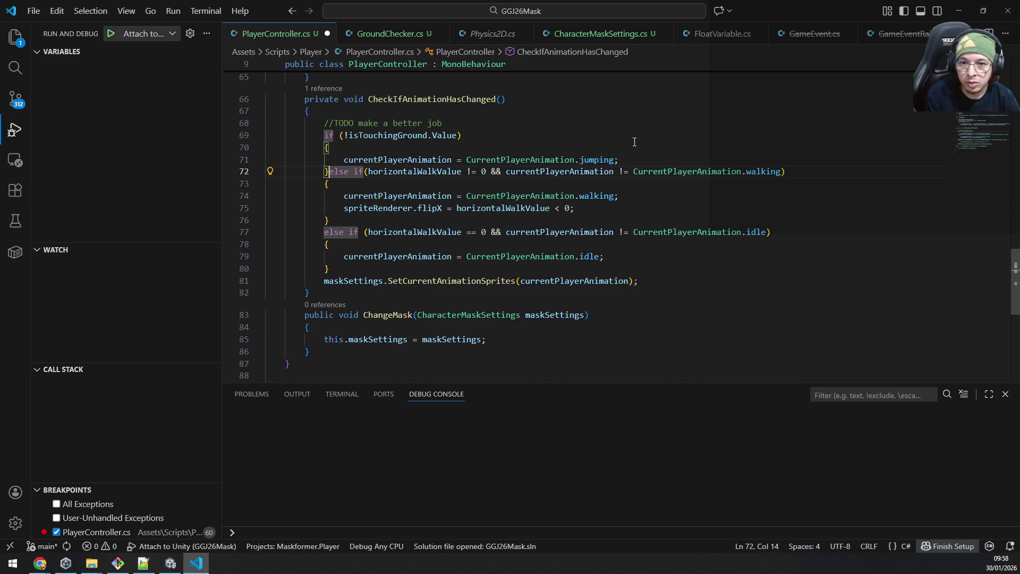
key("Return")
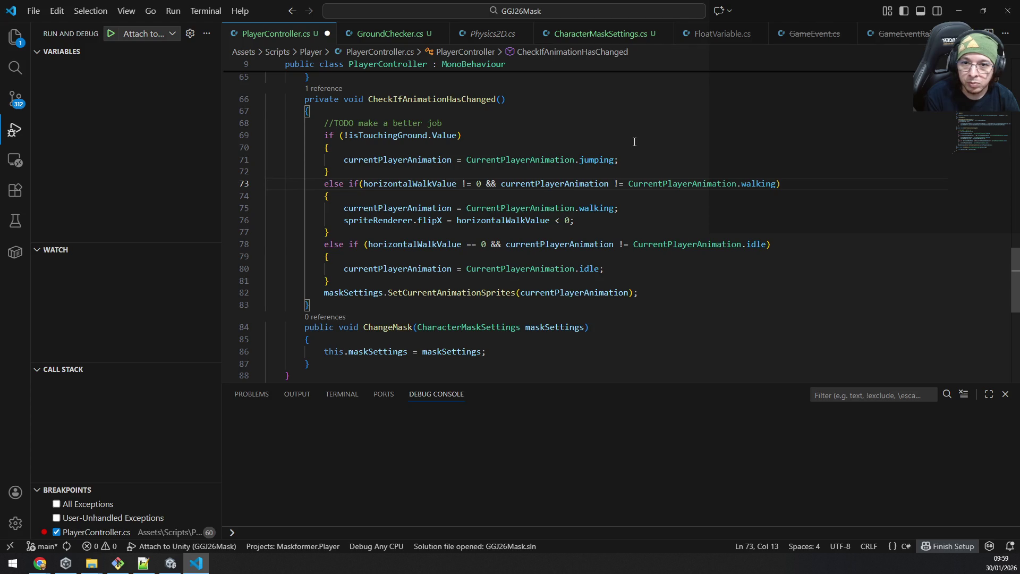
key("ctrl+s")
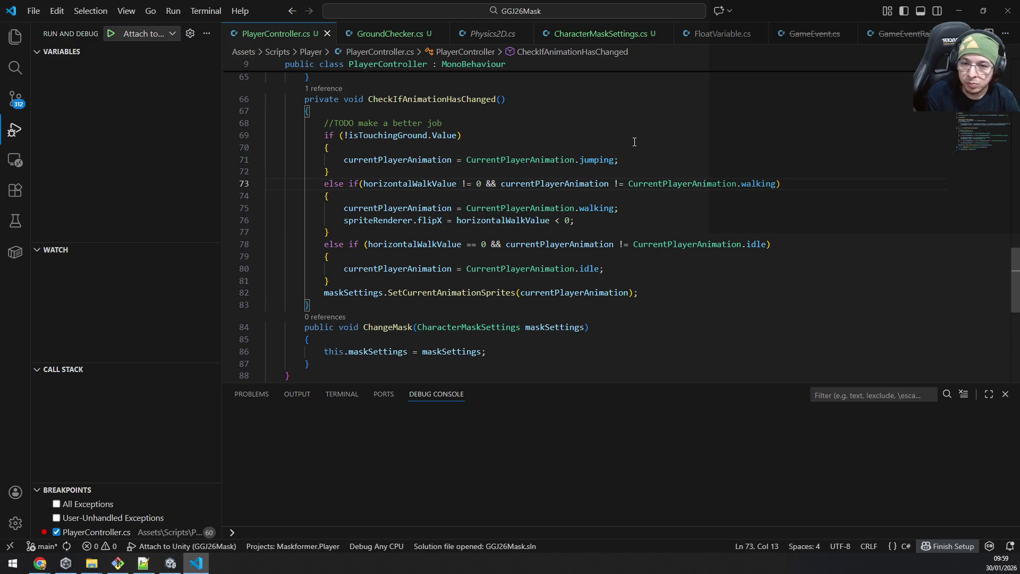
key("alt+Tab")
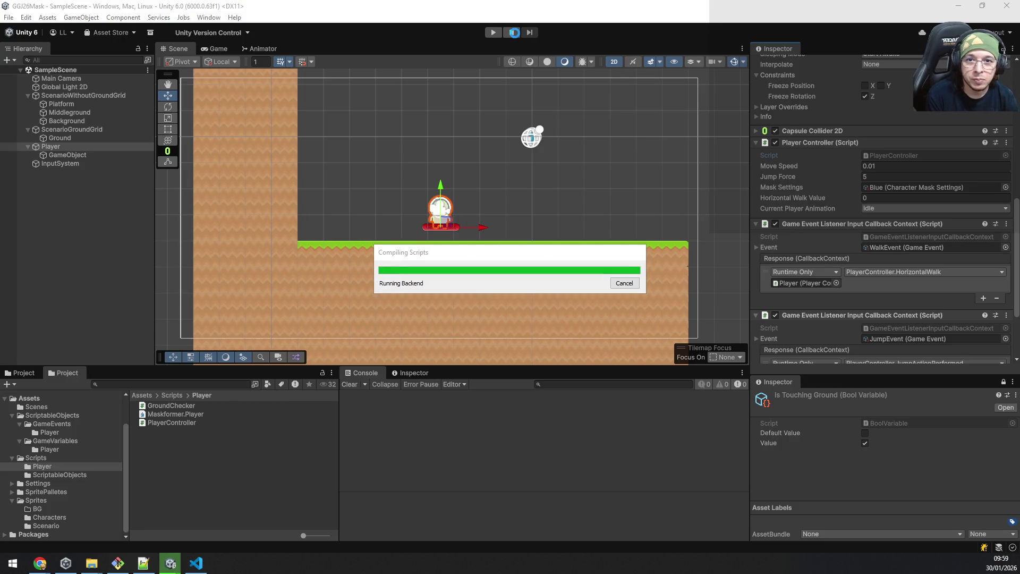
Step: Append && isTouchingGround.Value to the JumpActionPerformed condition, save and return to Unity
key("alt+Tab")
scroll(468, 176, "up", 7)
scroll(474, 178, "up", 4)
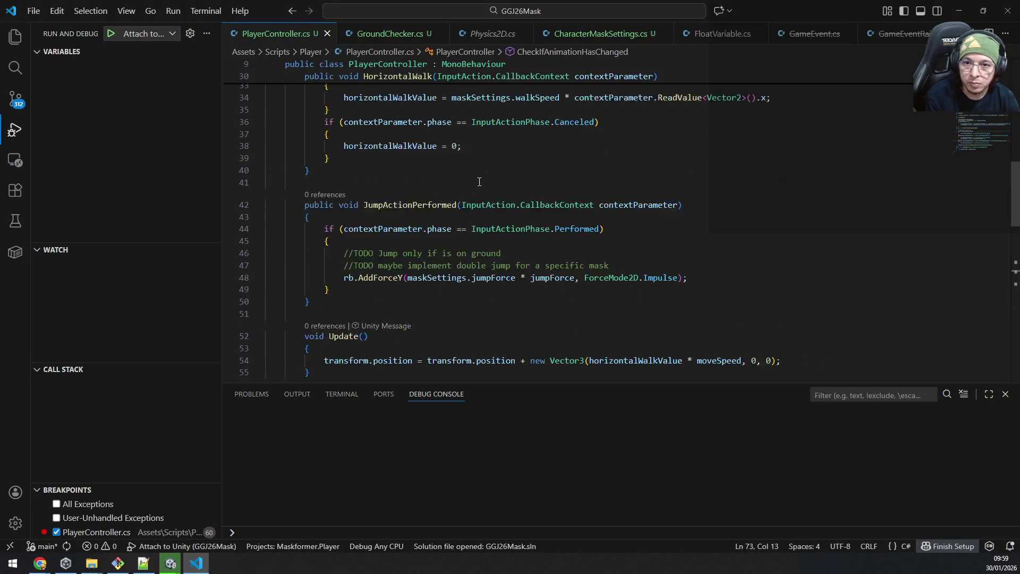
scroll(478, 182, "up", 1)
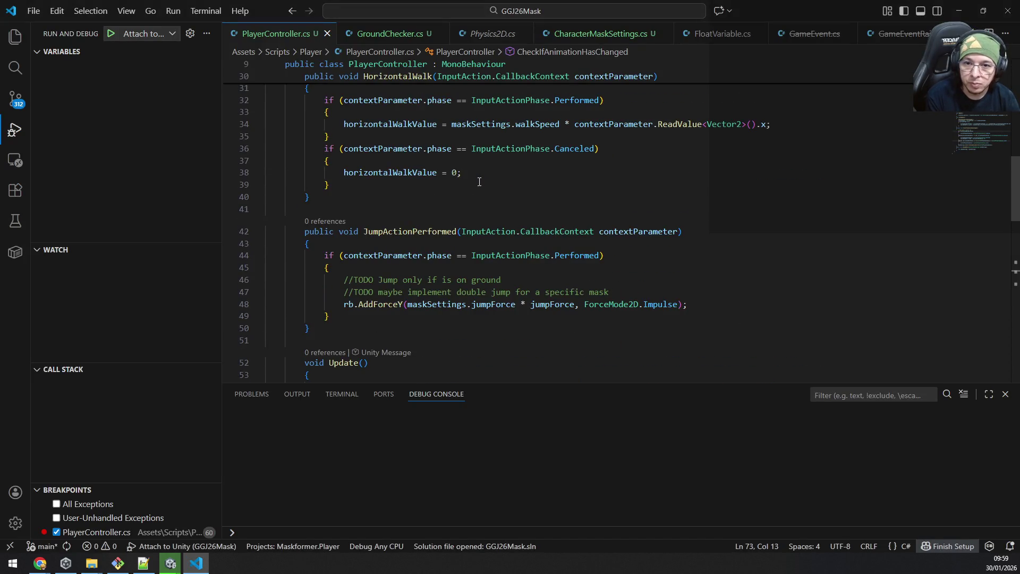
left_click(648, 257)
key("Left")
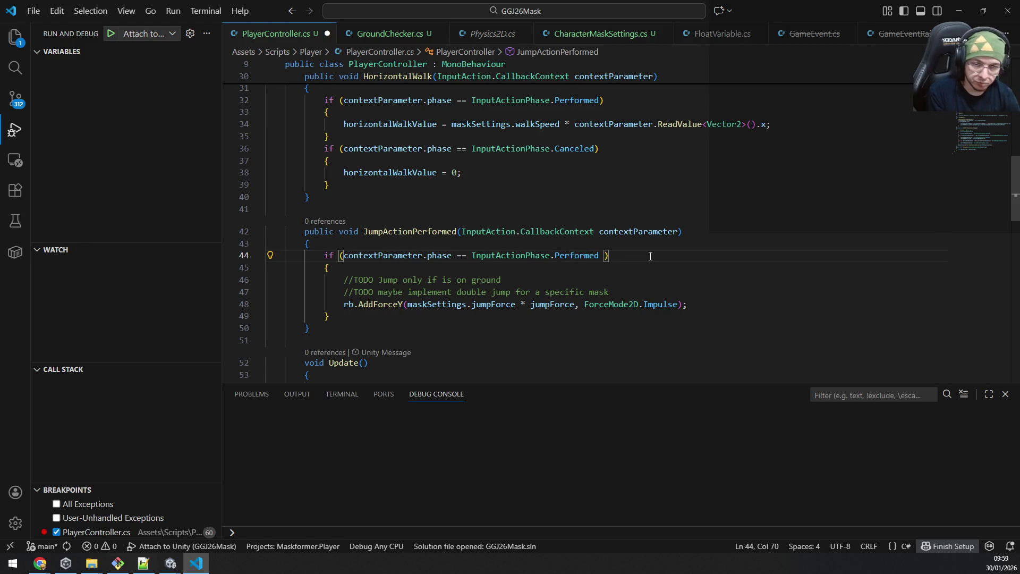
type("&&")
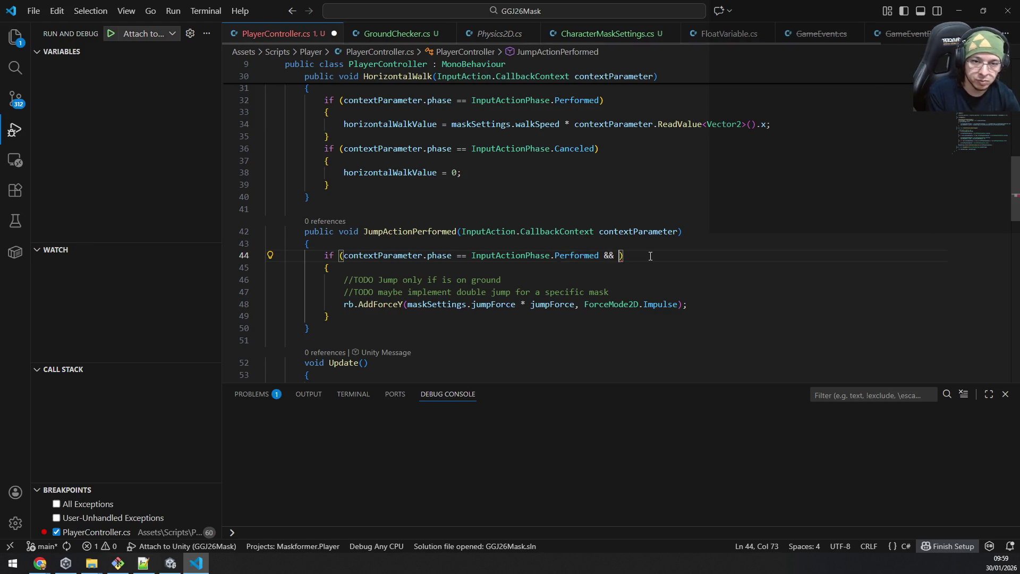
key("Escape")
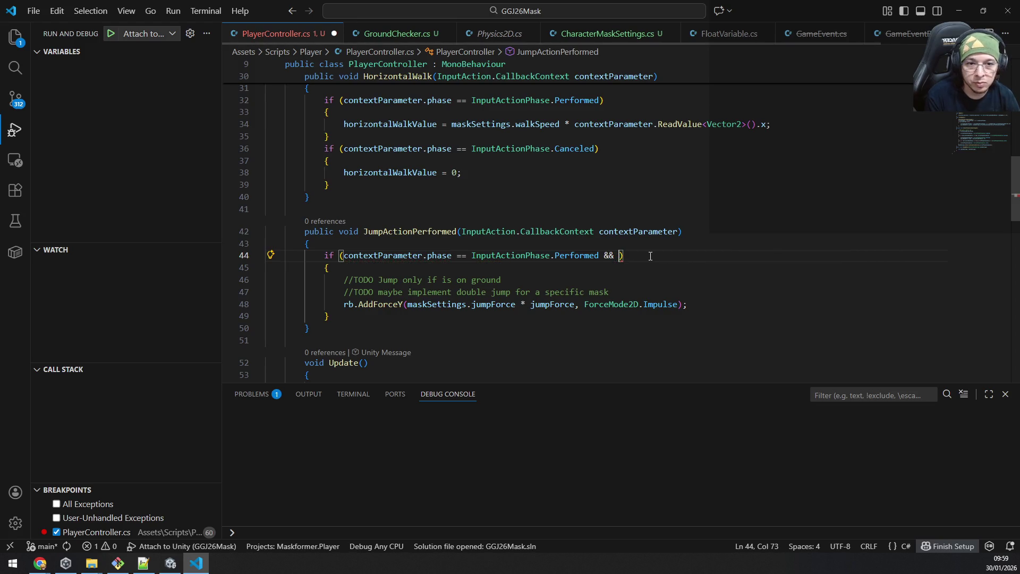
type("isju")
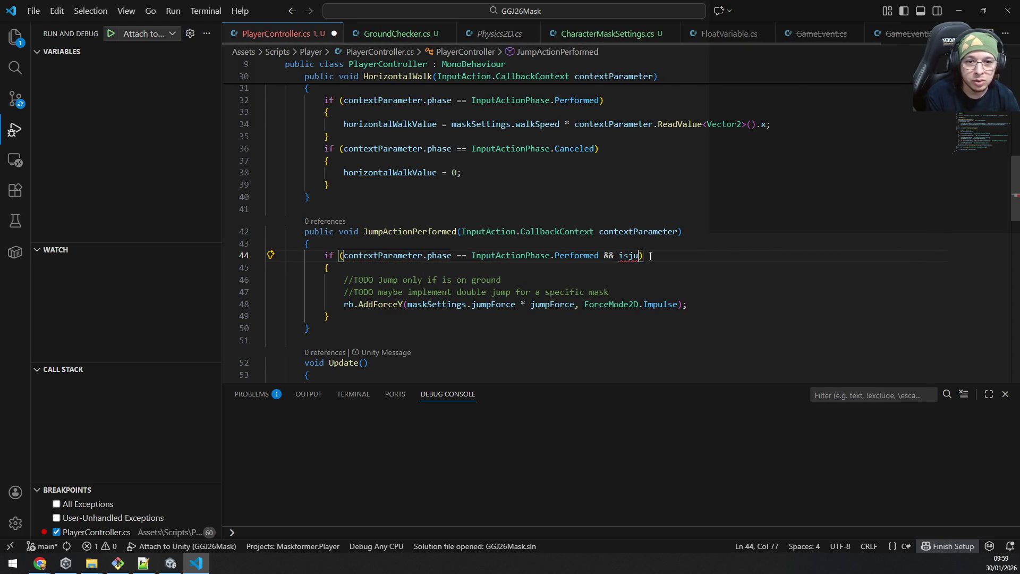
type("J")
key("BackSpace")
key("BackSpace")
key("BackSpace")
type("is")
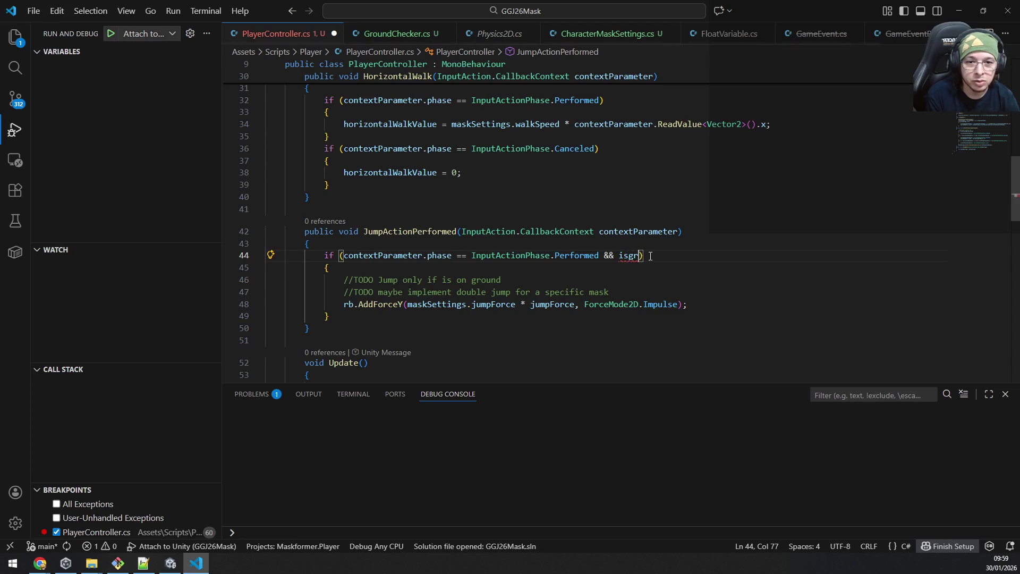
type("T")
key("Tab")
type(".va")
key("Tab")
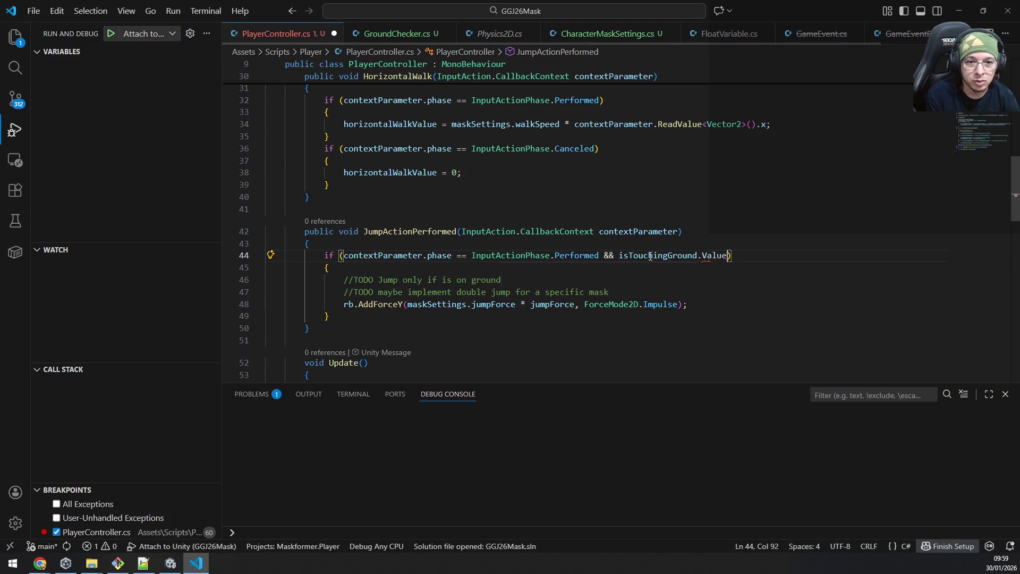
key("ctrl+s")
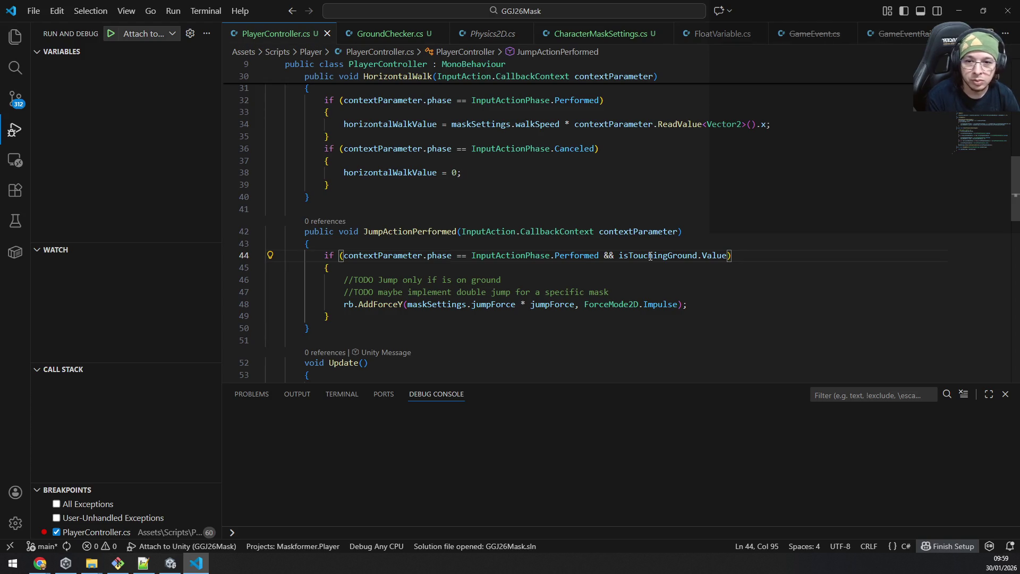
key("alt+Tab")
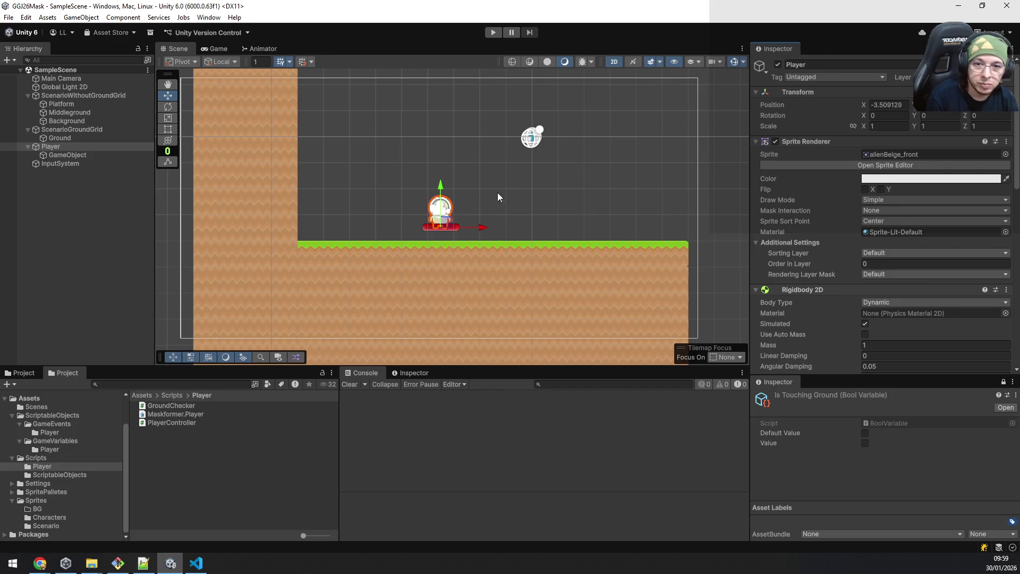
scroll(460, 227, "up", 3)
scroll(467, 227, "down", 4)
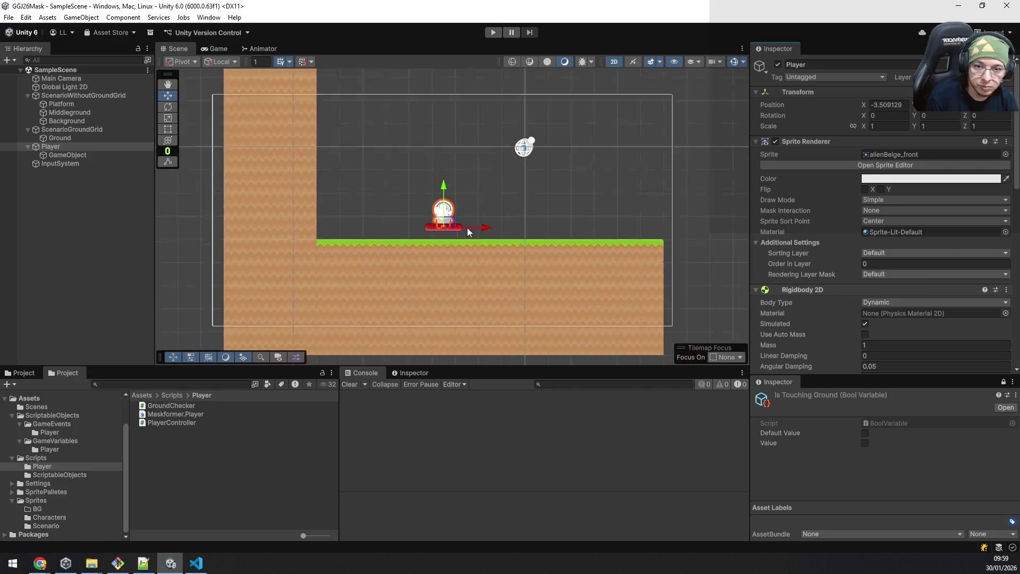
scroll(468, 227, "up", 1)
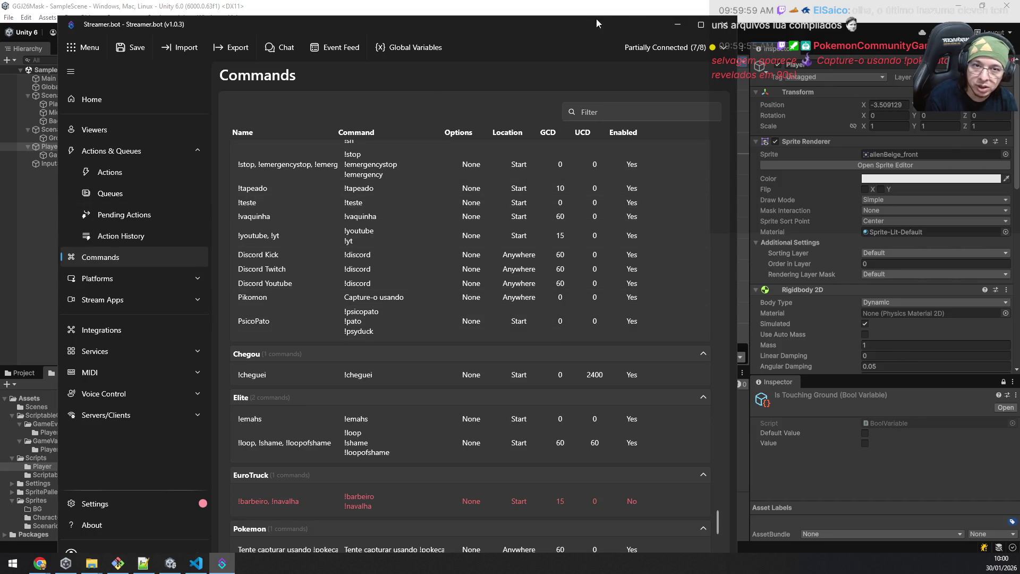
Step: Close Streamer.bot, play-test the scene, inspect the first NullReferenceException, stop and select Player
left_click(725, 25)
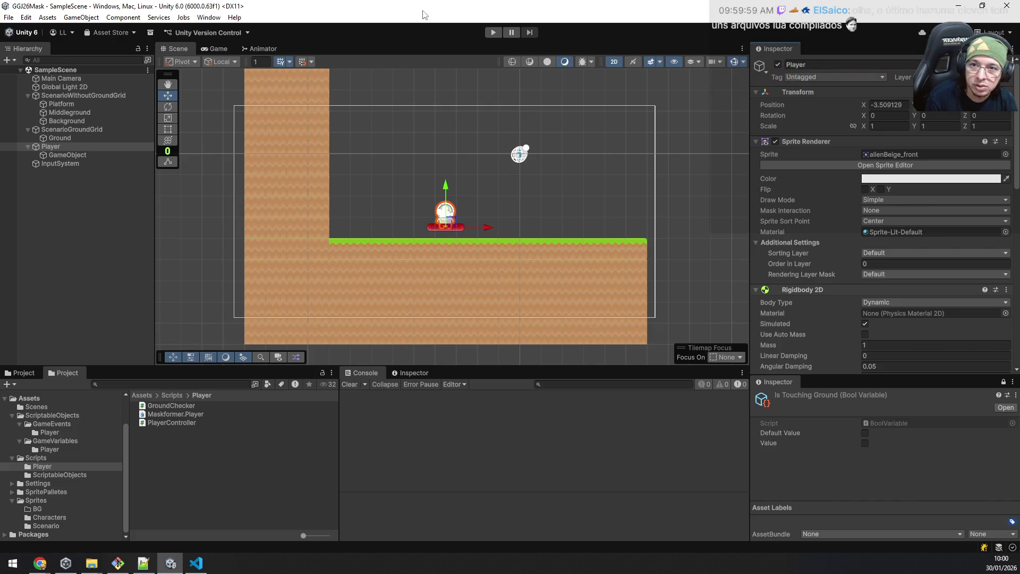
left_click(489, 33)
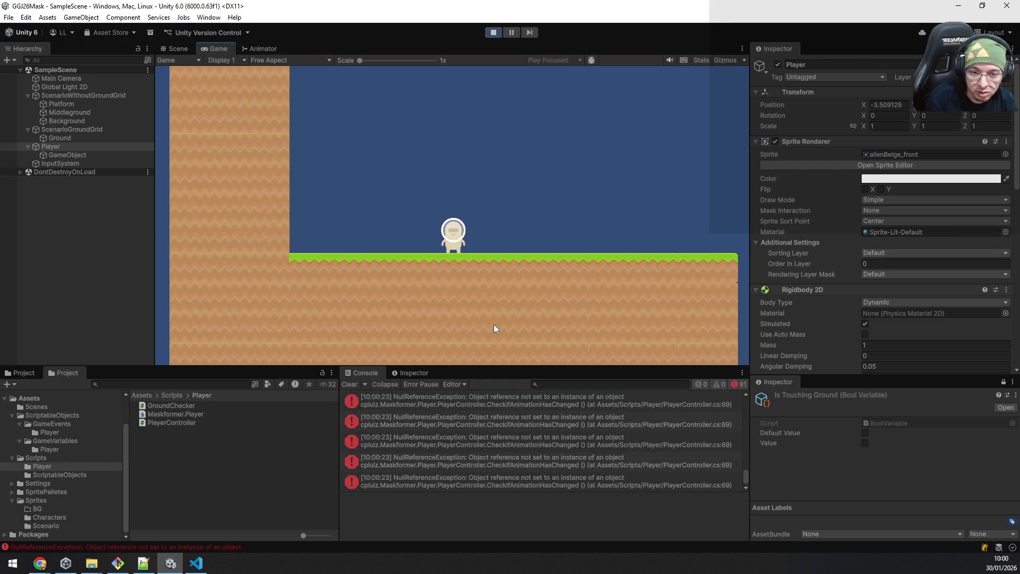
left_click(417, 393)
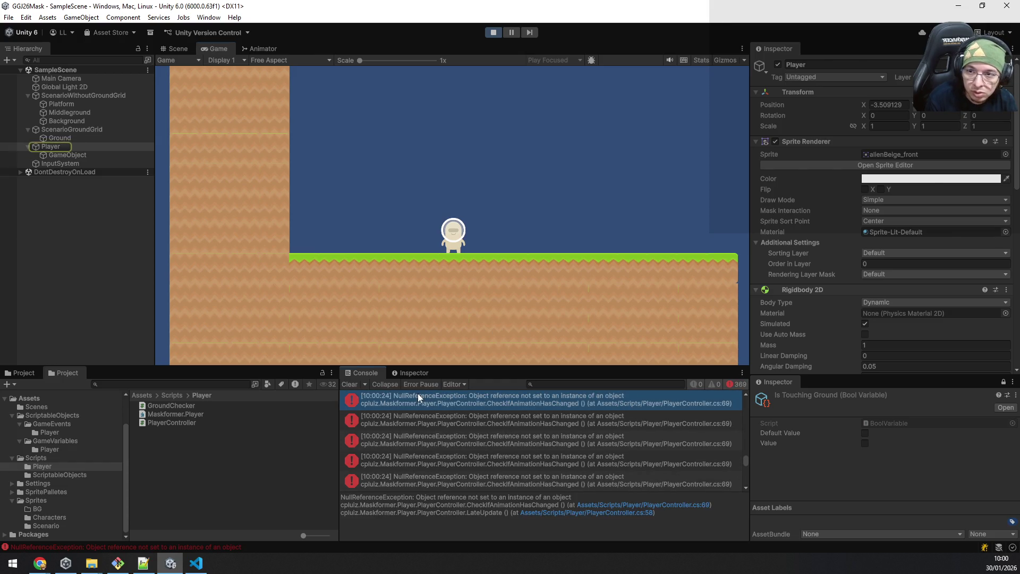
left_click(494, 33)
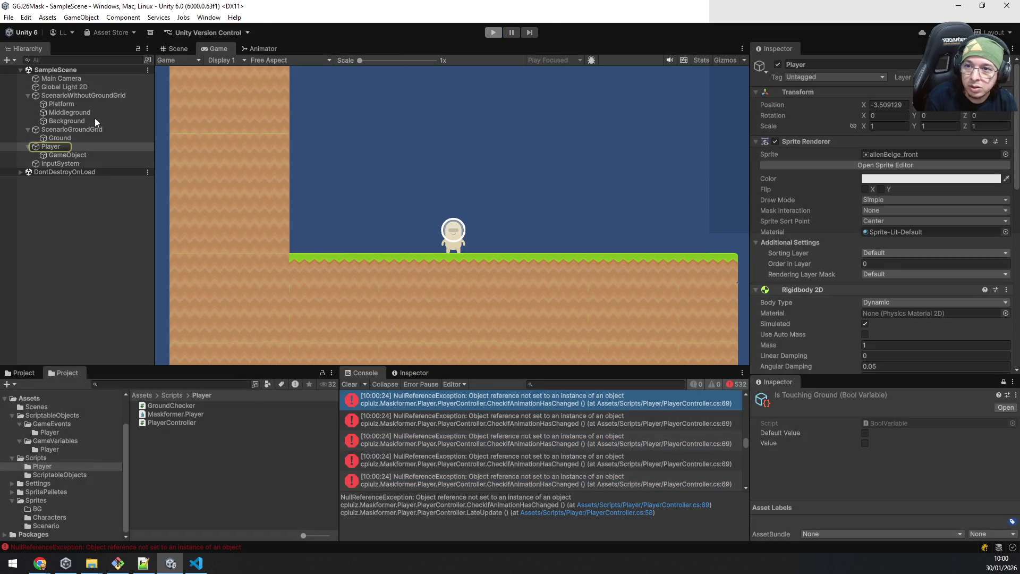
left_click(70, 146)
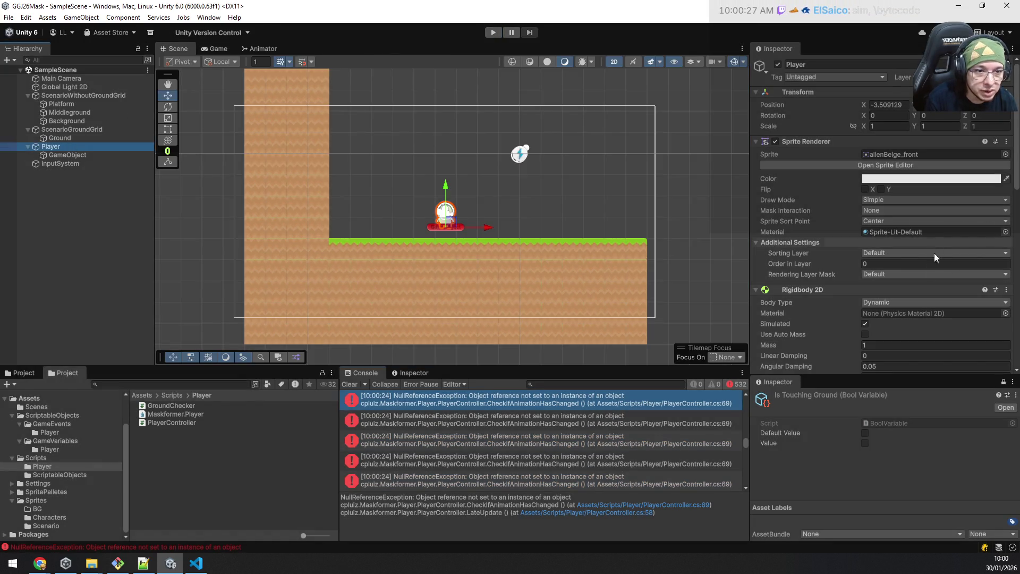
scroll(934, 253, "down", 4)
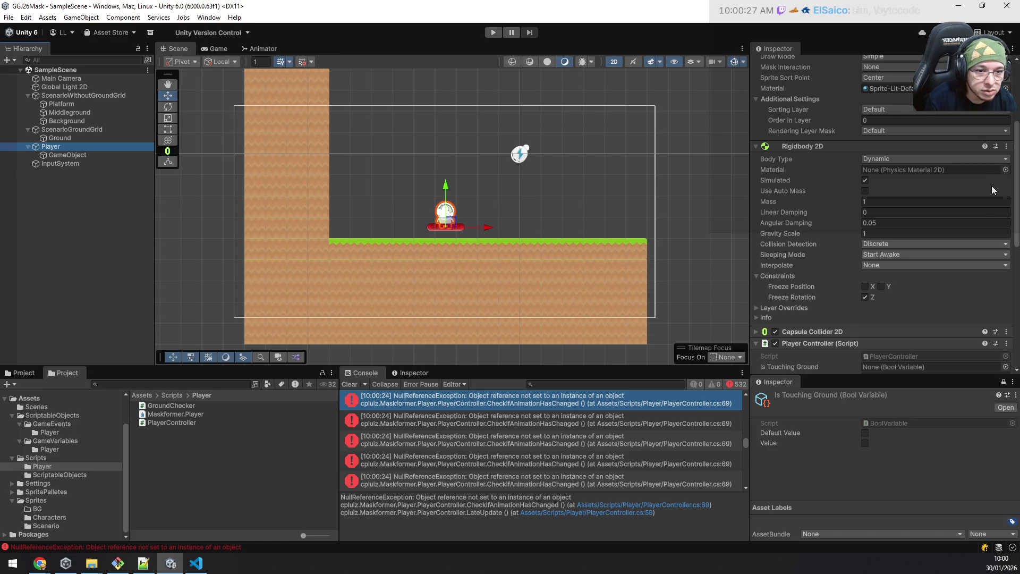
scroll(992, 186, "down", 4)
Step: Assign IsTouchingGround to Player Controller's Is Touching Ground field, clear the Console and play
left_click(1005, 224)
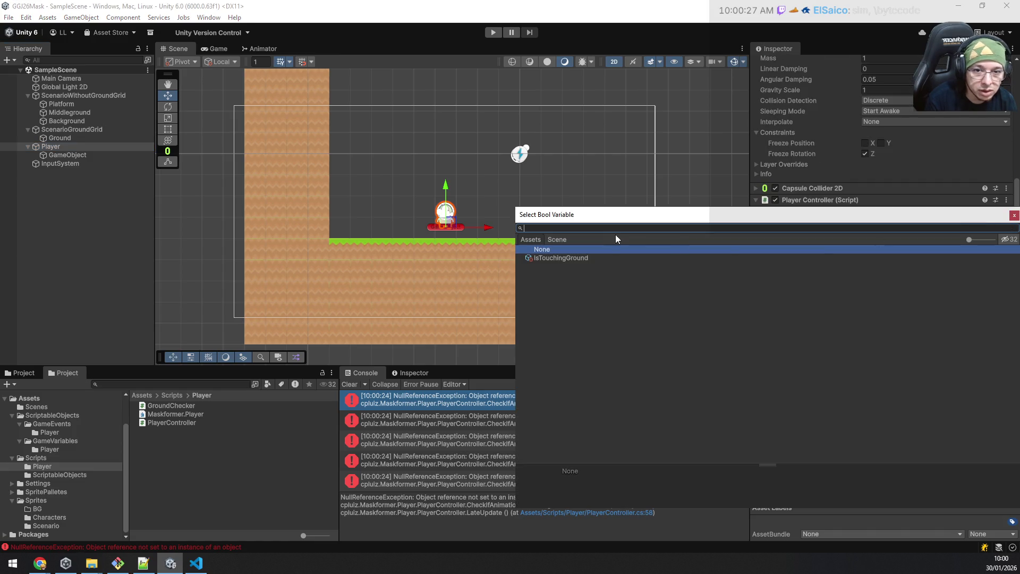
double_click(571, 258)
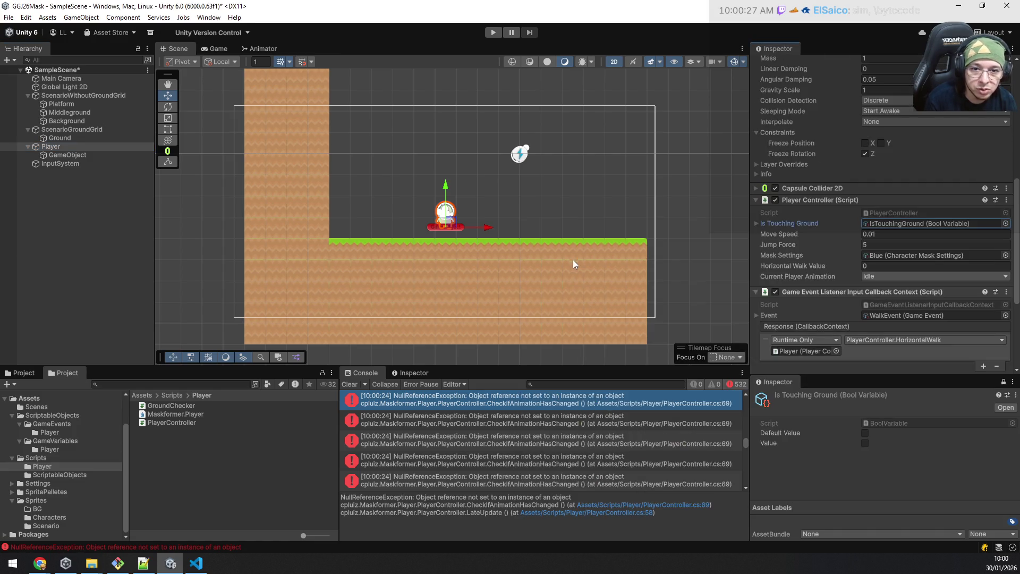
left_click(354, 387)
left_click(107, 246)
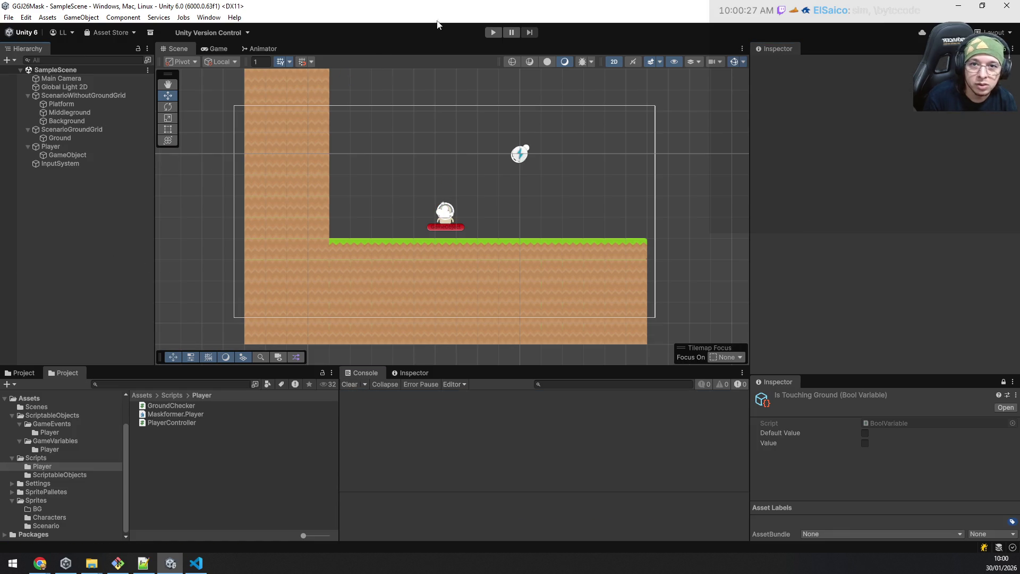
left_click(493, 34)
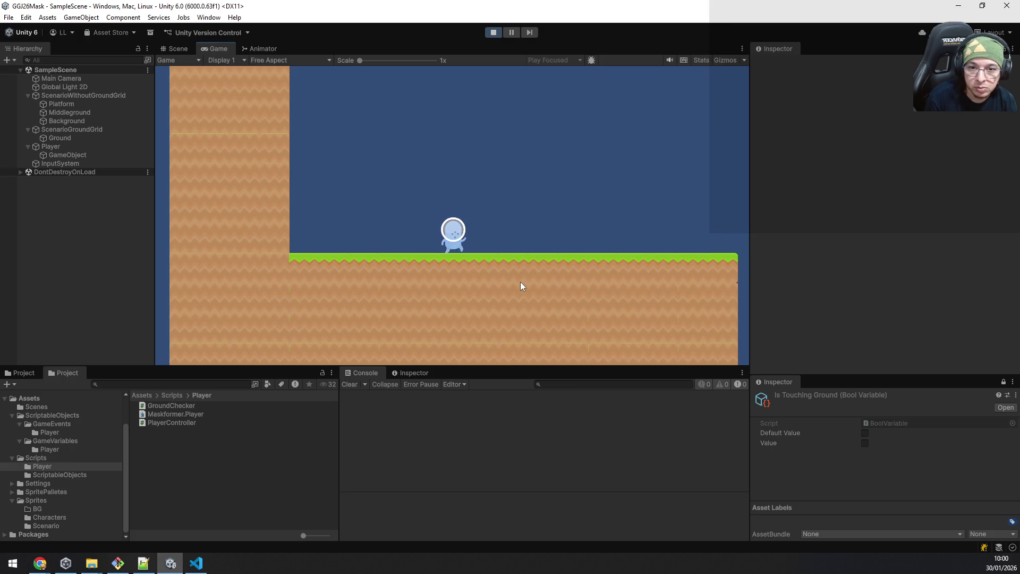
key("a")
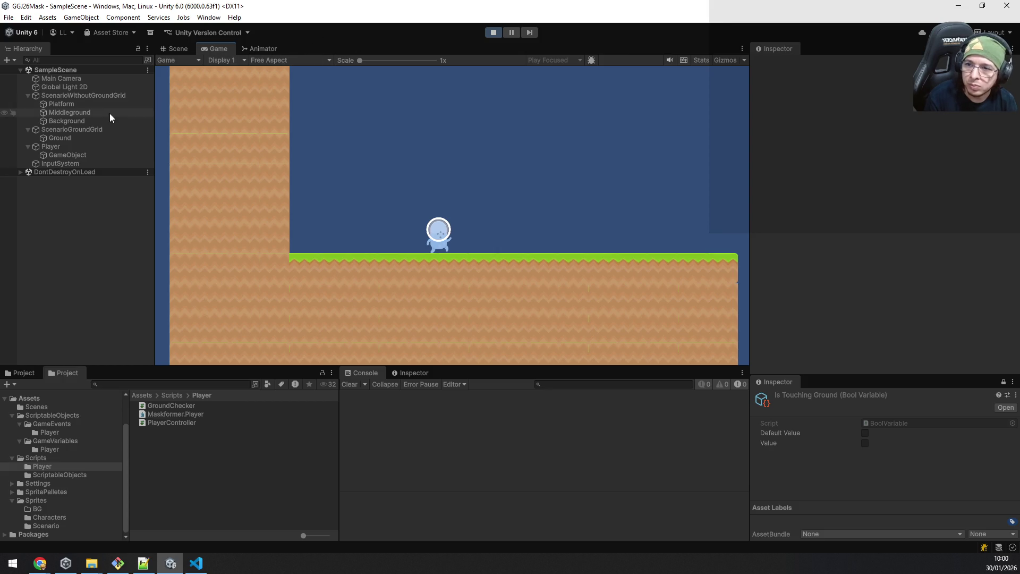
Step: Set the Player's Ground Checker Layers To Check to the Ground layer
left_click(85, 138)
scroll(919, 286, "down", 3)
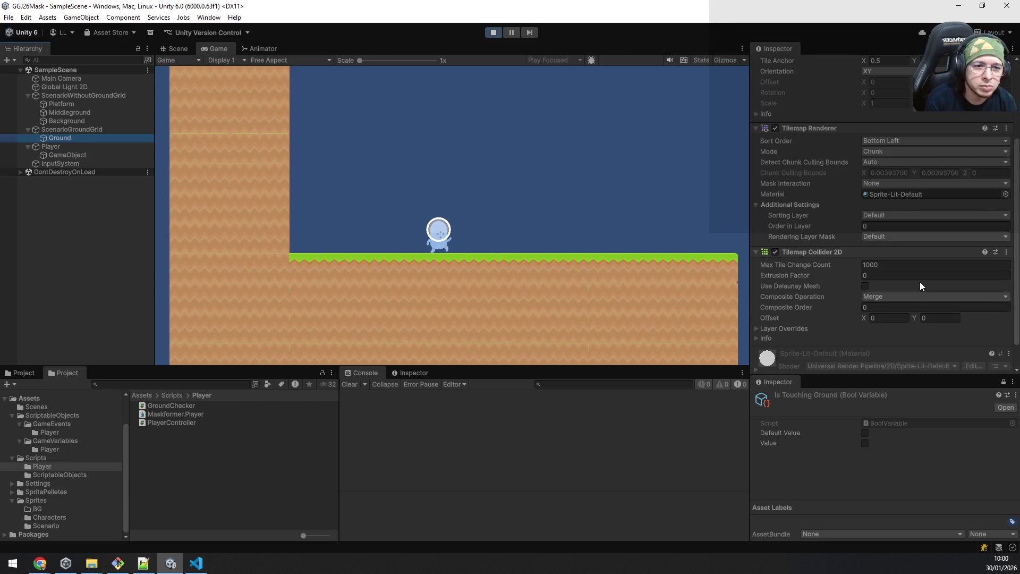
scroll(920, 286, "down", 2)
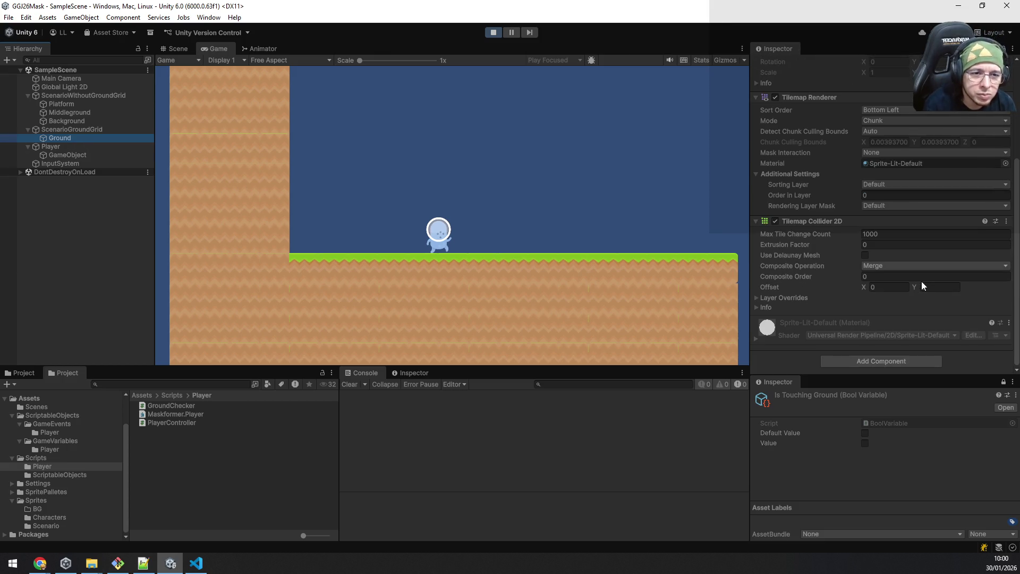
left_click(64, 154)
left_click(879, 175)
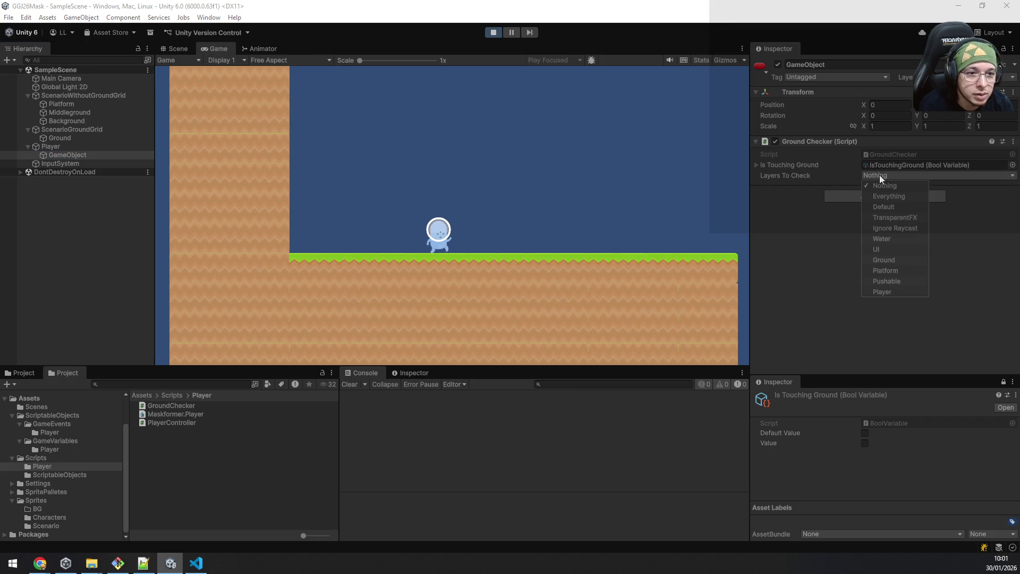
left_click(906, 259)
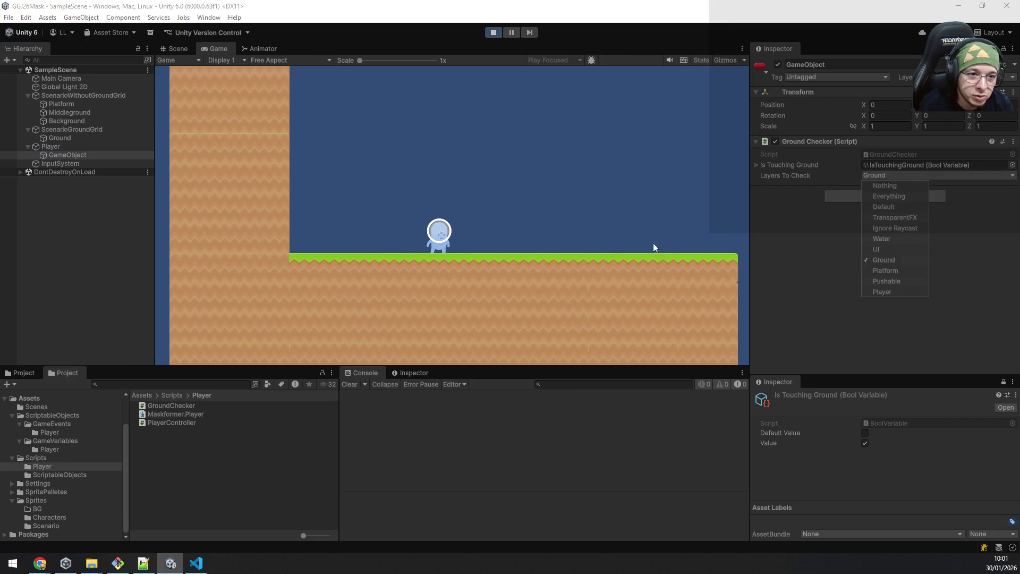
left_click(653, 247)
Step: Test walking and jumping left and right, then stop the running game
key("Right")
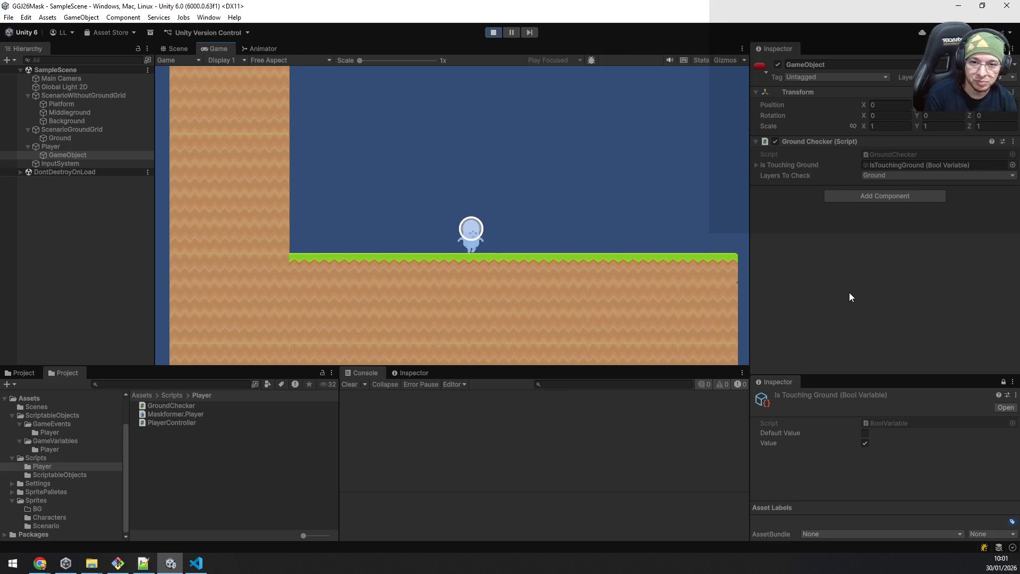
key("Left")
key("Left")
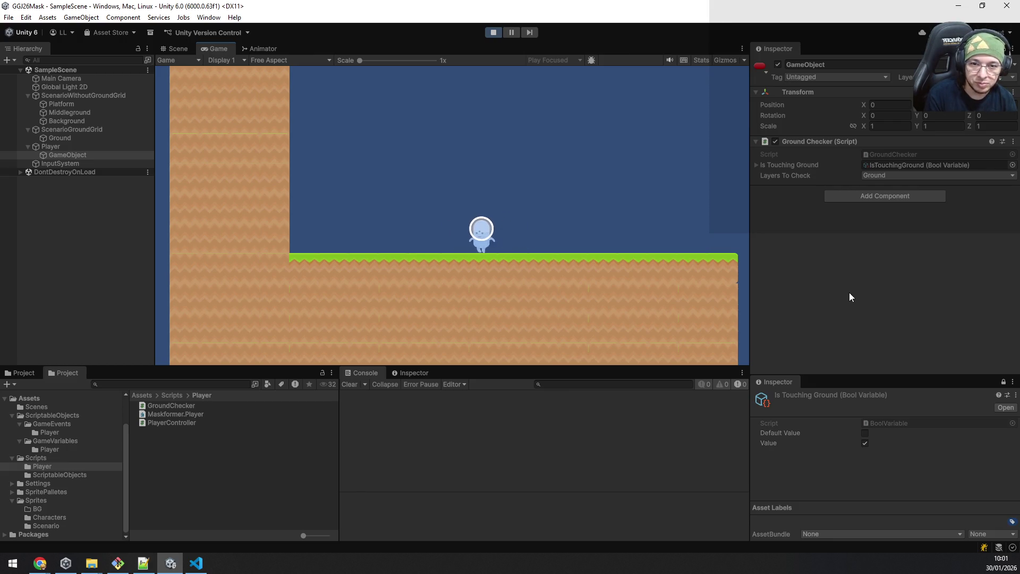
key("Right")
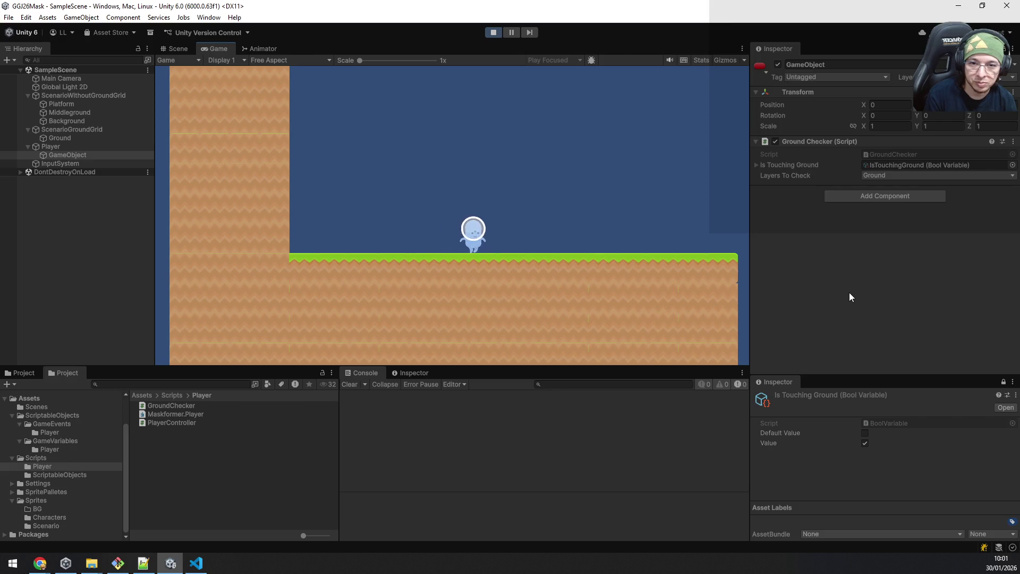
key("Left")
key("space")
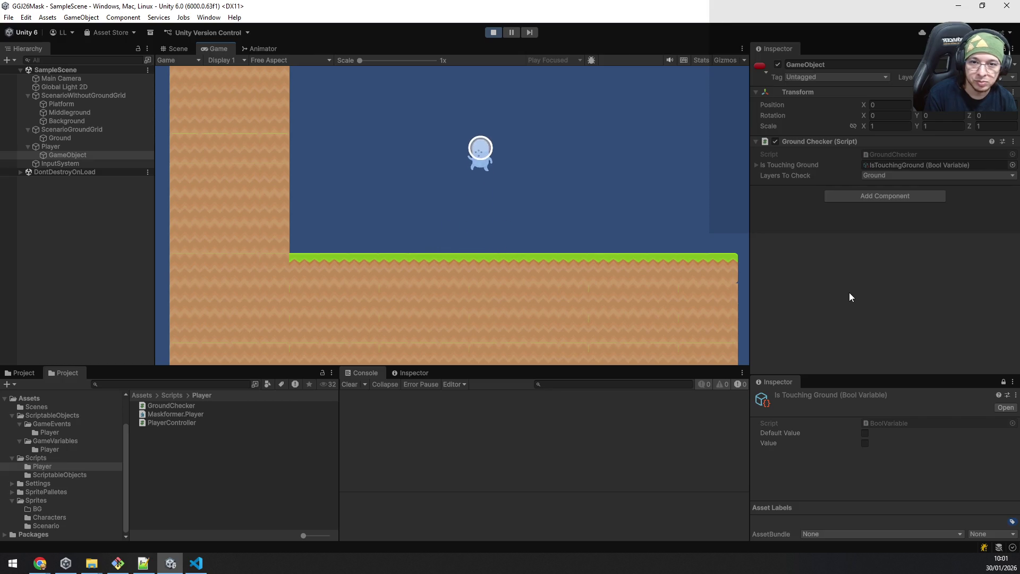
key("Right")
key("Right")
key("space")
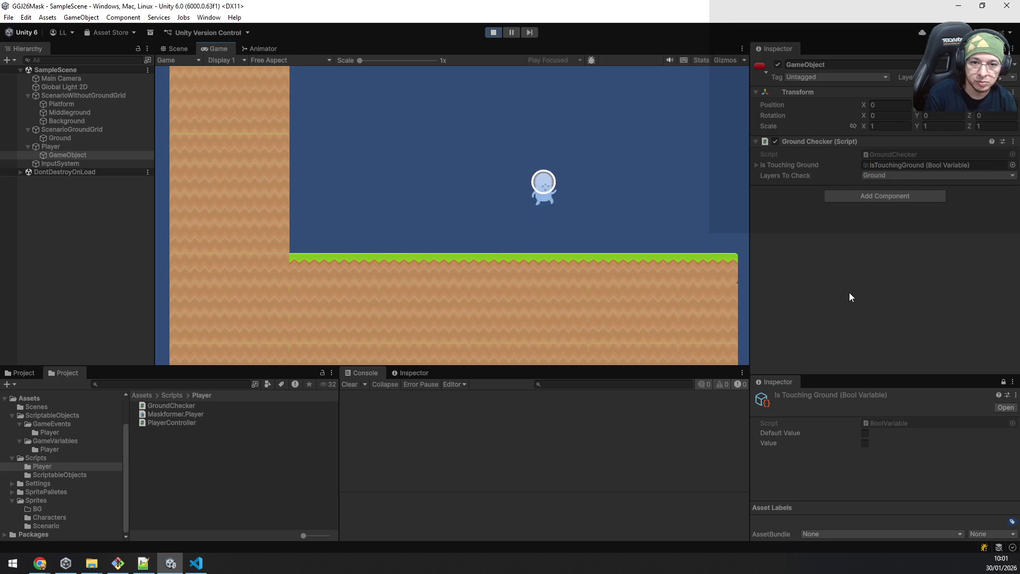
key("Right")
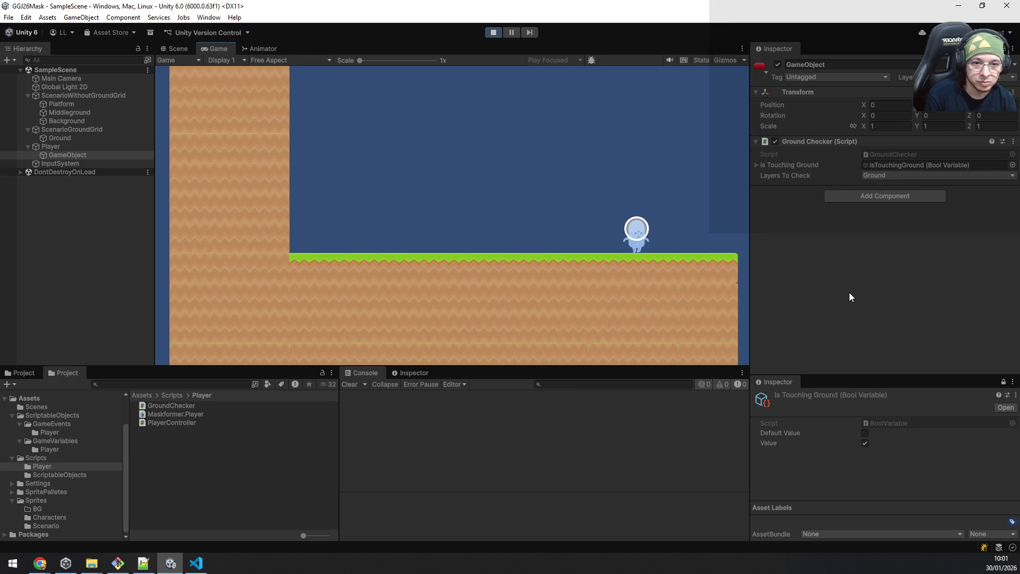
key("space")
key("Left")
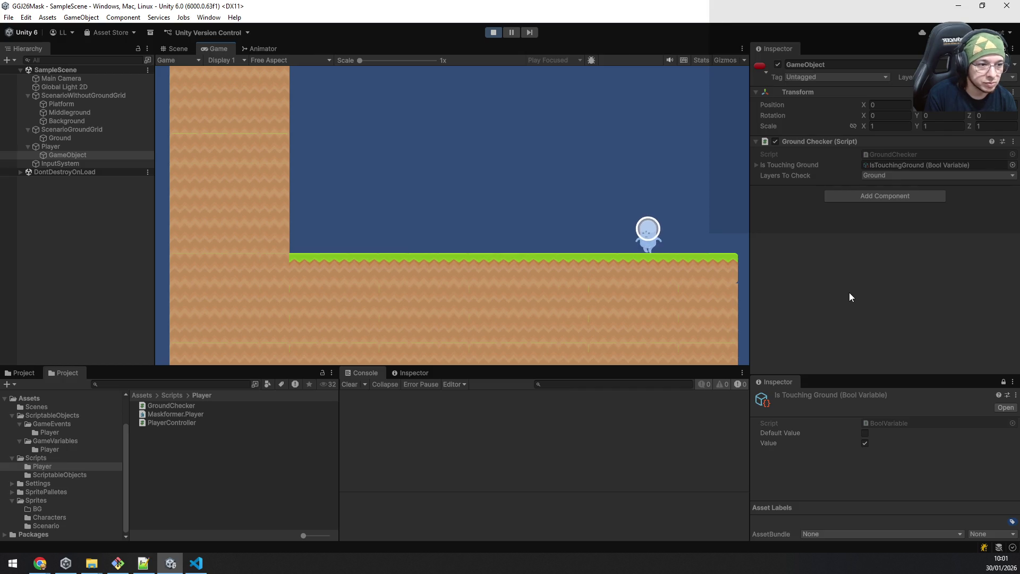
key("space")
key("Right")
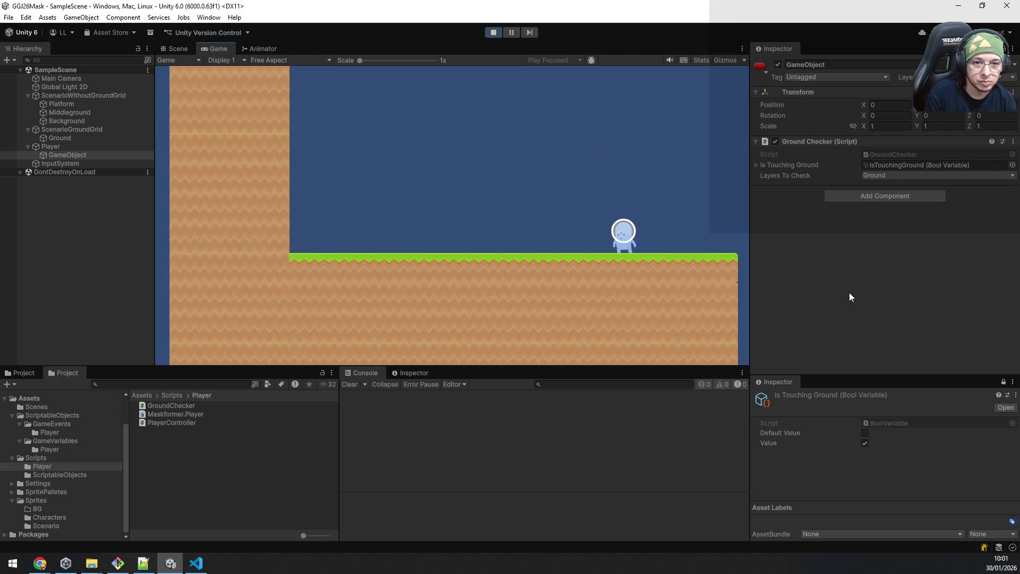
left_click(491, 33)
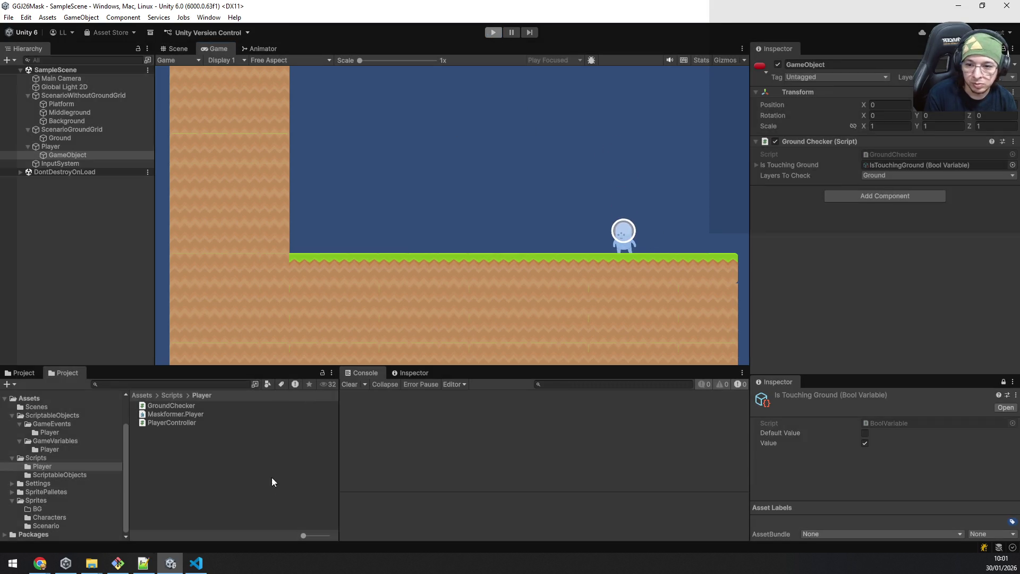
Step: Cut the spriteRenderer.flipX line out of the walking branch in PlayerController.cs
left_click(196, 563)
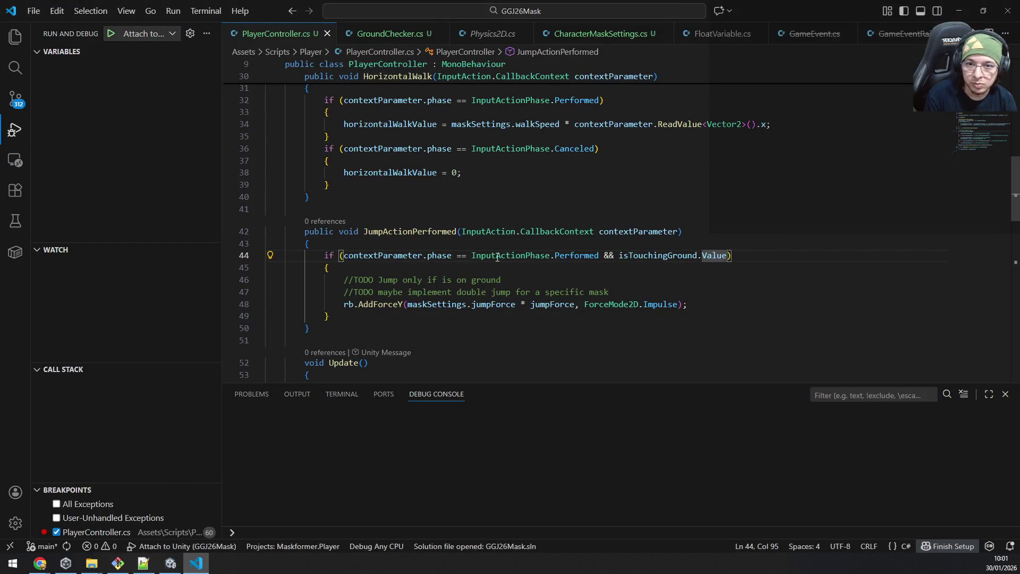
scroll(501, 251, "down", 4)
scroll(510, 241, "down", 2)
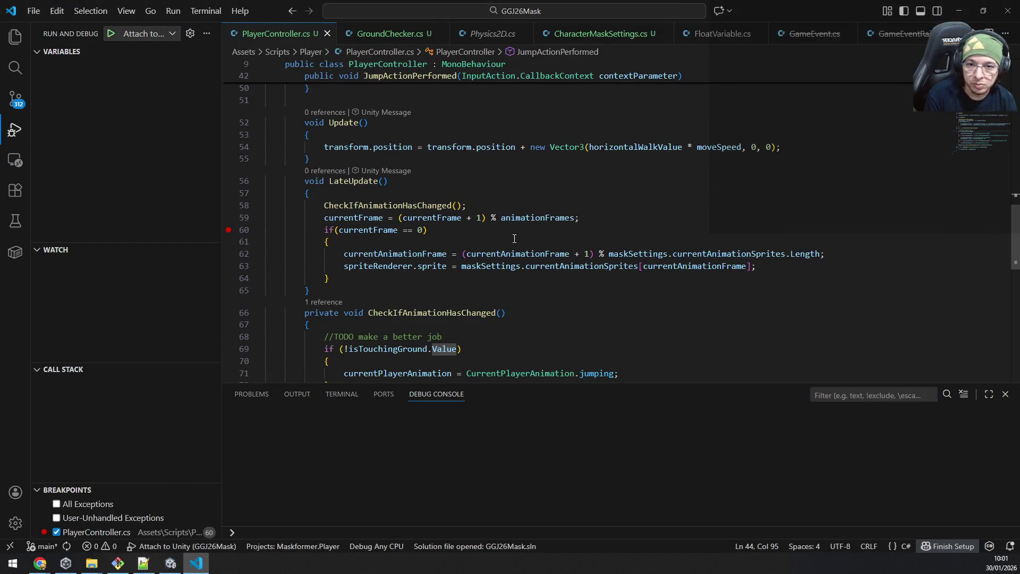
scroll(513, 313, "down", 1)
scroll(558, 295, "down", 2)
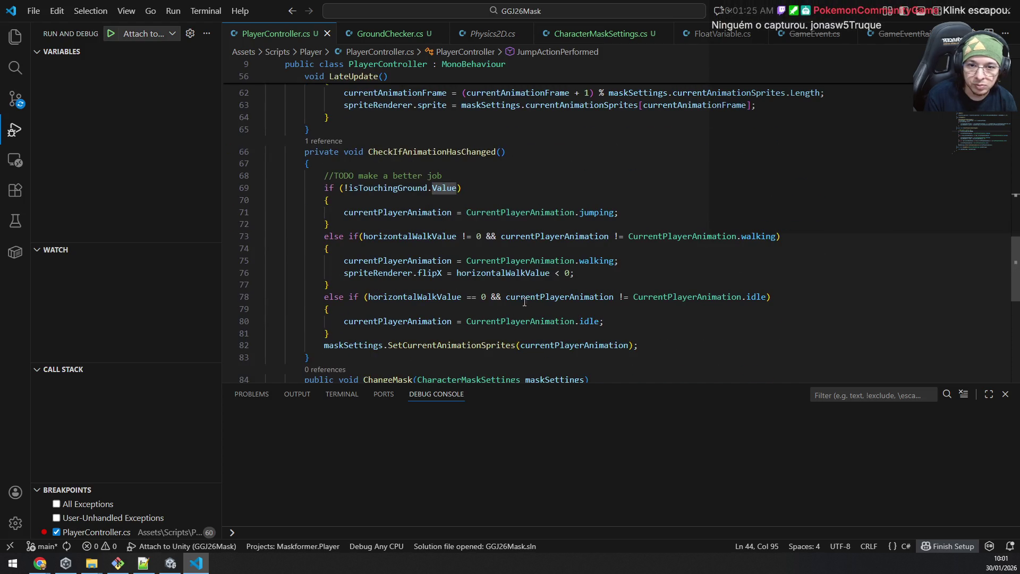
scroll(601, 280, "down", 2)
scroll(607, 264, "up", 1)
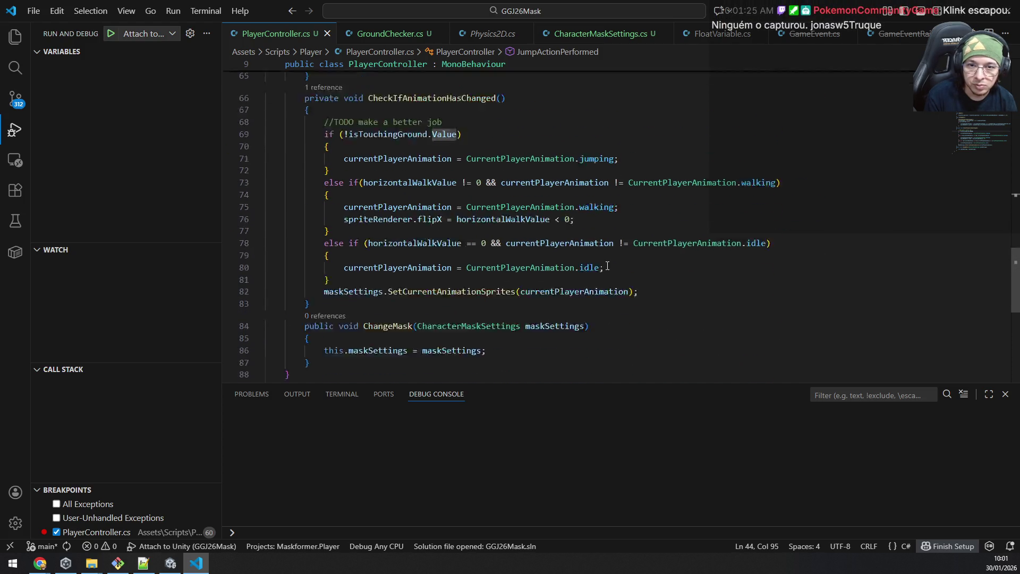
scroll(608, 272, "up", 2)
left_click(607, 273)
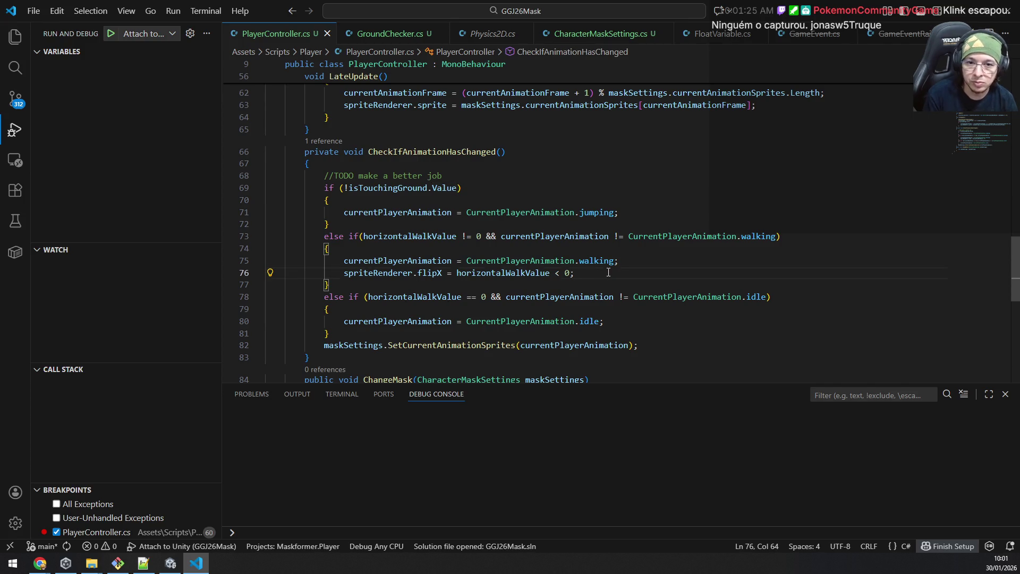
key("shift+Home")
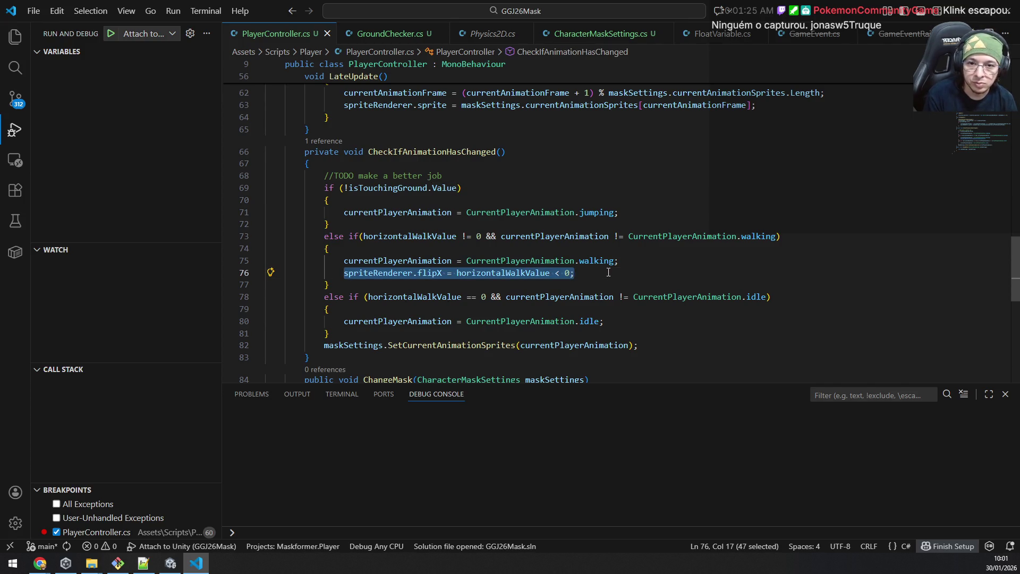
key("BackSpace")
key("Home")
key("BackSpace")
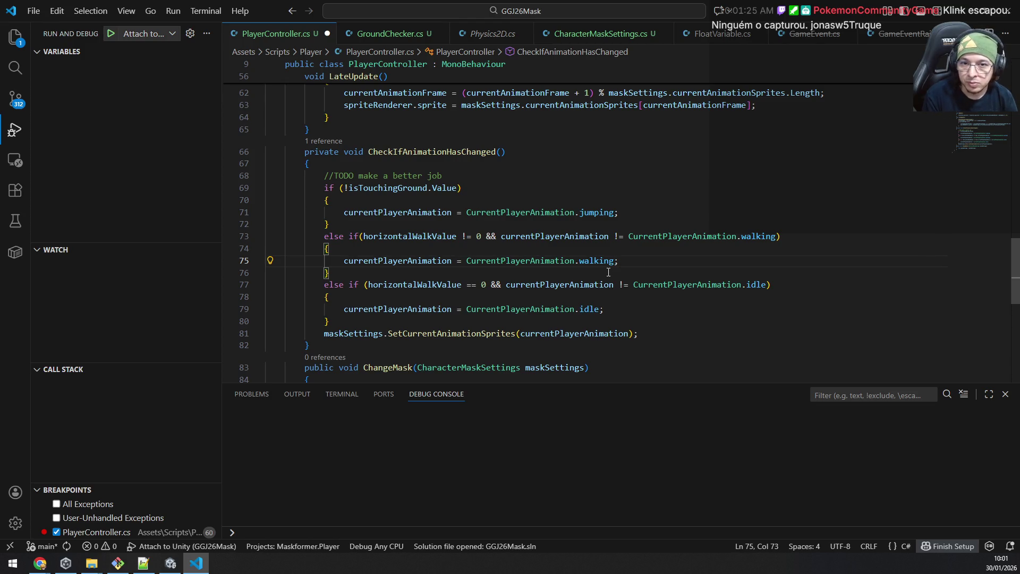
Step: Reinsert the flipX line after the idle branch, save the script and return to Unity
key("Down")
key("Down")
key("Down")
scroll(608, 272, "down", 1)
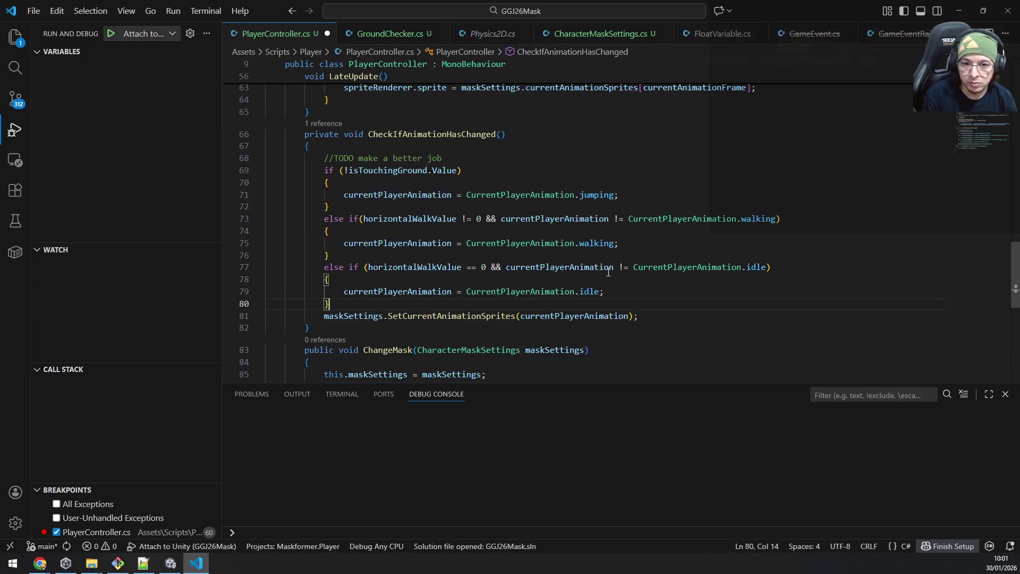
key("Return")
key("Tab")
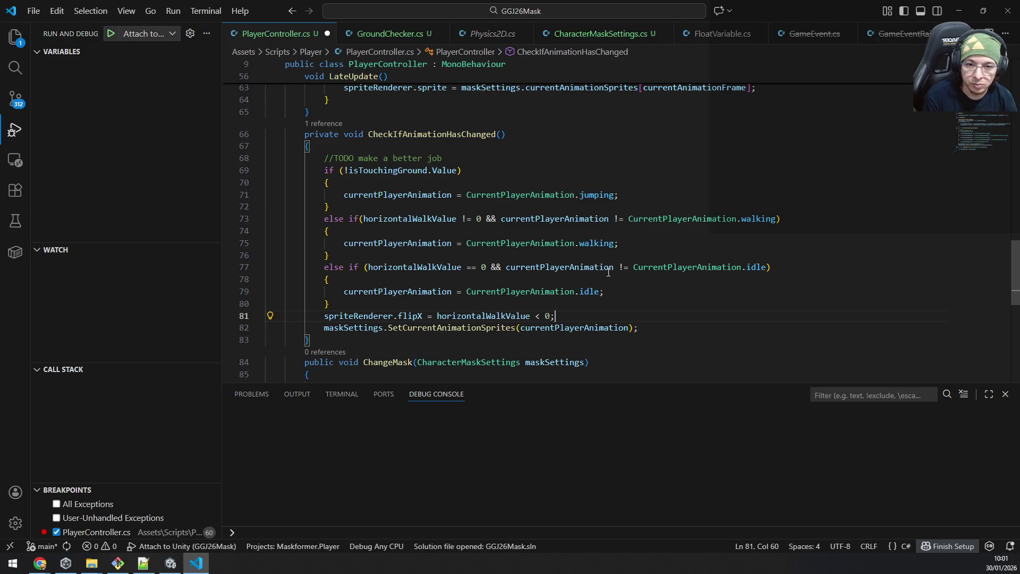
key("ctrl+Left")
key("ctrl+Left")
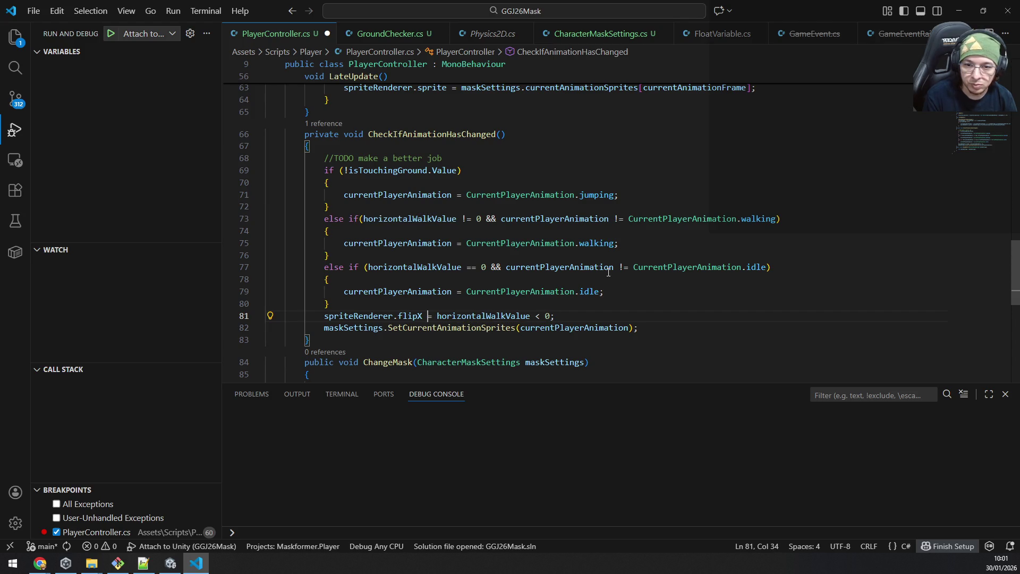
key("Left")
key("ctrl+shift+Left")
key("ctrl+shift+Left")
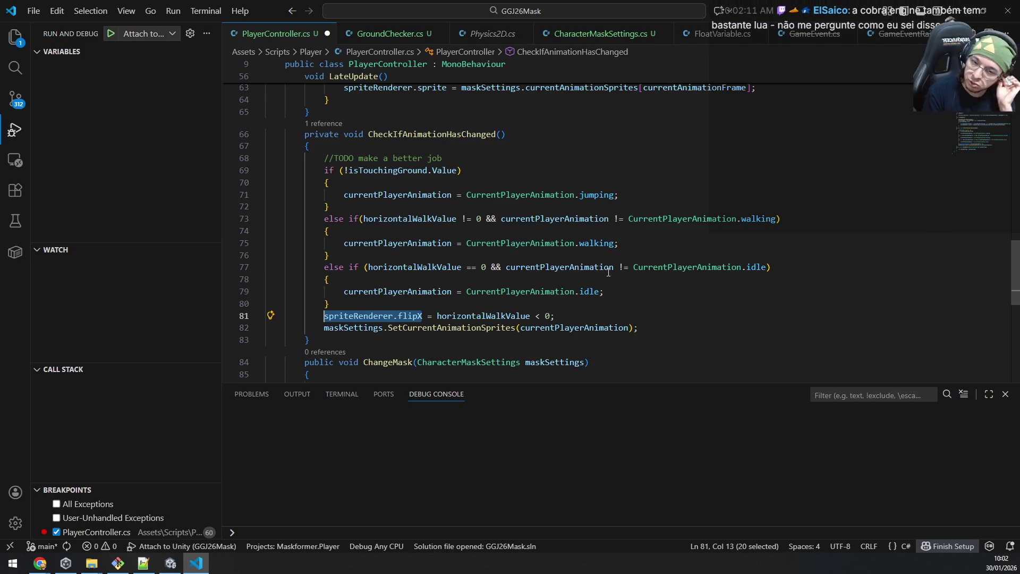
key("ctrl+s")
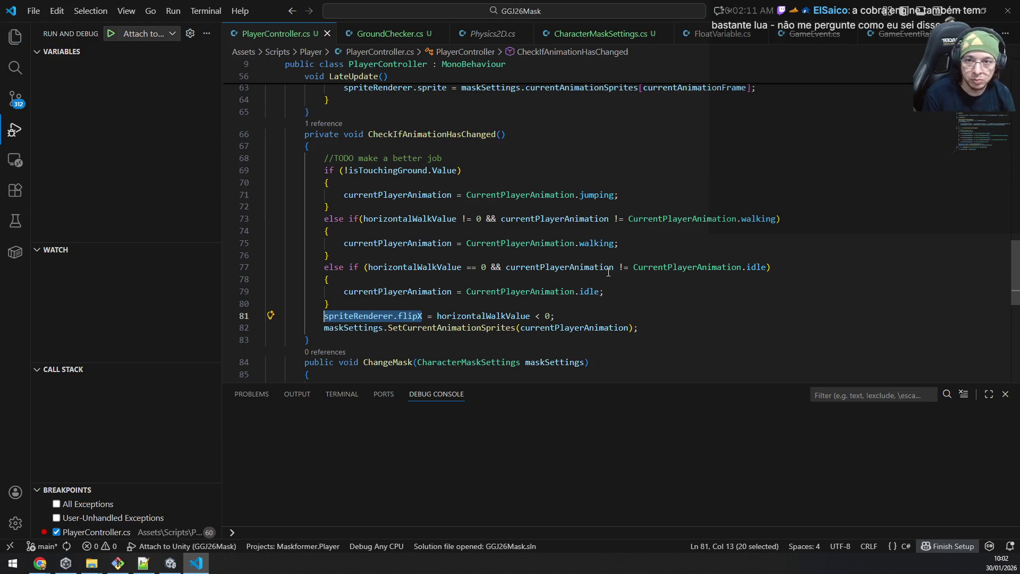
key("alt+Tab")
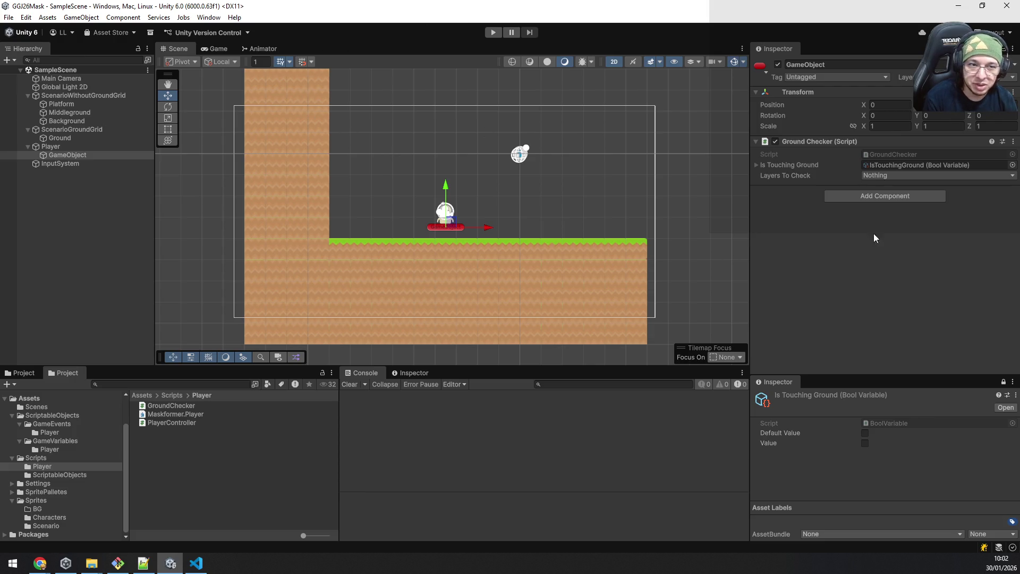
Step: Set the ground checker's Layers To Check to the Ground layer
left_click(899, 176)
left_click(904, 257)
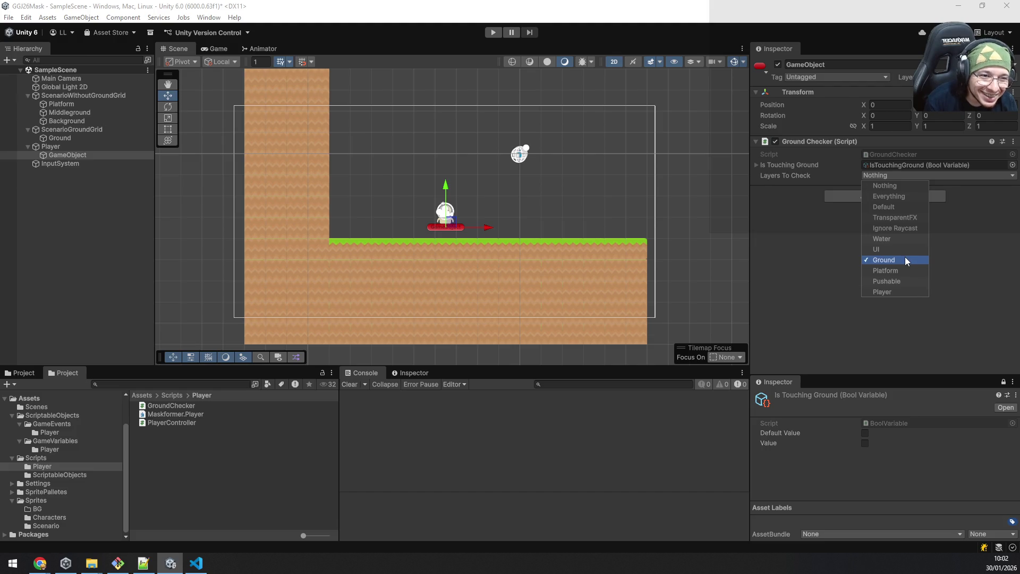
left_click(830, 303)
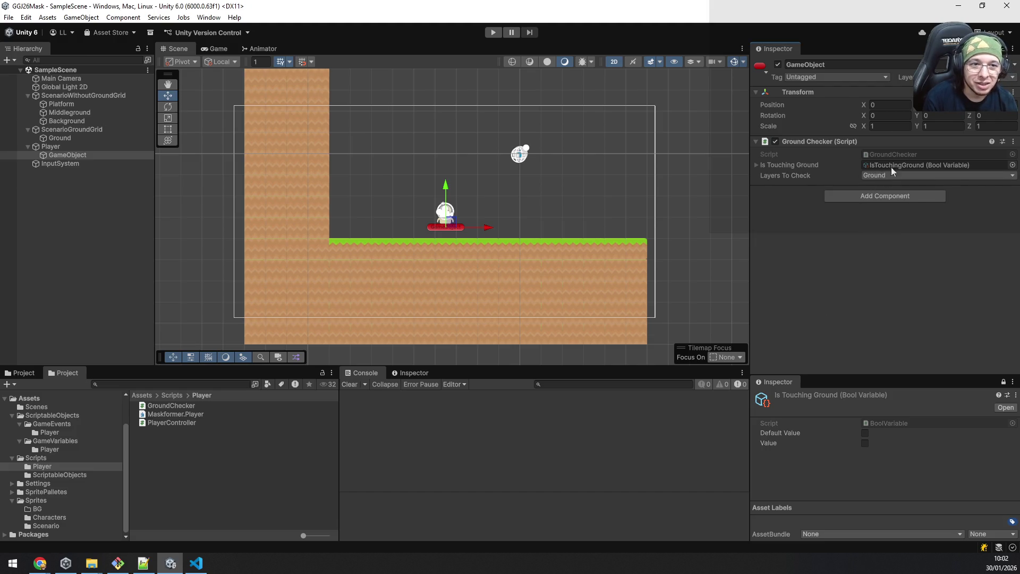
Step: Play the game and walk the player left and right to verify IsTouchingGround stays true
left_click(495, 33)
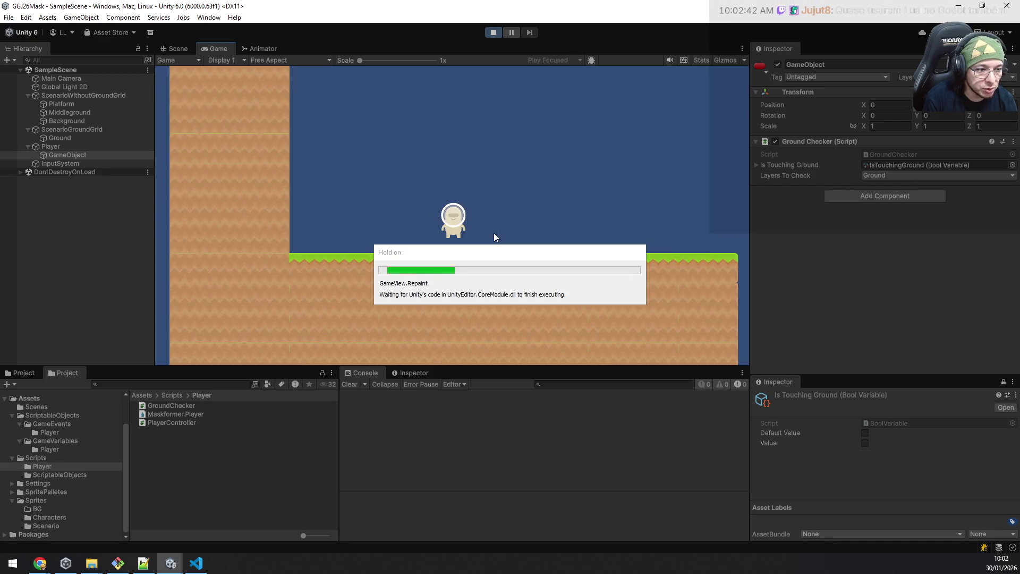
key("d")
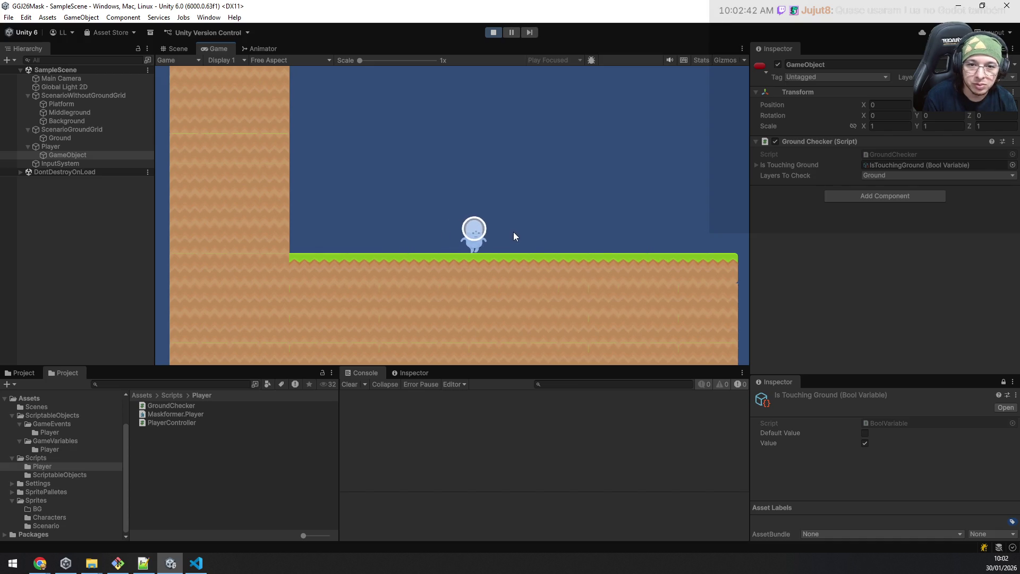
key("a")
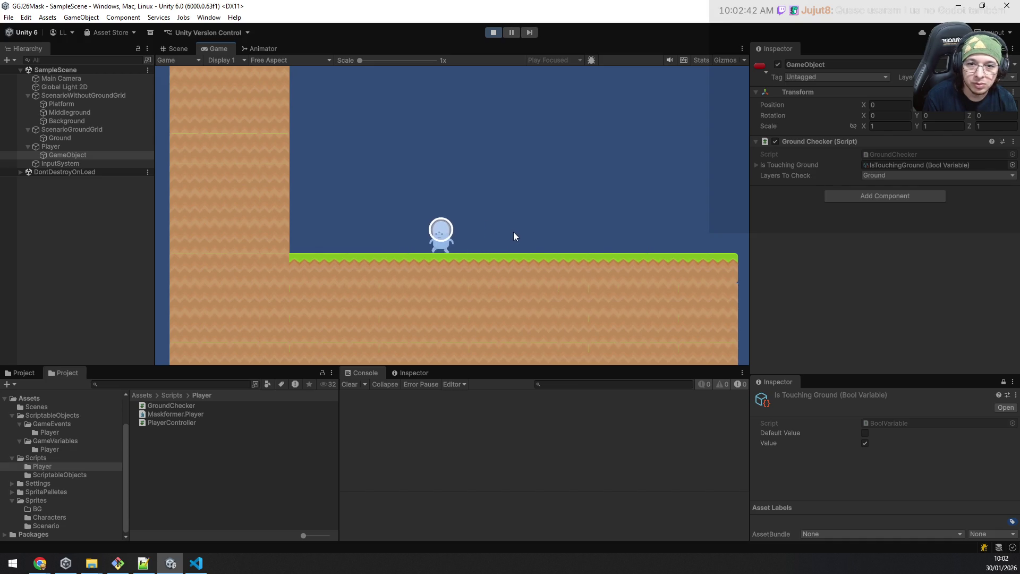
key("d")
key("a")
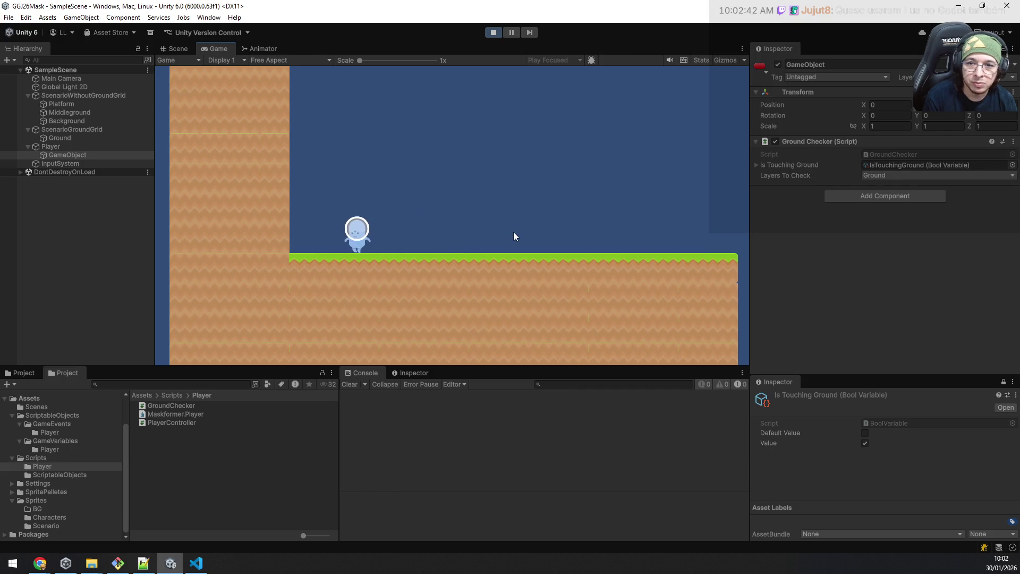
key("d")
key("d")
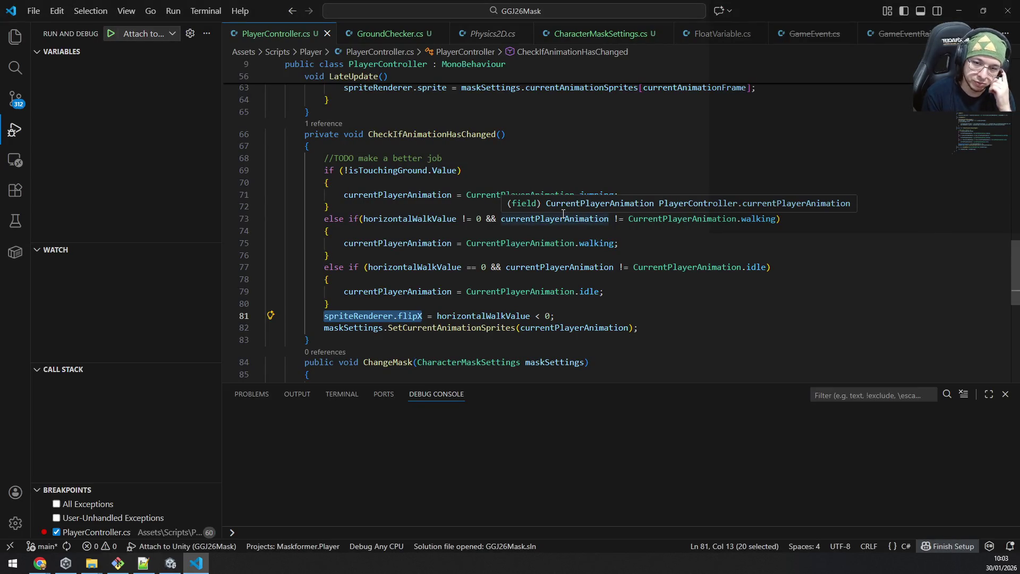
Step: Add a blank line after the else-if block above the flipX assignment
key("End")
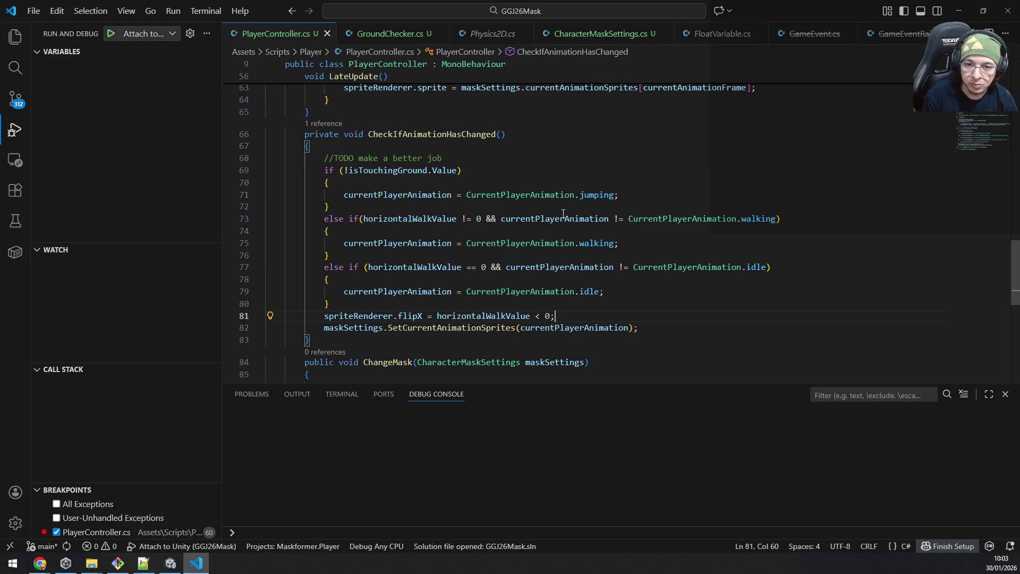
key("ctrl")
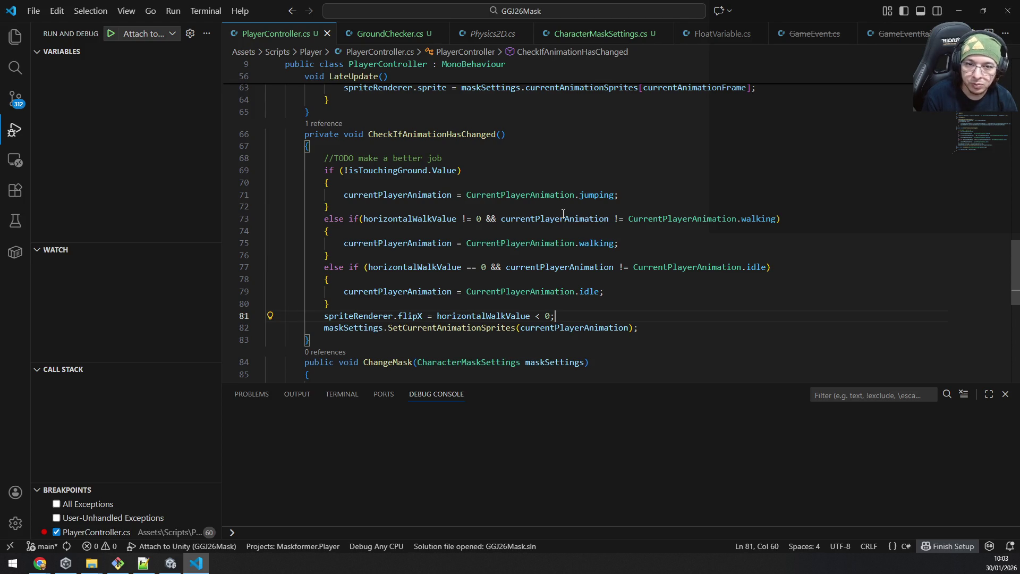
key("ctrl")
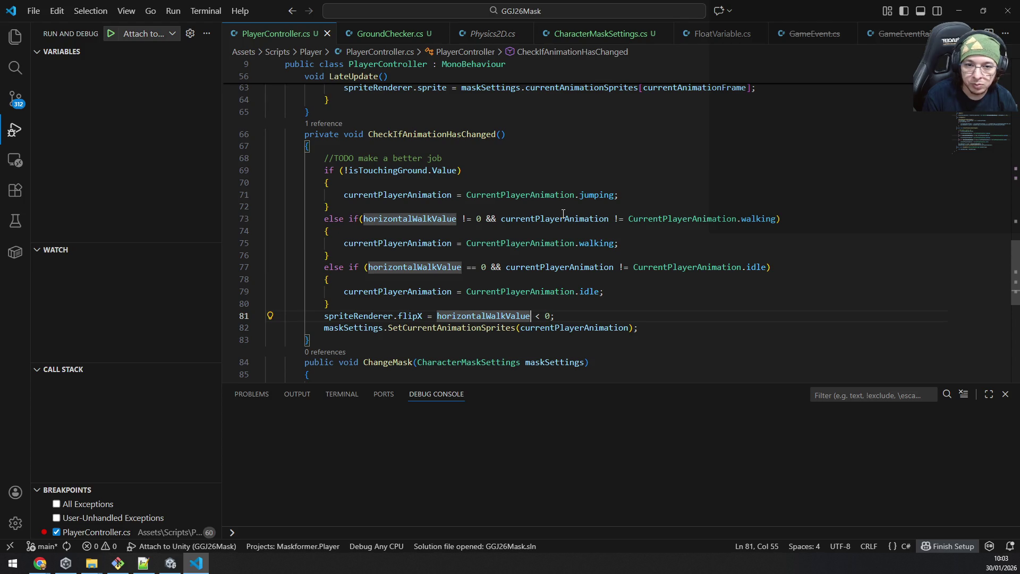
key("Up")
key("Return")
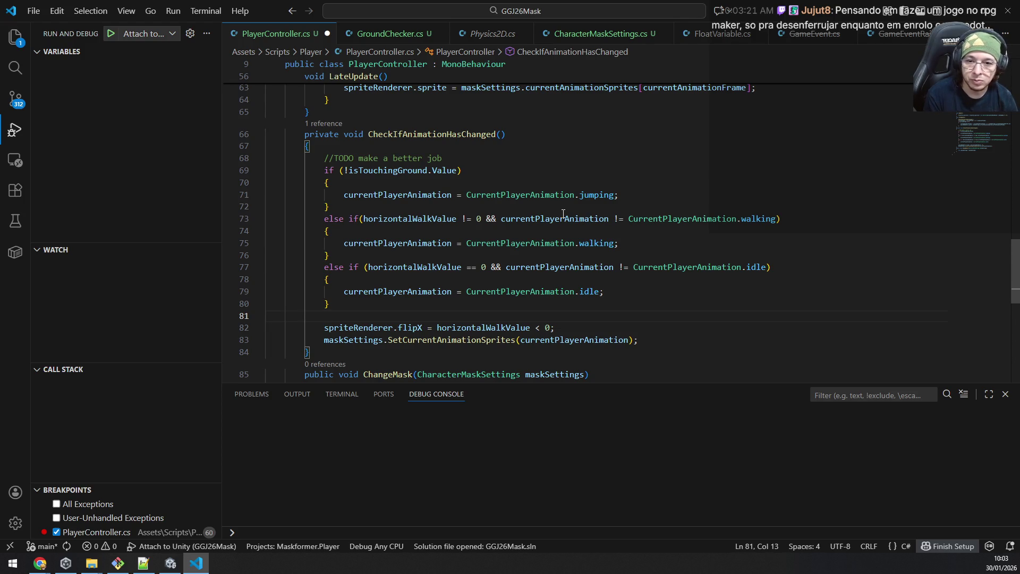
Step: Change the flipX condition to 'horizontalWalkValue != 0 && horizontalWalkValue < 0', save, and return to Unity
key("Down")
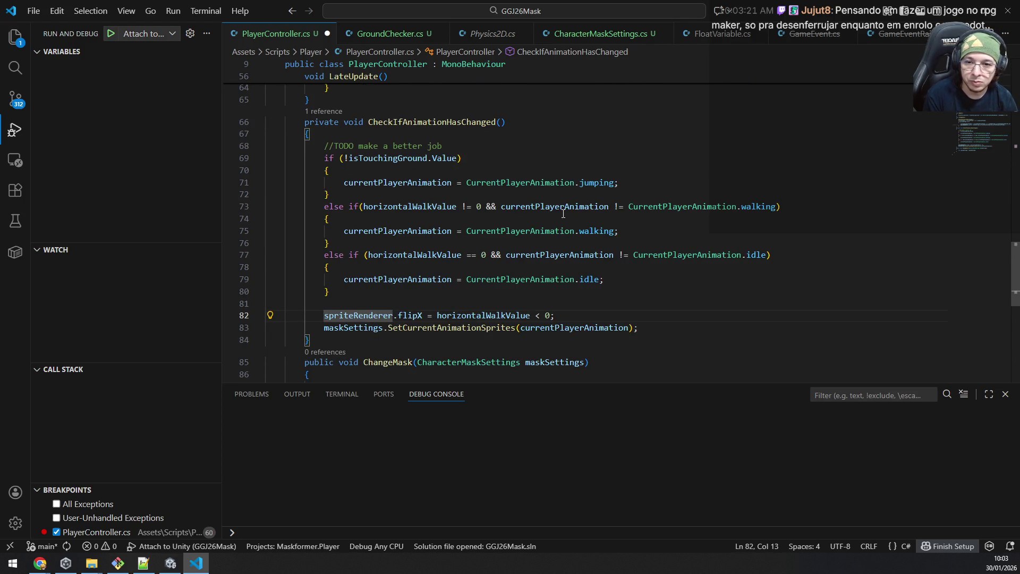
key("ctrl+Right")
key("ctrl+Right")
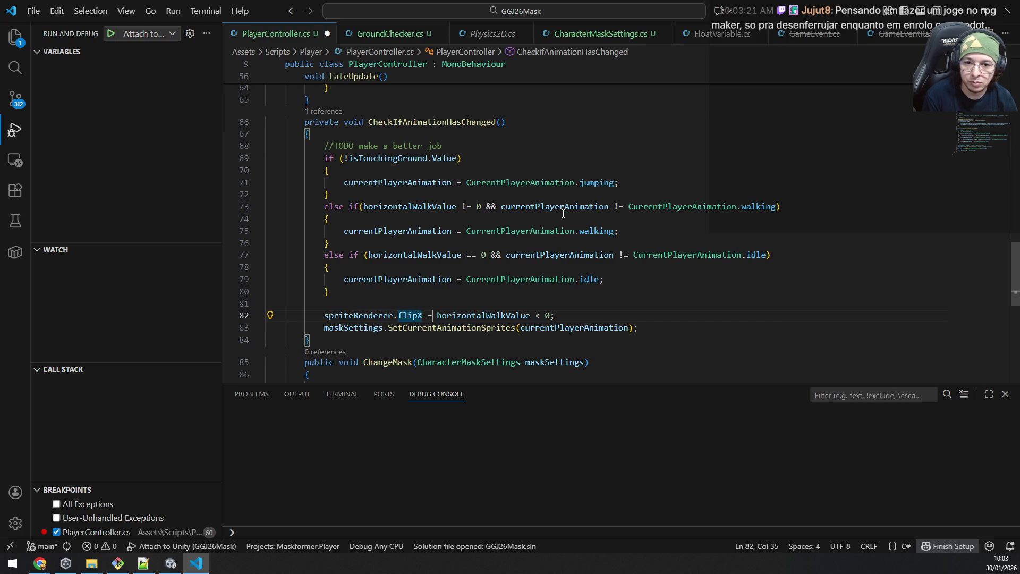
key("ctrl+Right")
type("horizontalWalkValue")
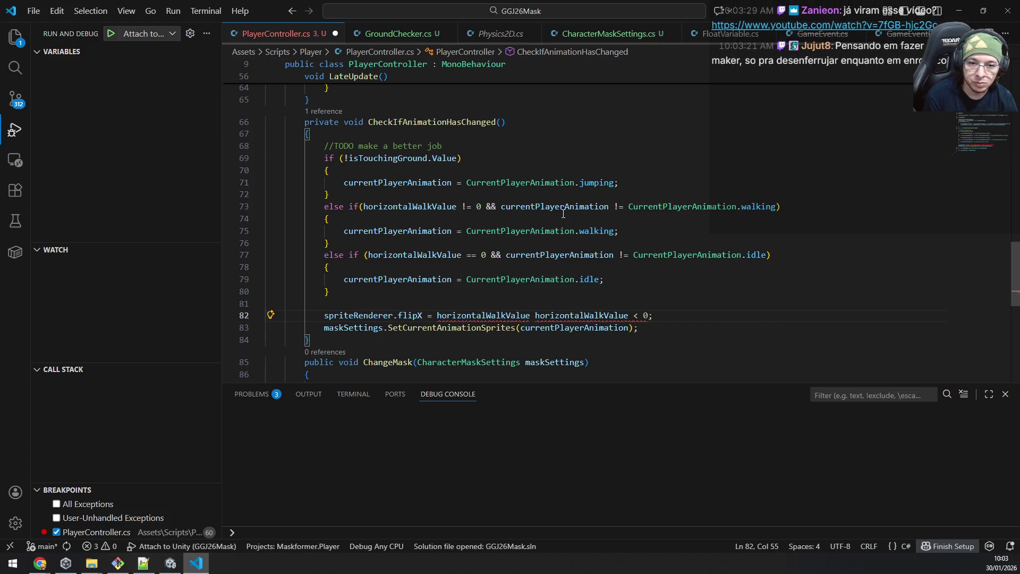
type(" ! ")
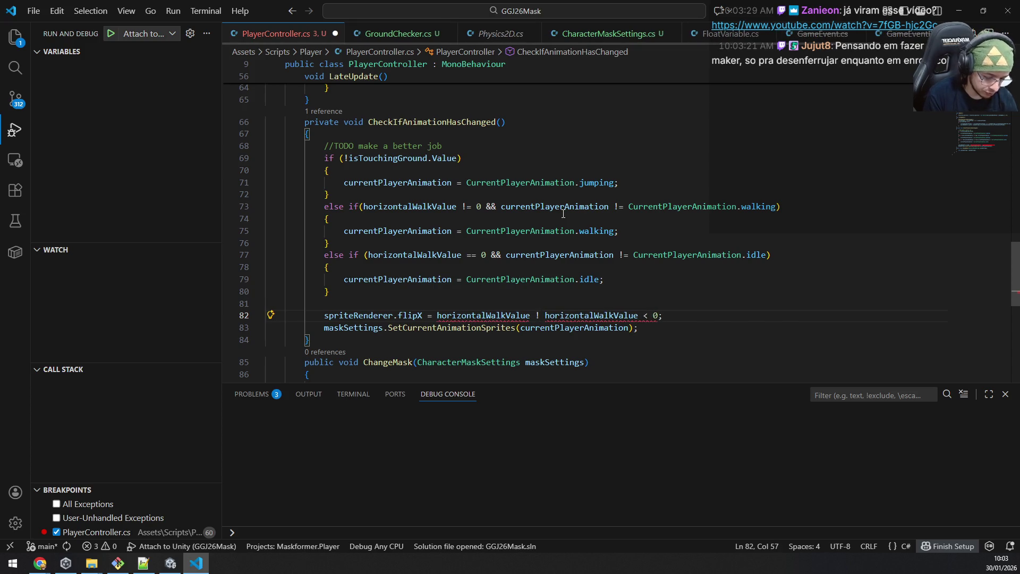
type("= 0 ")
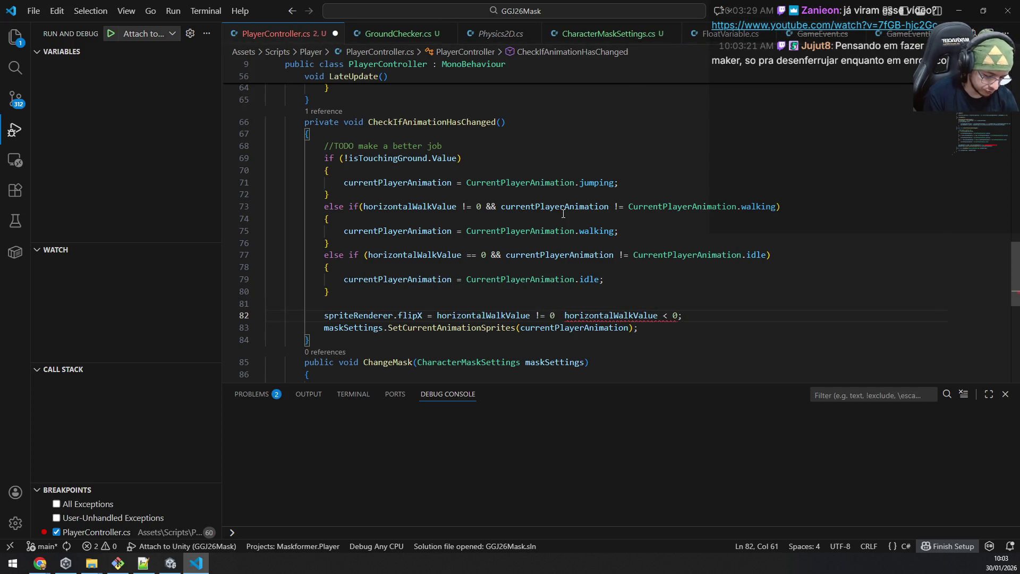
type("&&")
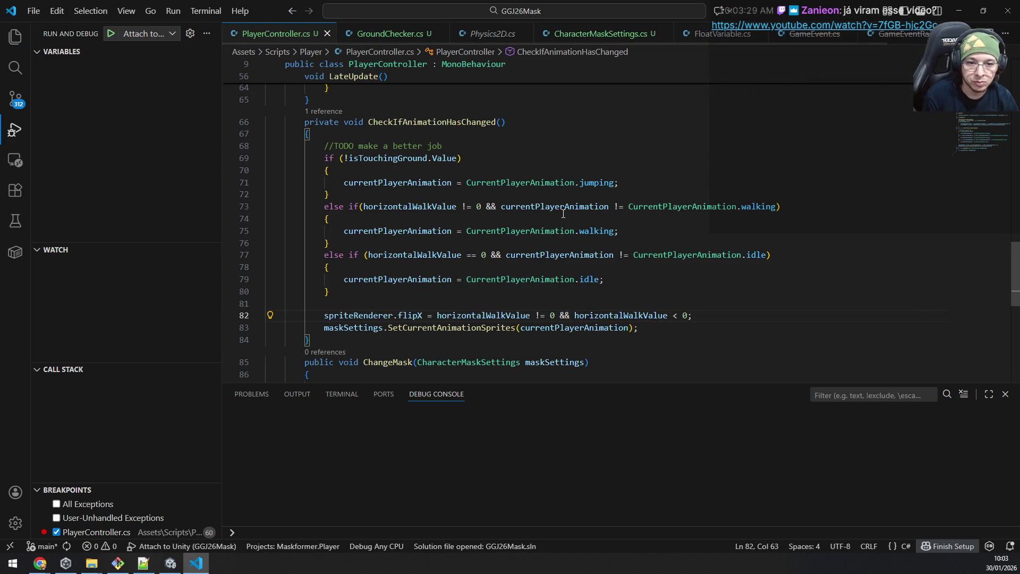
key("alt+Tab")
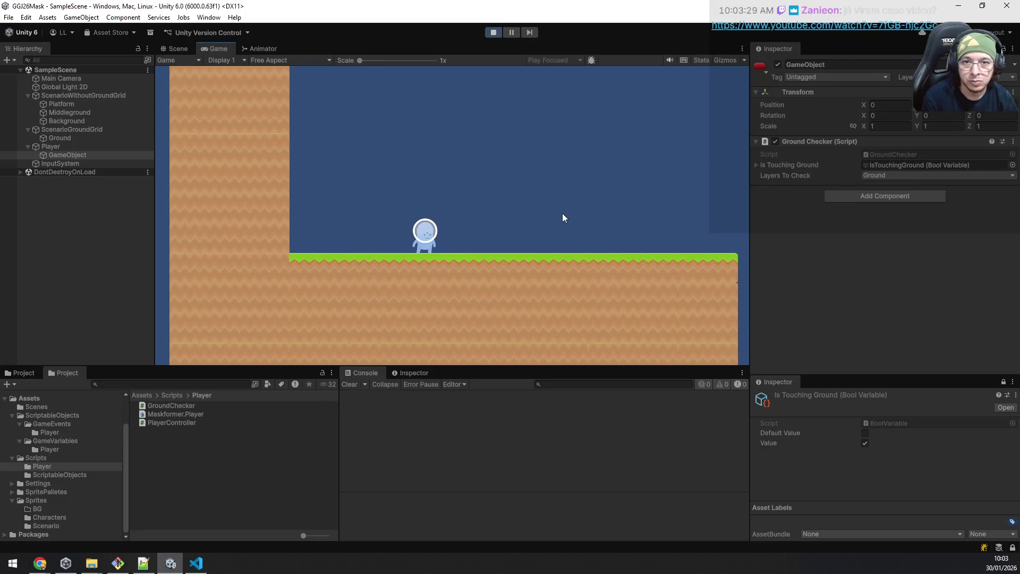
Step: Rerun the game with the new flip logic, walk the player both ways, then stop play mode
left_click(494, 32)
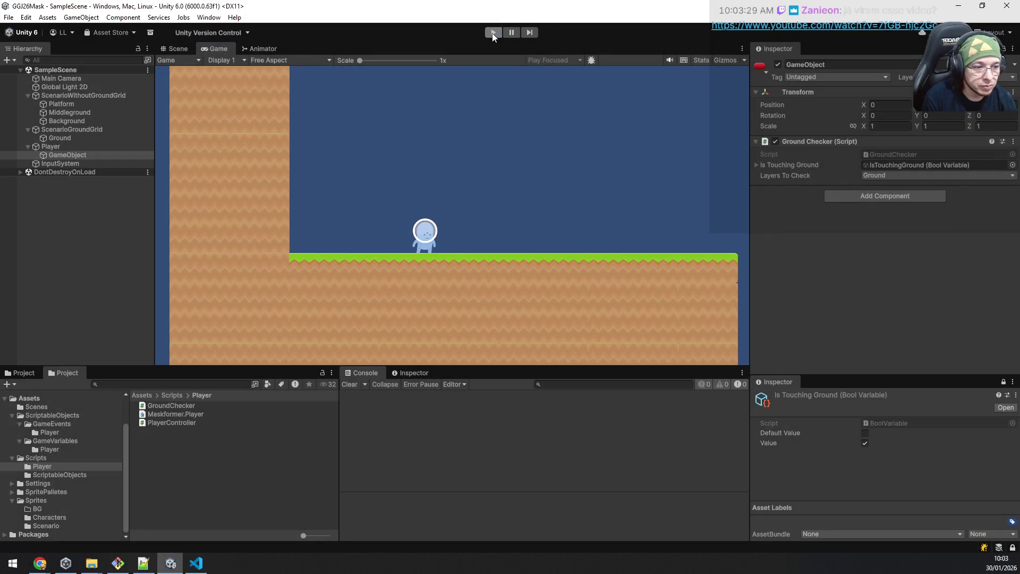
left_click(494, 33)
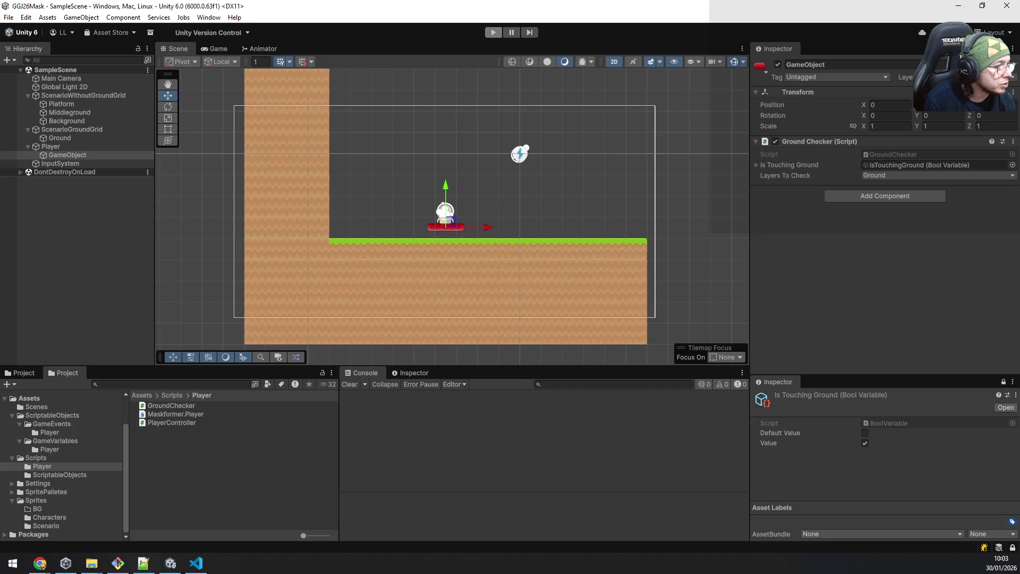
key("ctrl+p")
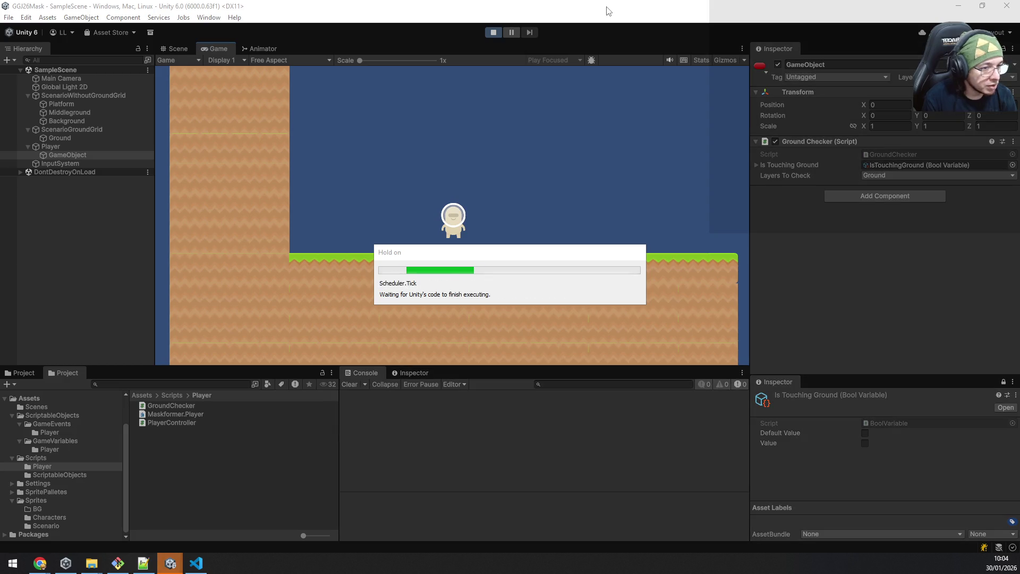
key("d")
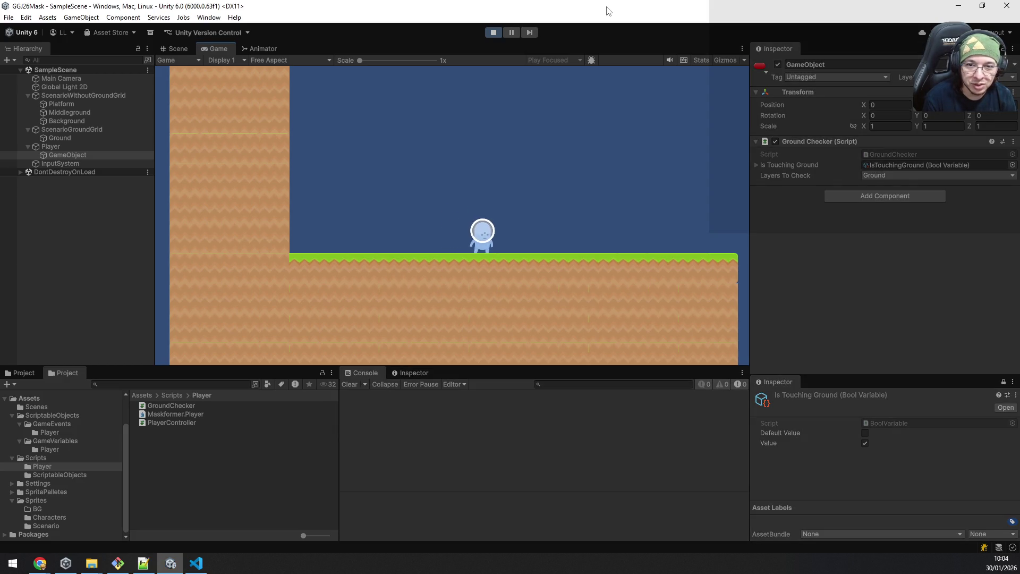
key("a")
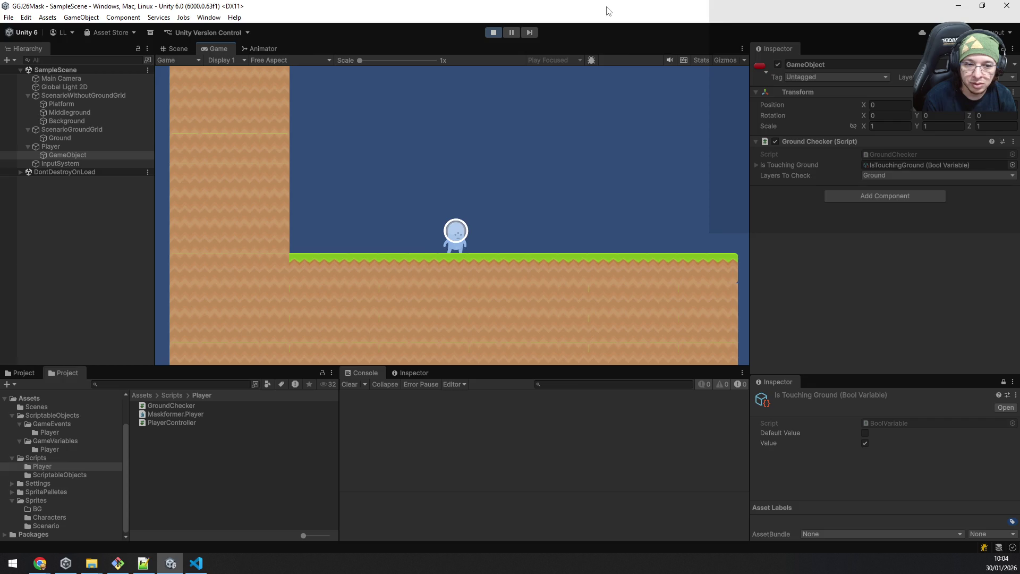
key("alt+Tab")
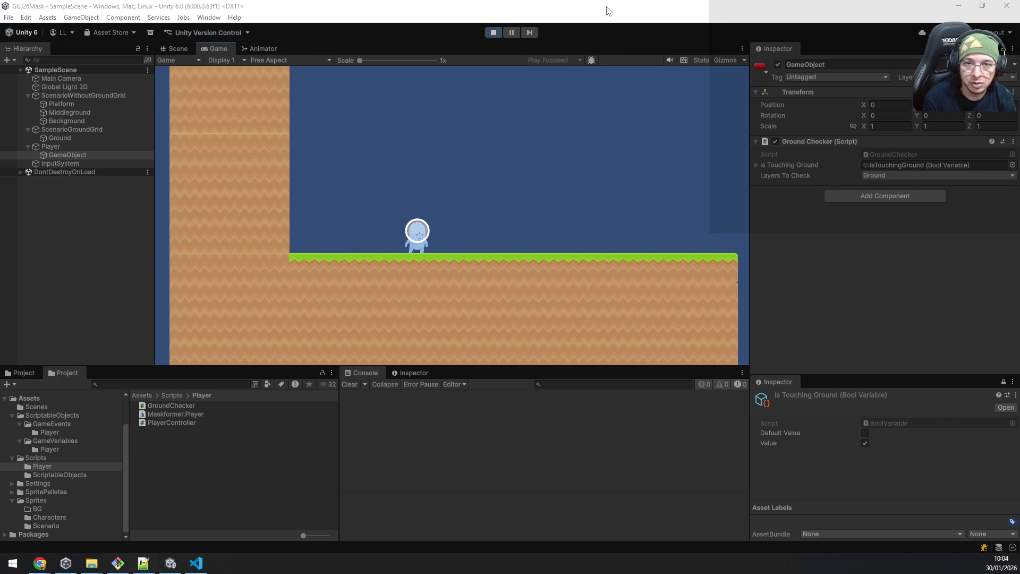
left_click(492, 31)
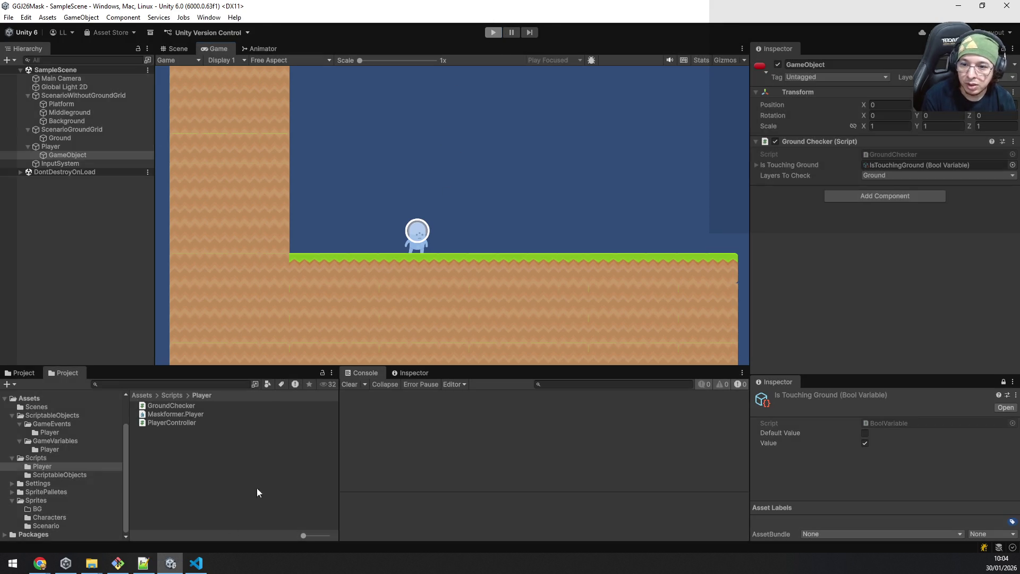
Step: Remove the redundant 'horizontalWalkValue != 0 &&' check from the flipX line
left_click(197, 562)
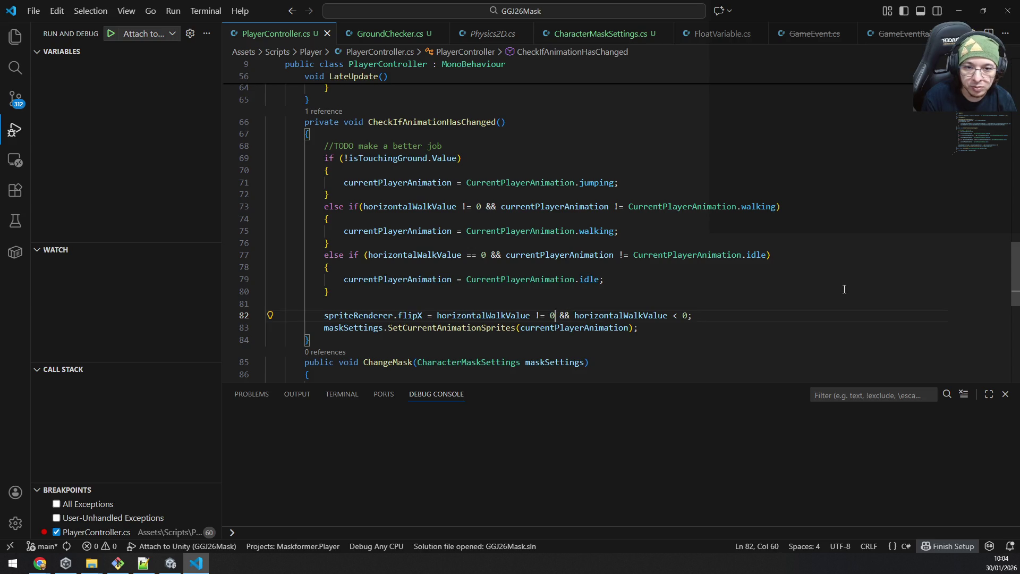
key("ctrl+shift+Left")
key("ctrl+shift+Left")
key("ctrl+shift+Left")
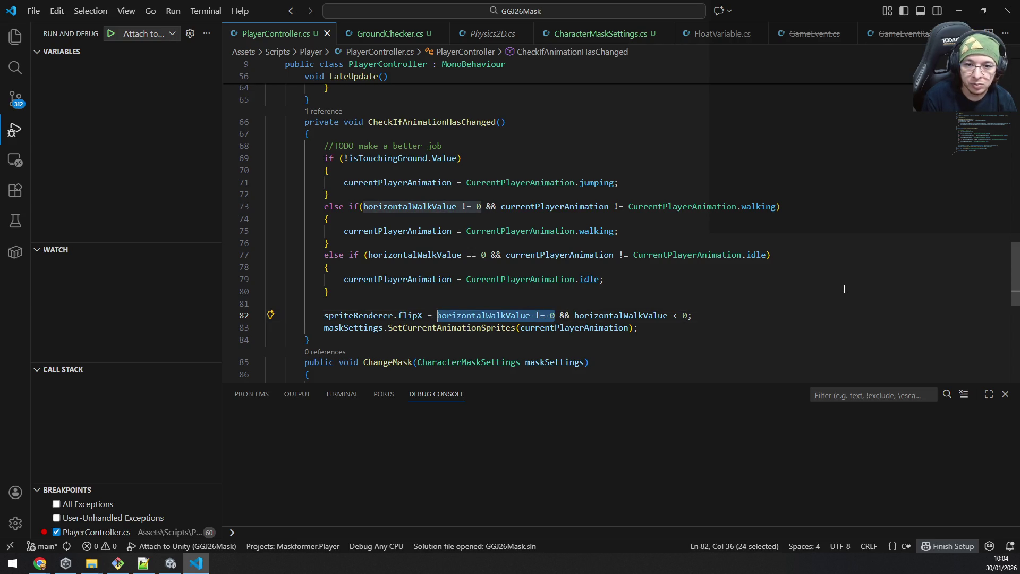
key("BackSpace")
key("Delete")
key("Delete")
key("Delete")
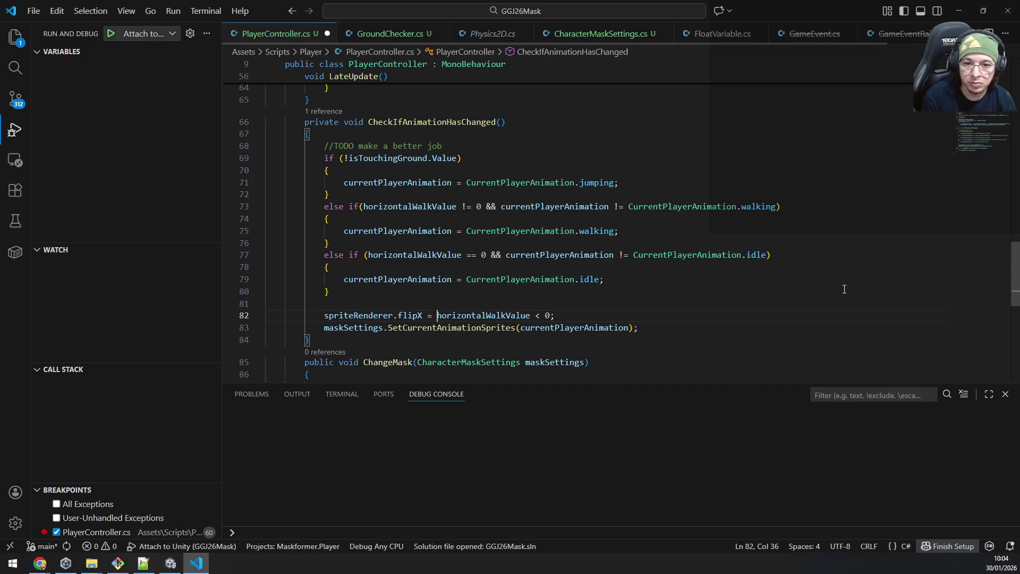
key("Up")
key("BackSpace")
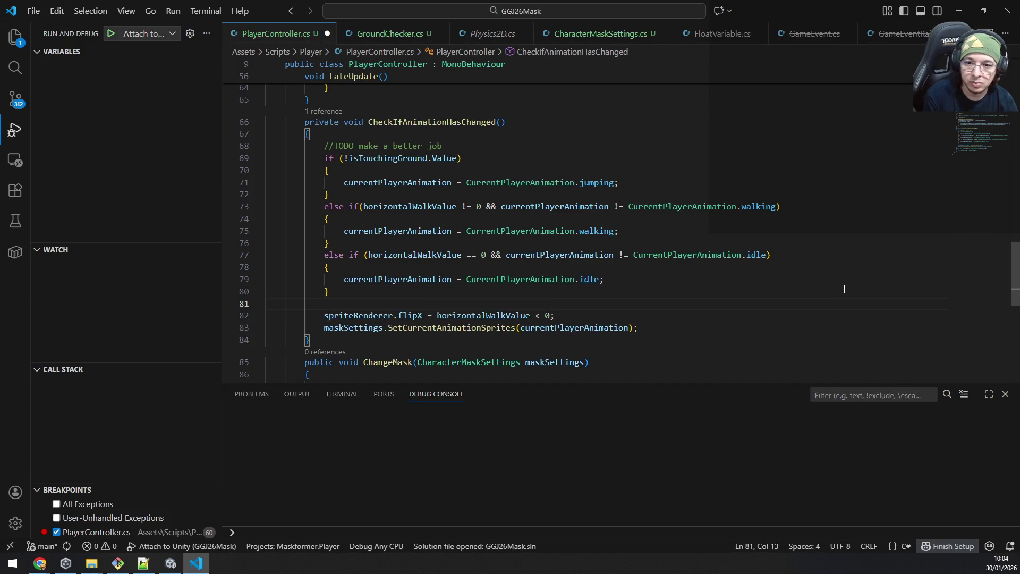
type("if(horizontalWalkValue != 0)")
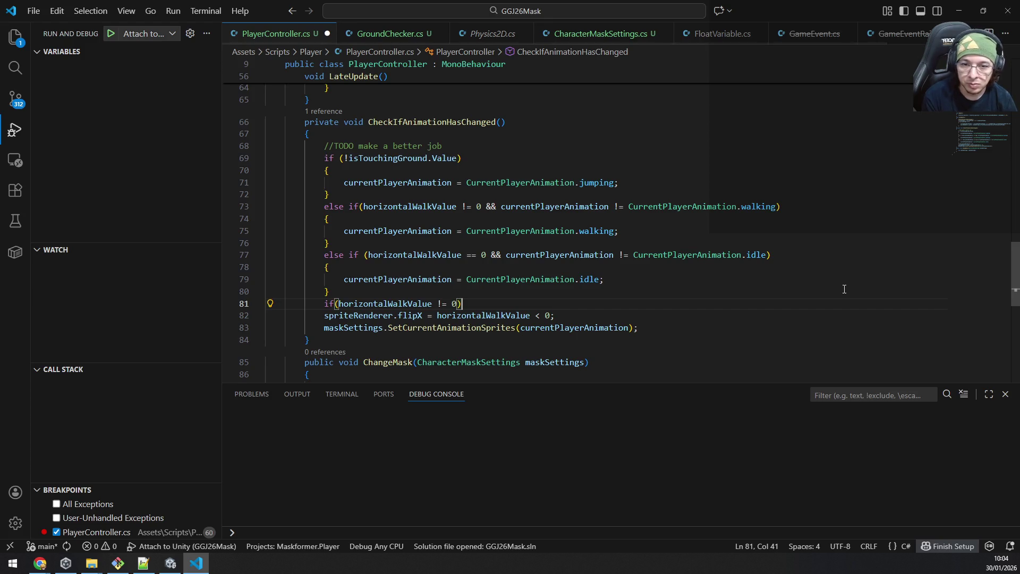
Step: Wrap the flipX line in an if(horizontalWalkValue != 0) block, save, and let Unity recompile
key("Return")
type("{")
key("Return")
scroll(844, 289, "down", 1)
key("Down")
key("Down")
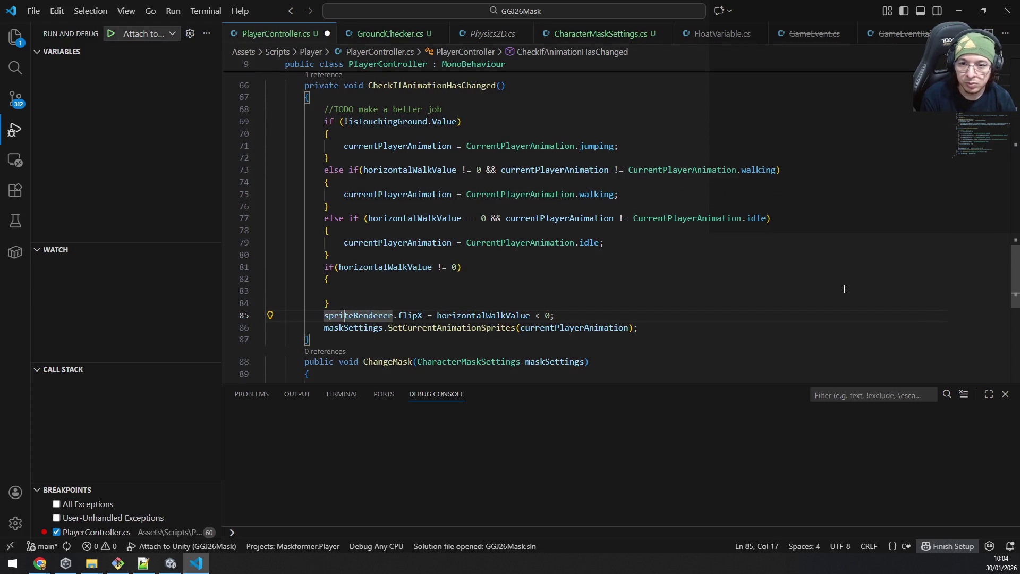
key("Home")
key("shift+End")
key("ctrl+x")
key("BackSpace")
key("BackSpace")
key("BackSpace")
key("BackSpace")
key("Up")
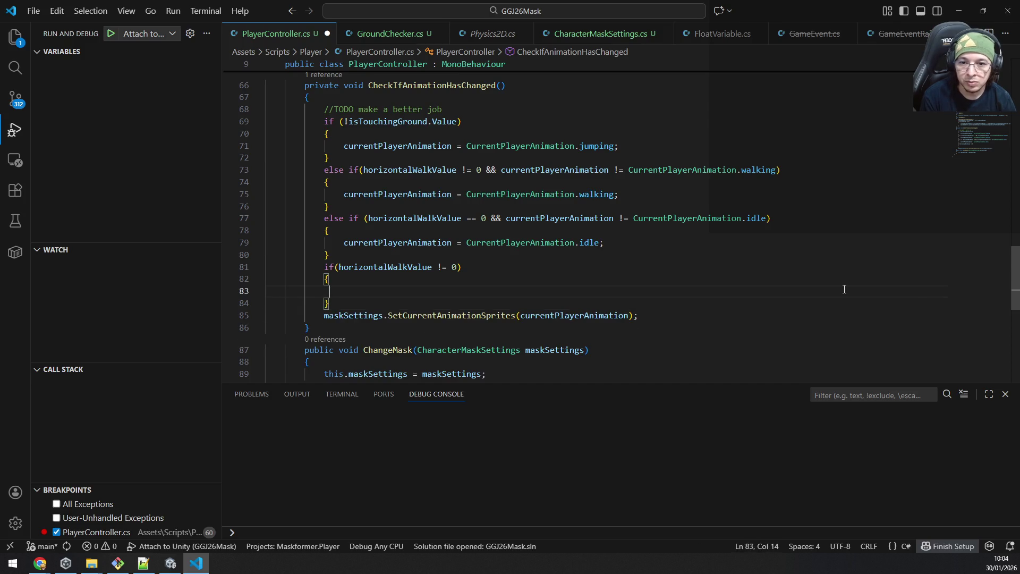
key("ctrl+v")
key("alt+Tab")
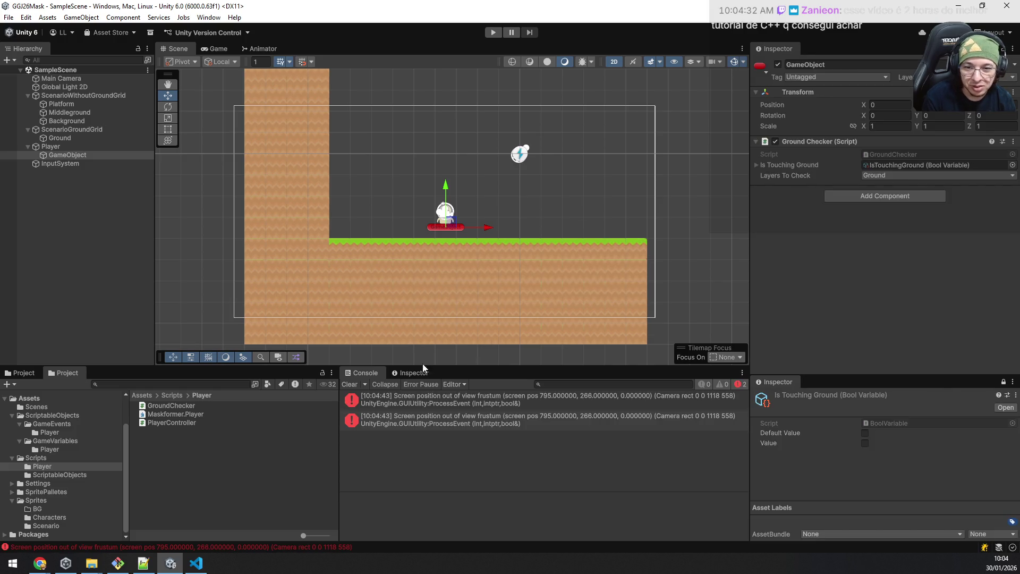
Step: Play-test the character walking and jumping in both directions
left_click(493, 36)
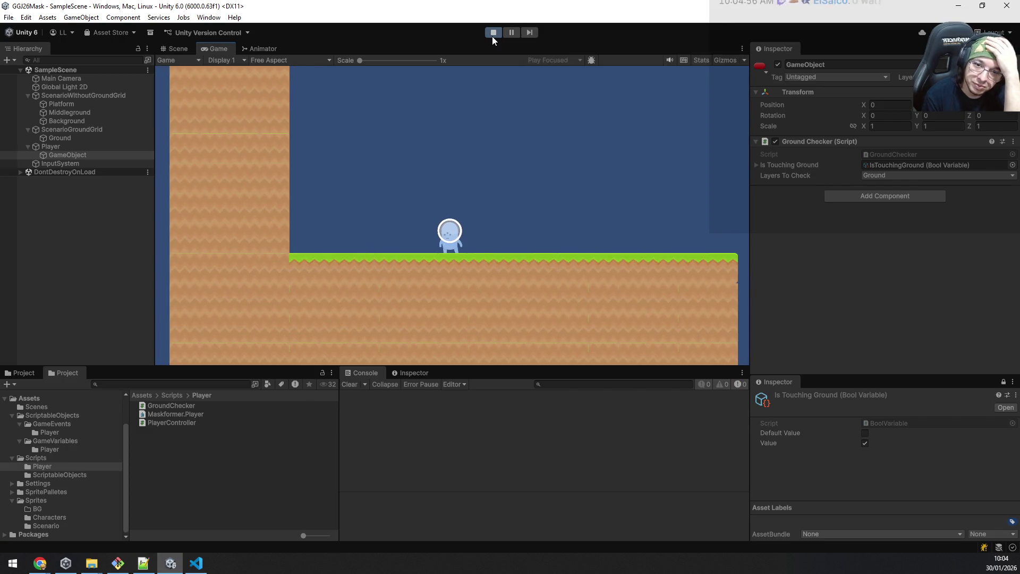
key("d")
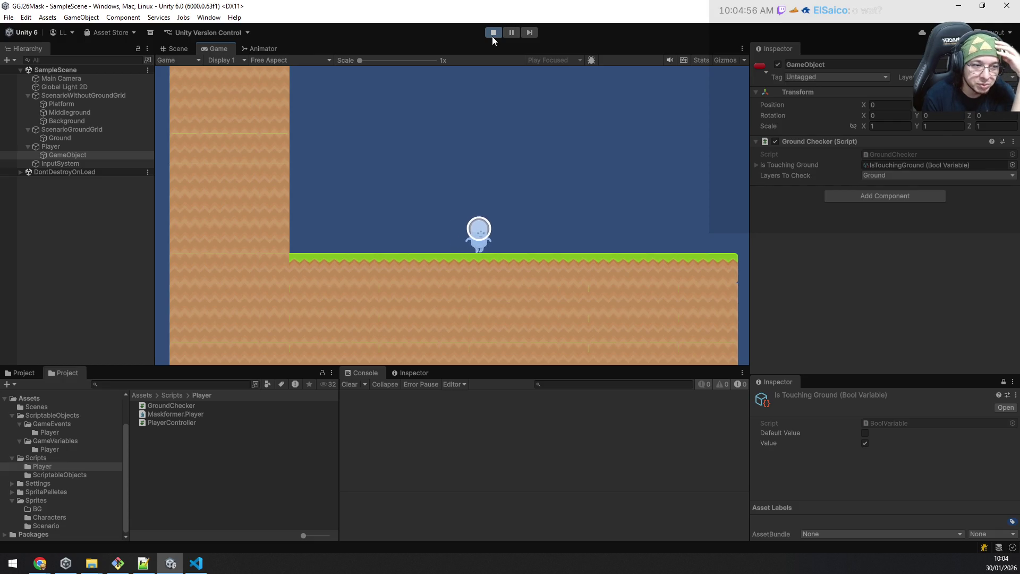
key("a")
key("a")
key("space")
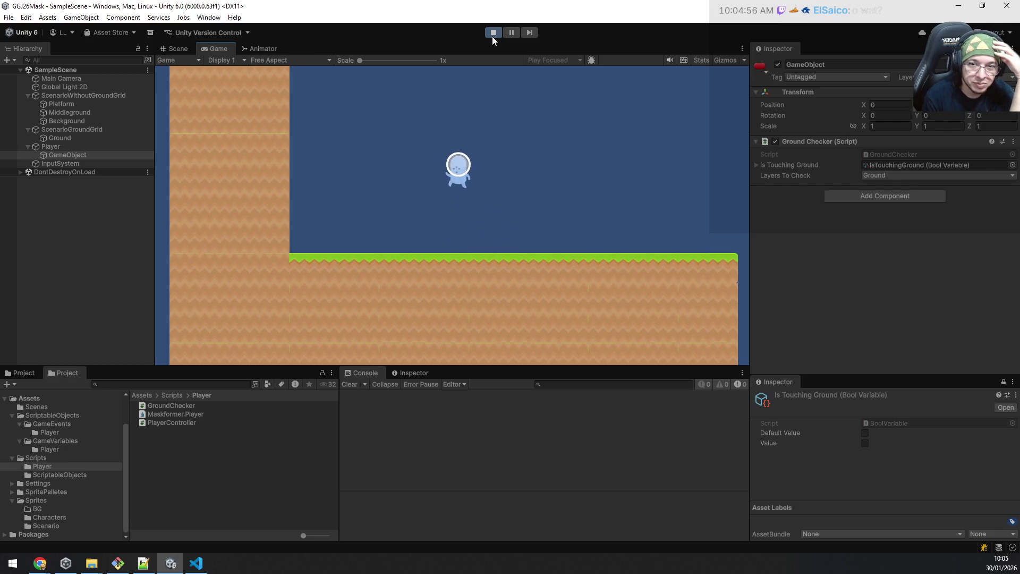
key("d")
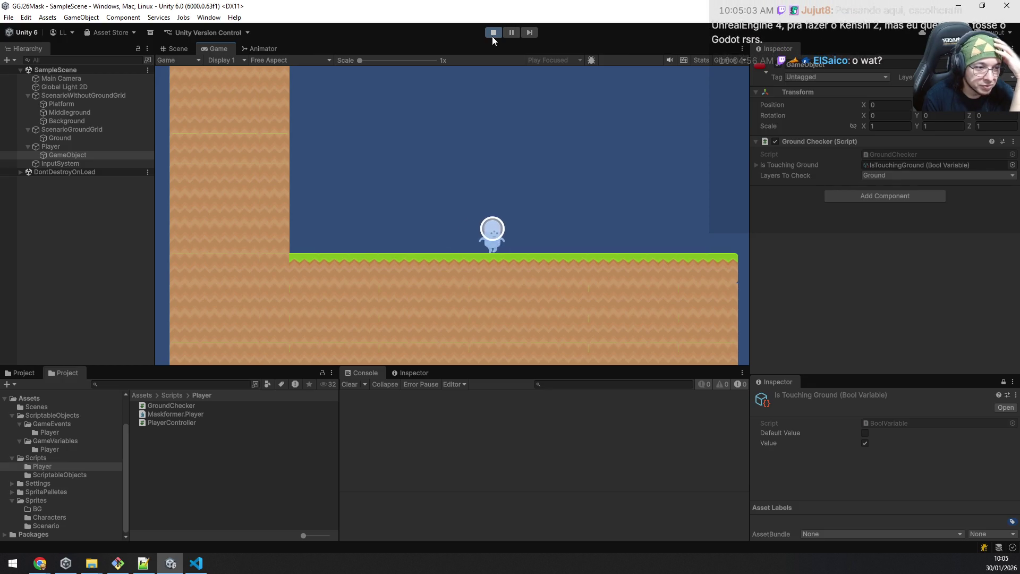
key("space")
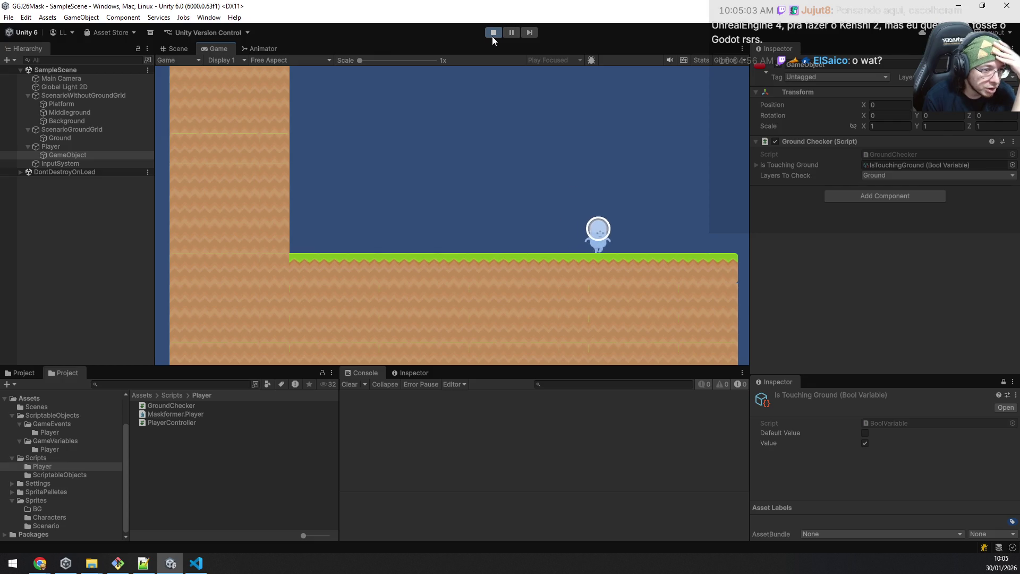
key("a")
key("space")
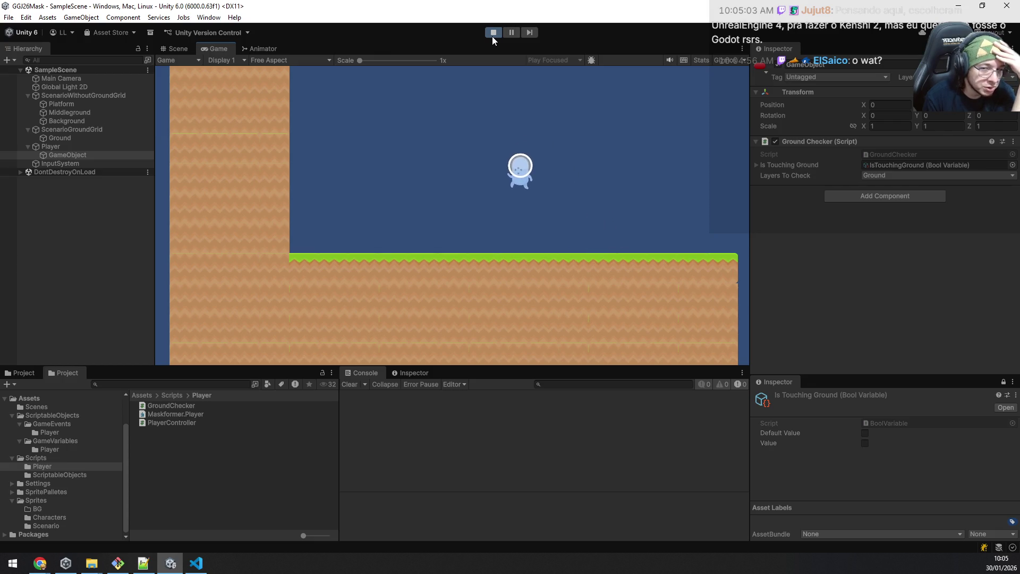
key("space")
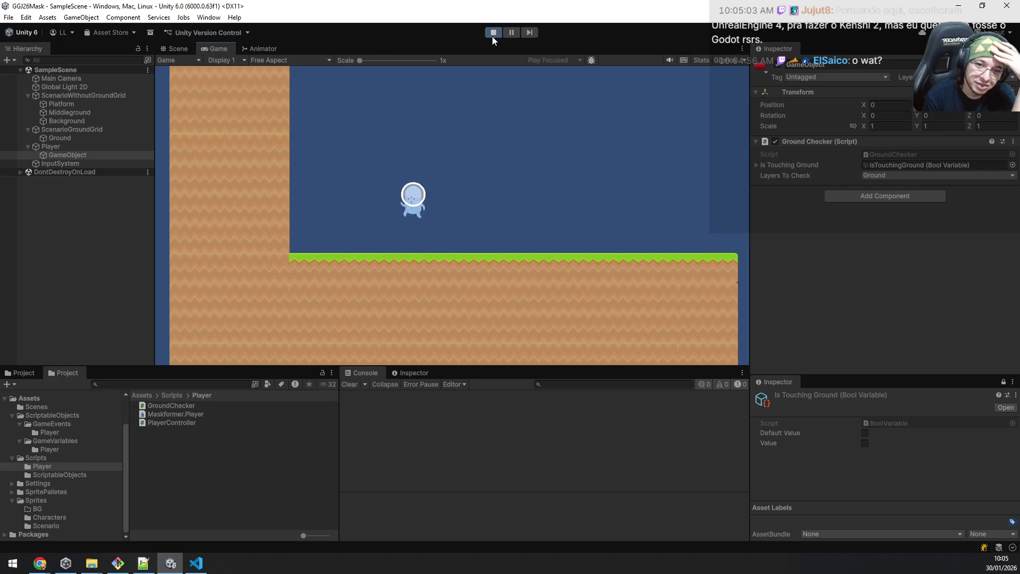
key("d")
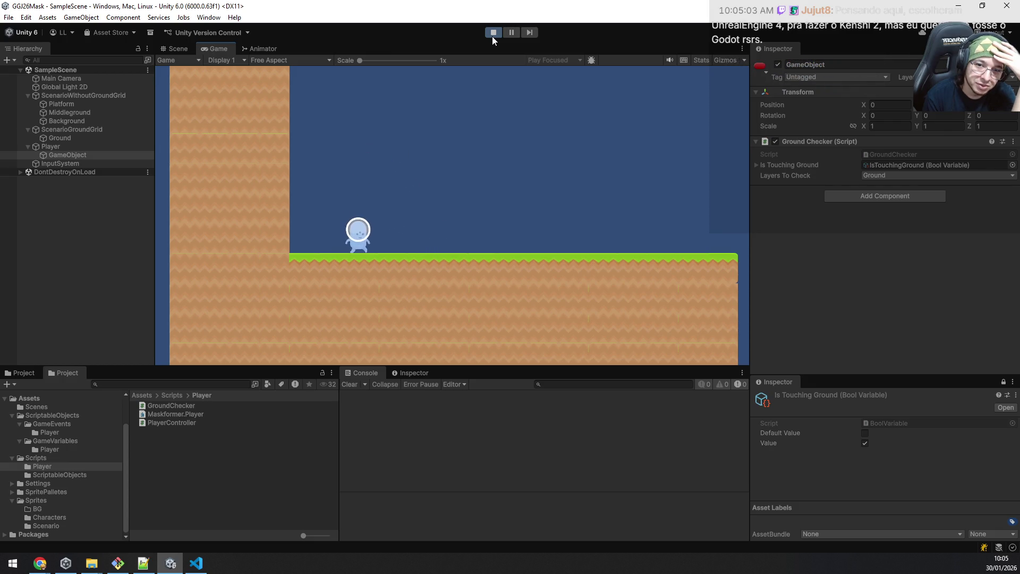
key("space")
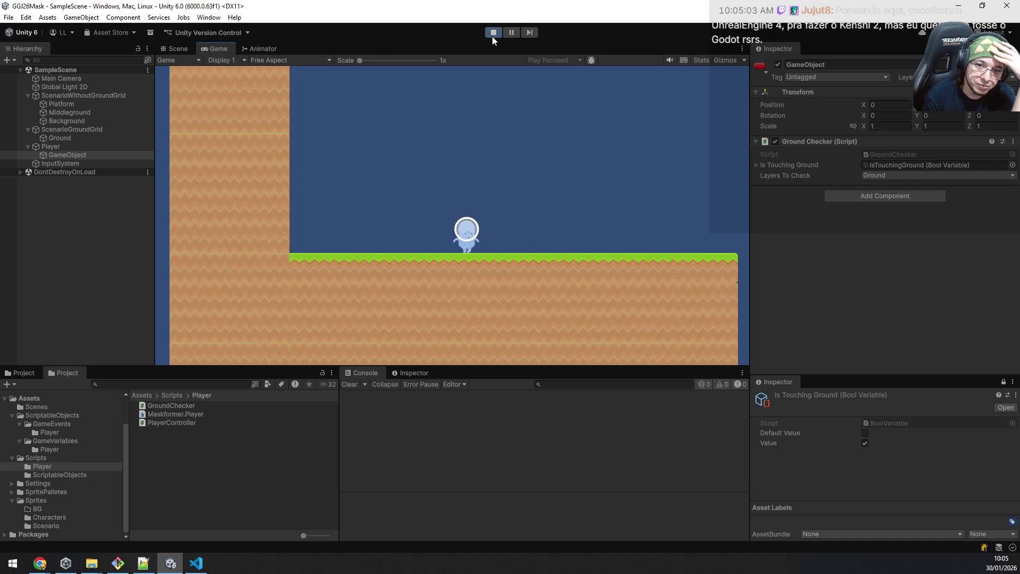
key("space")
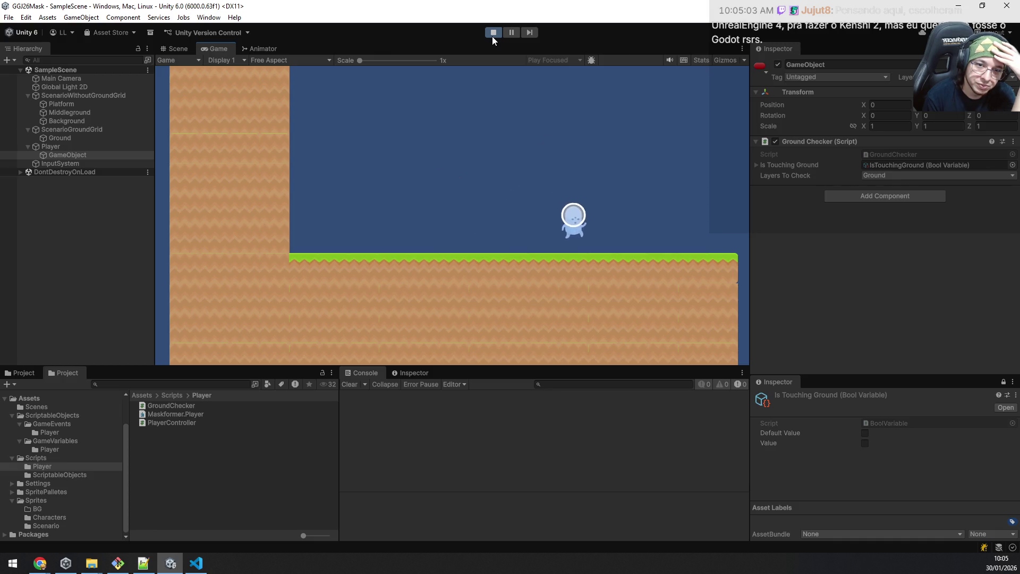
key("d")
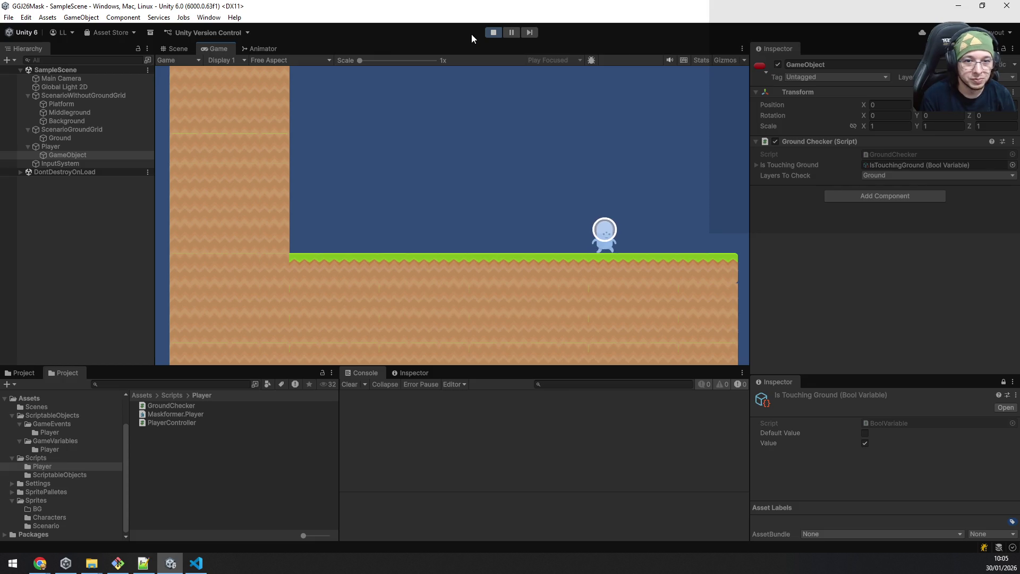
key("a")
key("space")
key("a")
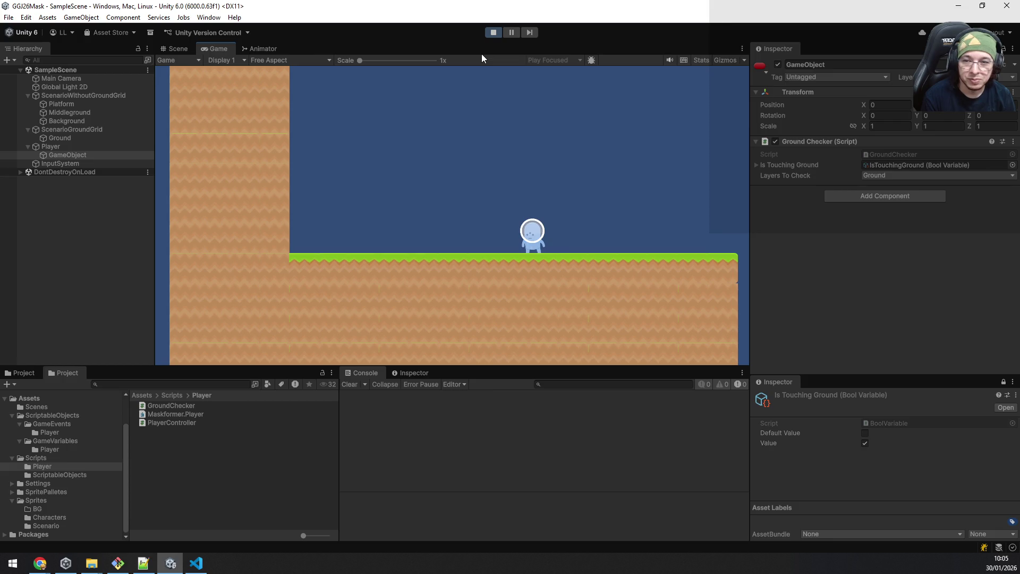
key("a")
Step: Stop the game and clear the console errors
left_click(493, 32)
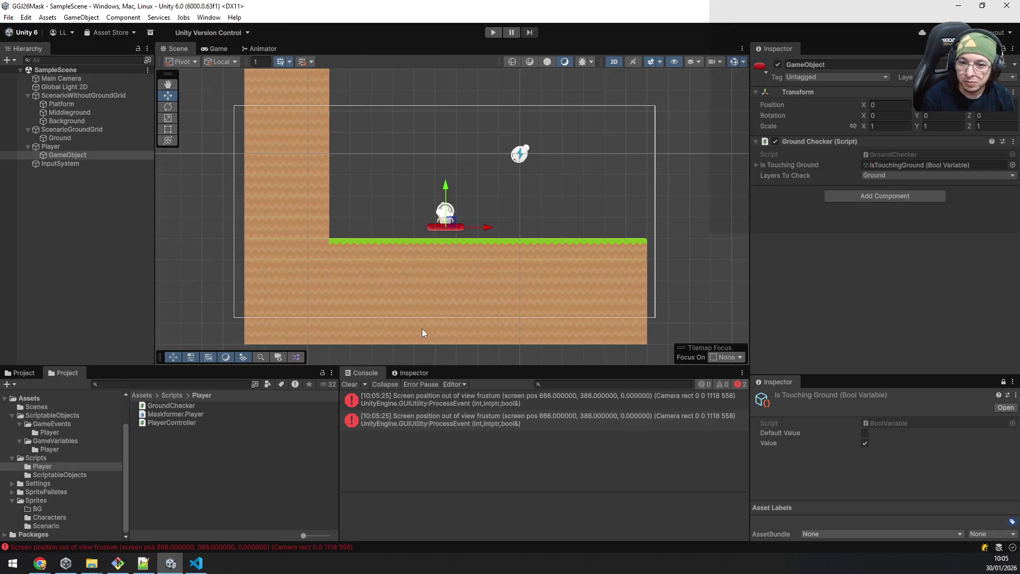
left_click(350, 383)
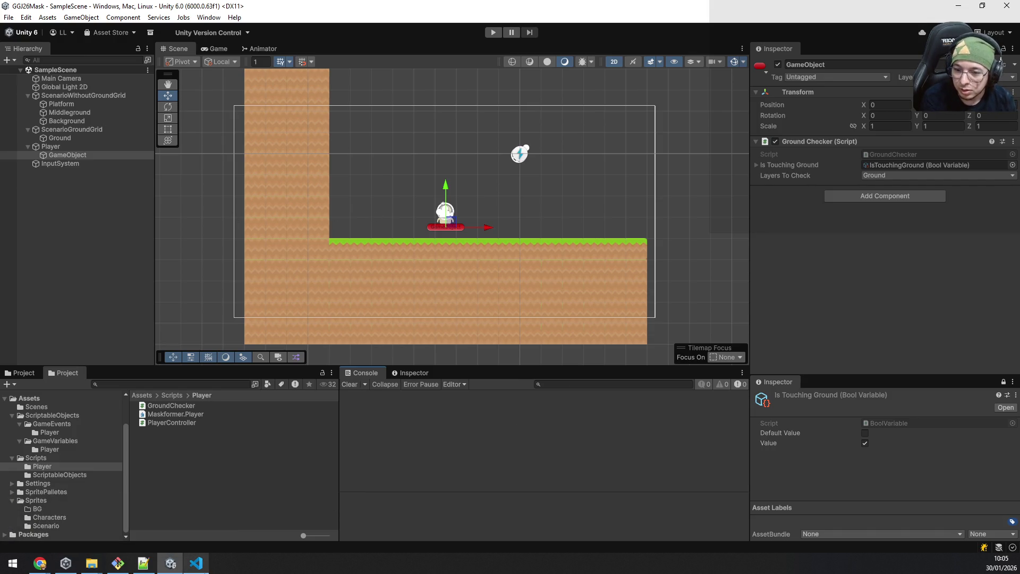
Step: Remove the line 60 breakpoint in PlayerController and switch to GroundChecker.cs
left_click(197, 563)
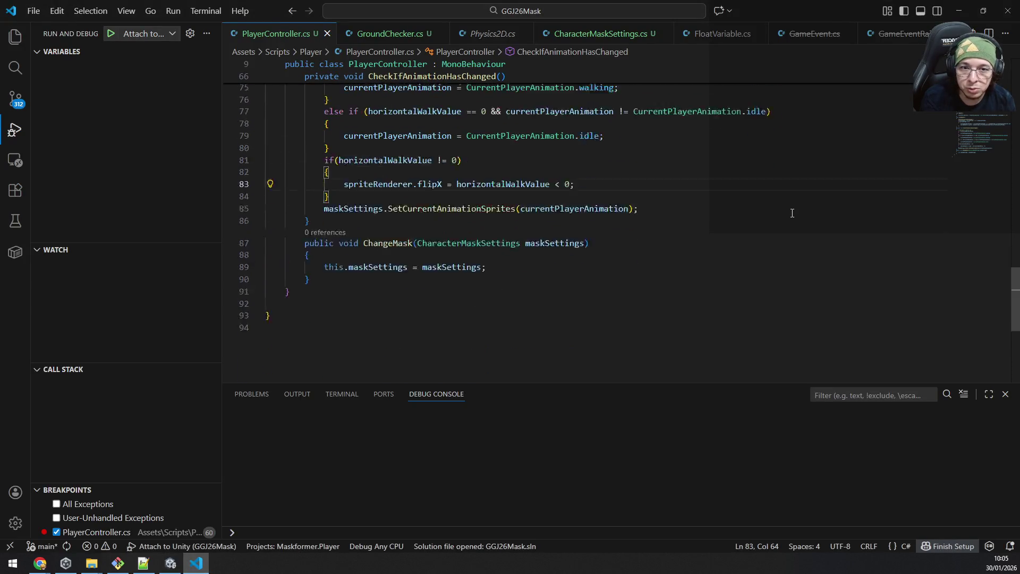
scroll(793, 212, "up", 2)
scroll(793, 212, "up", 4)
scroll(795, 230, "up", 5)
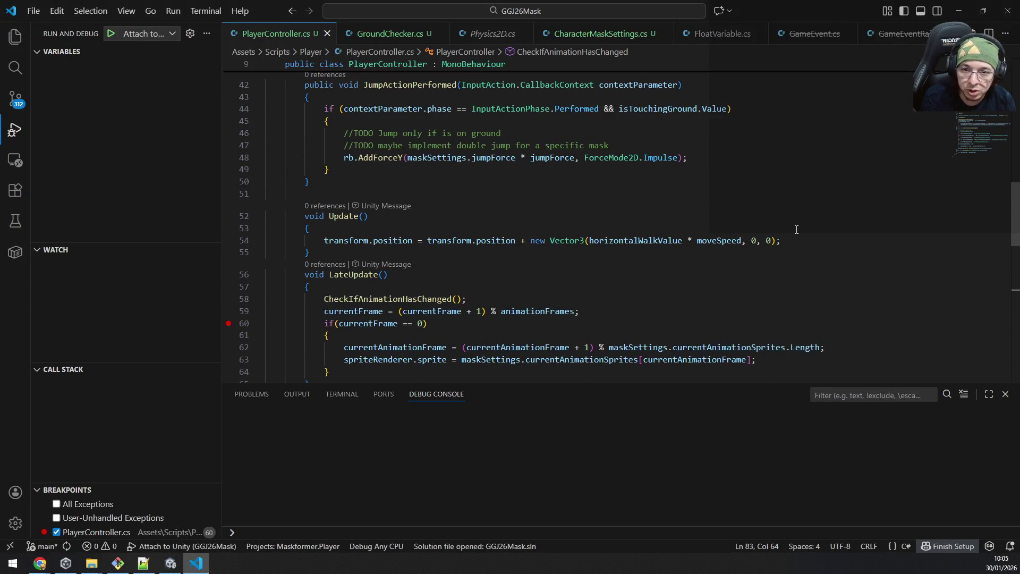
left_click(228, 324)
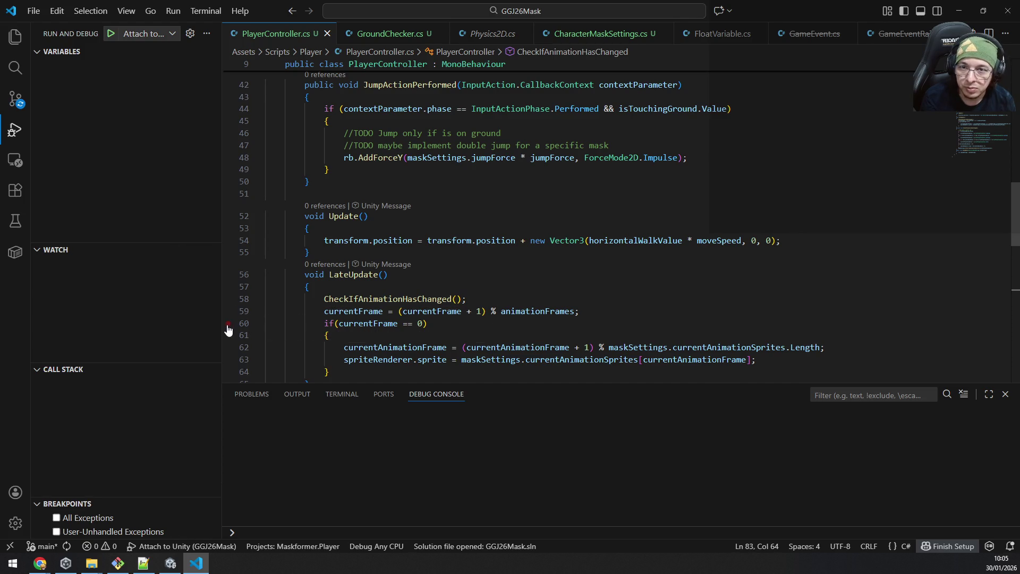
left_click(390, 34)
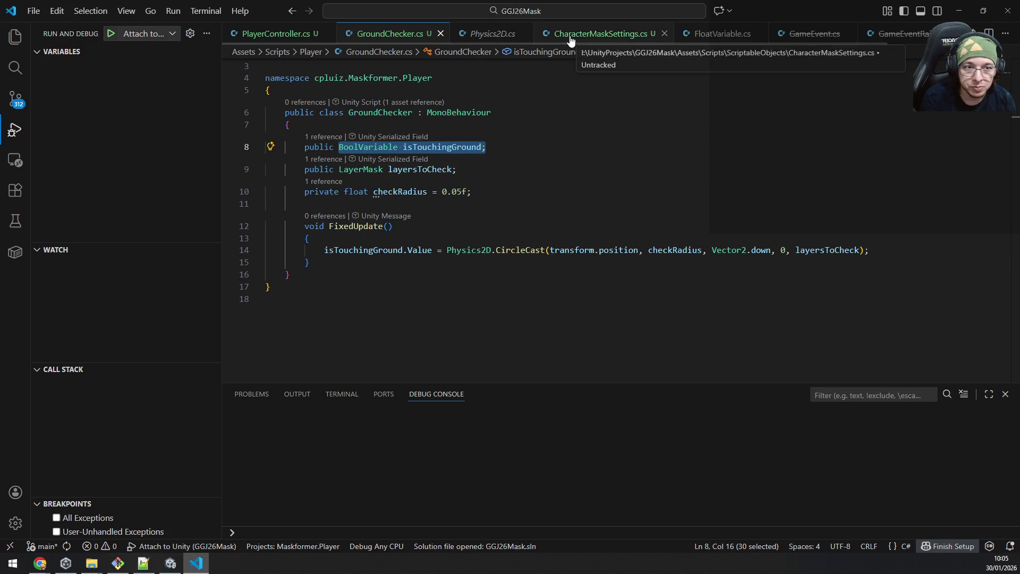
Step: Close the GameEvent script tabs and minimize VS Code to return to Unity
middle_click(805, 36)
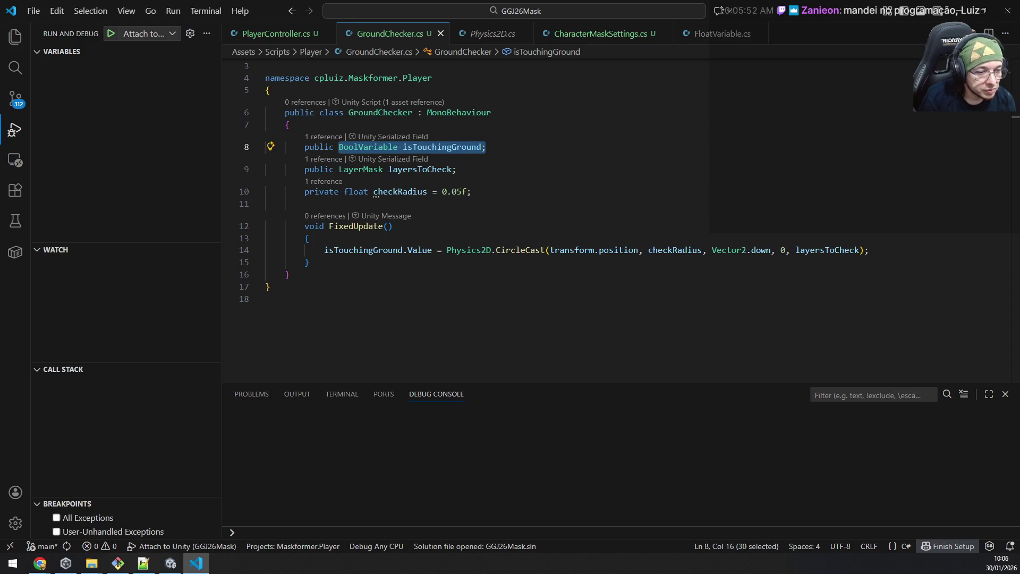
key("alt+Tab")
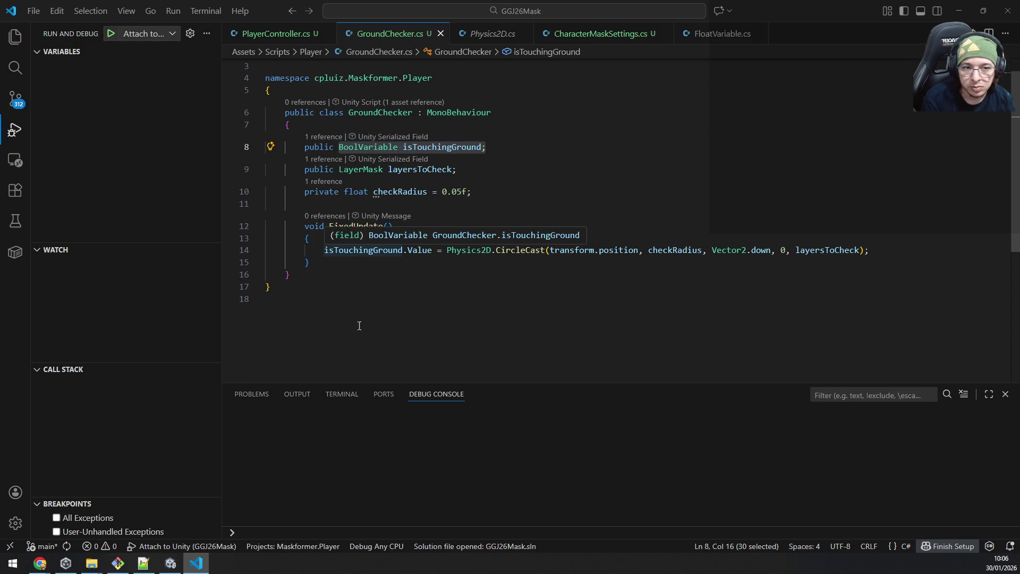
scroll(426, 220, "up", 1)
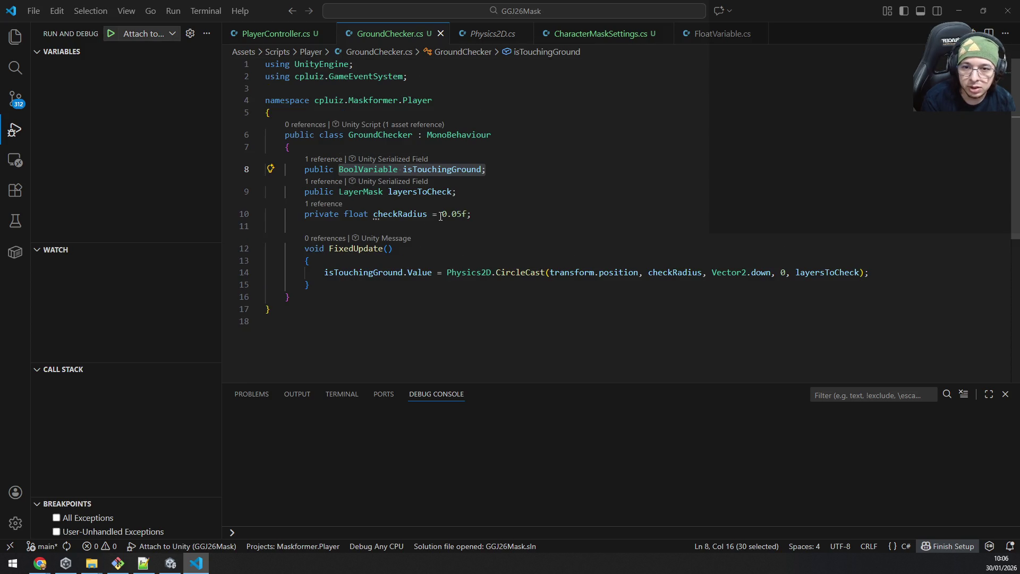
left_click(195, 565)
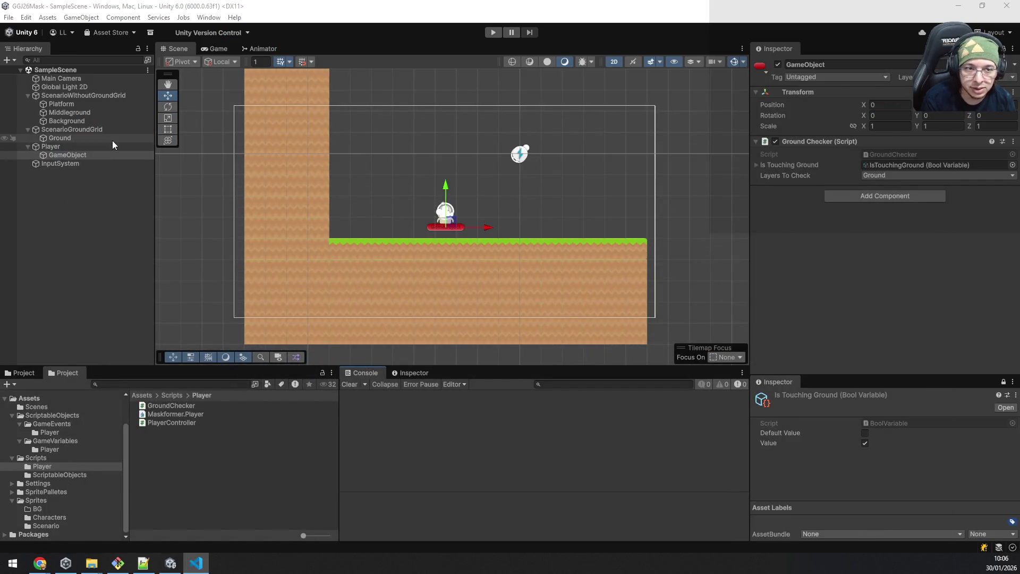
left_click(64, 149)
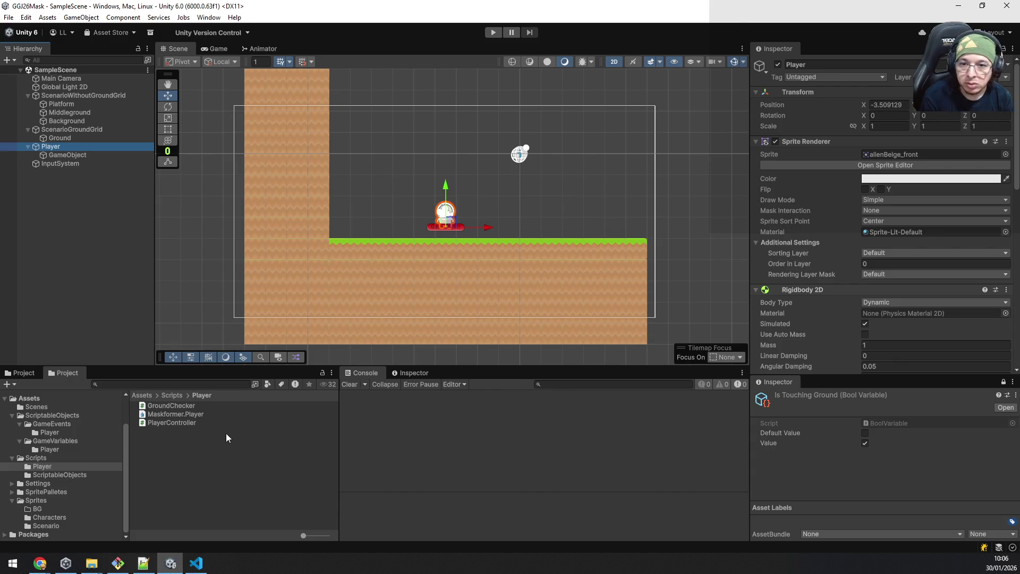
scroll(361, 267, "down", 1)
scroll(363, 267, "down", 1)
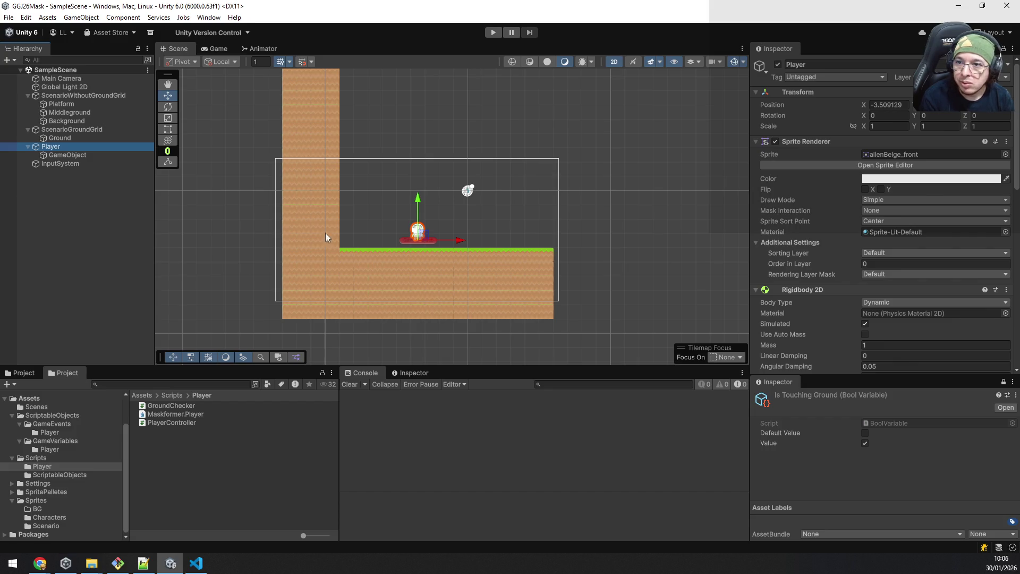
left_click(55, 201)
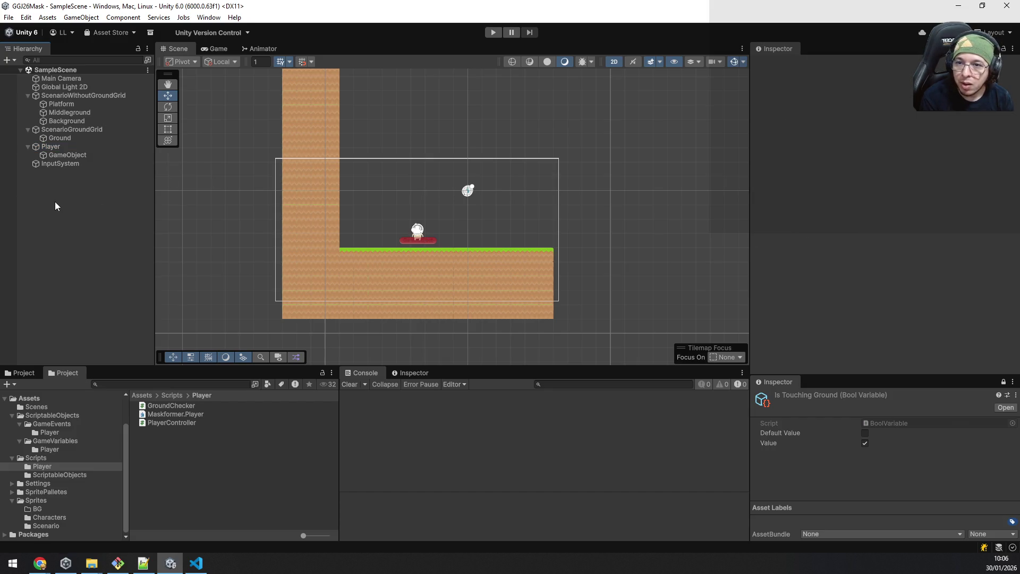
Step: Install the Cinemachine package from the Unity Registry via Package Manager
left_click(208, 17)
mouse_move(239, 281)
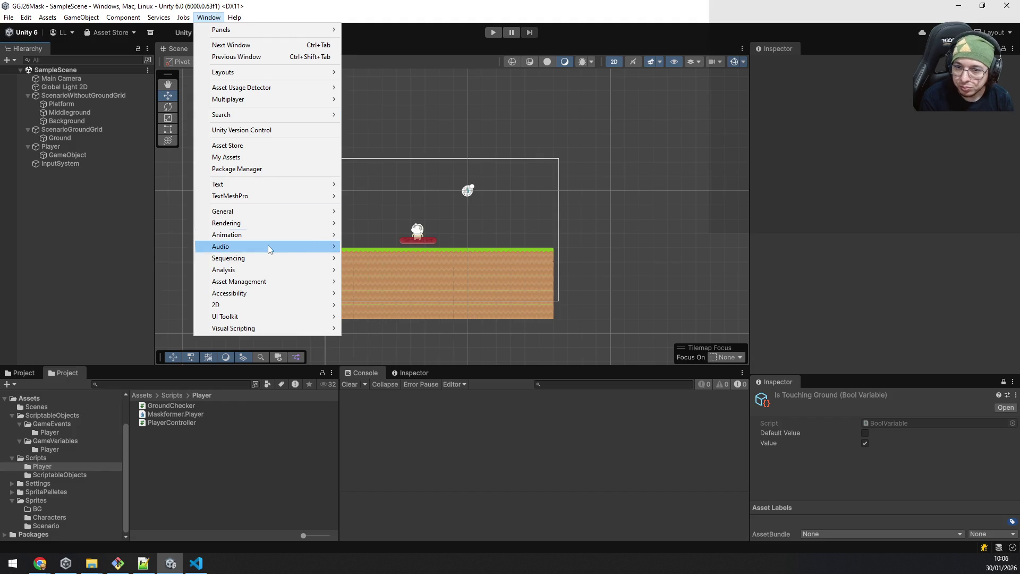
left_click(257, 169)
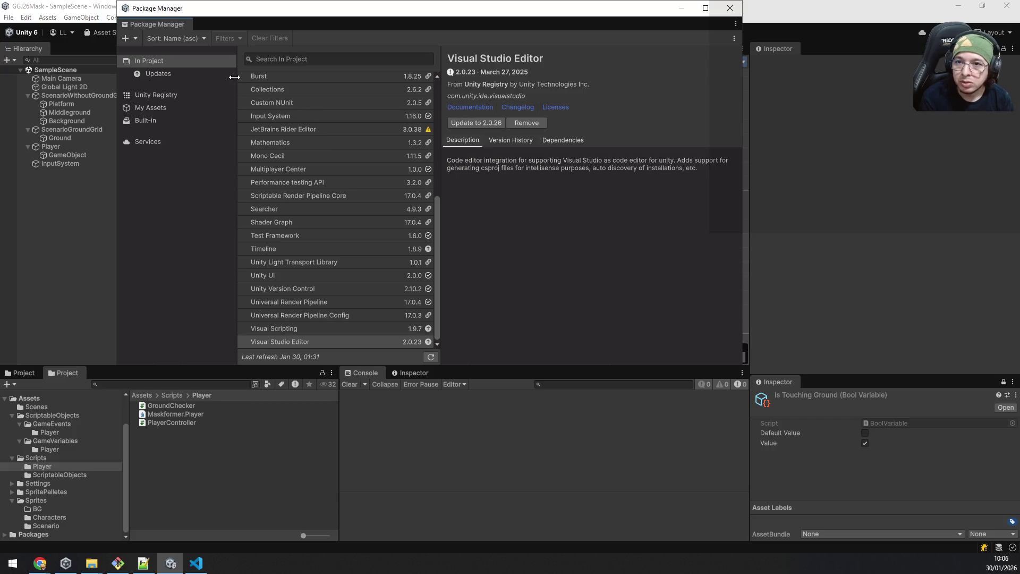
left_click(164, 98)
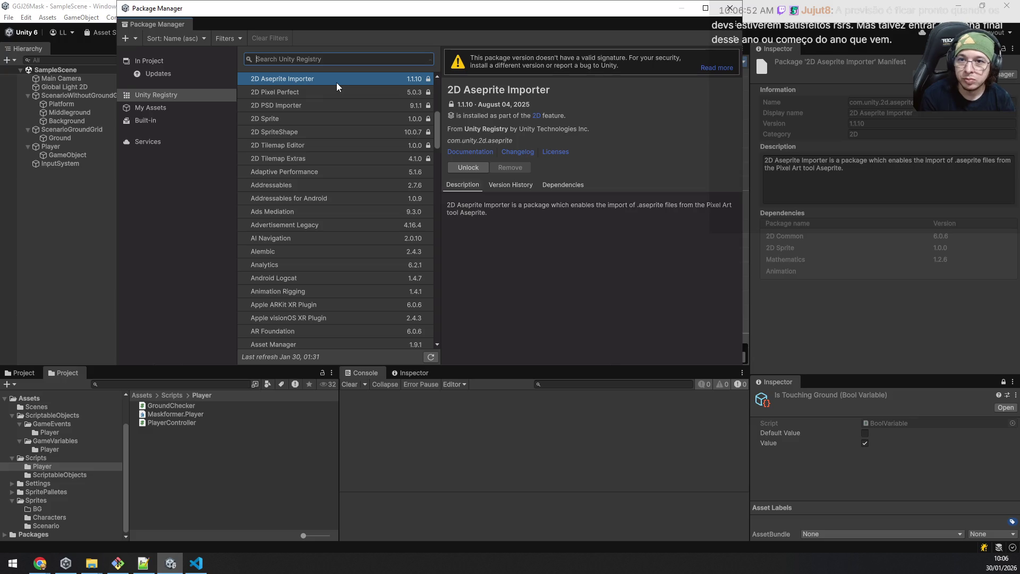
type("cine")
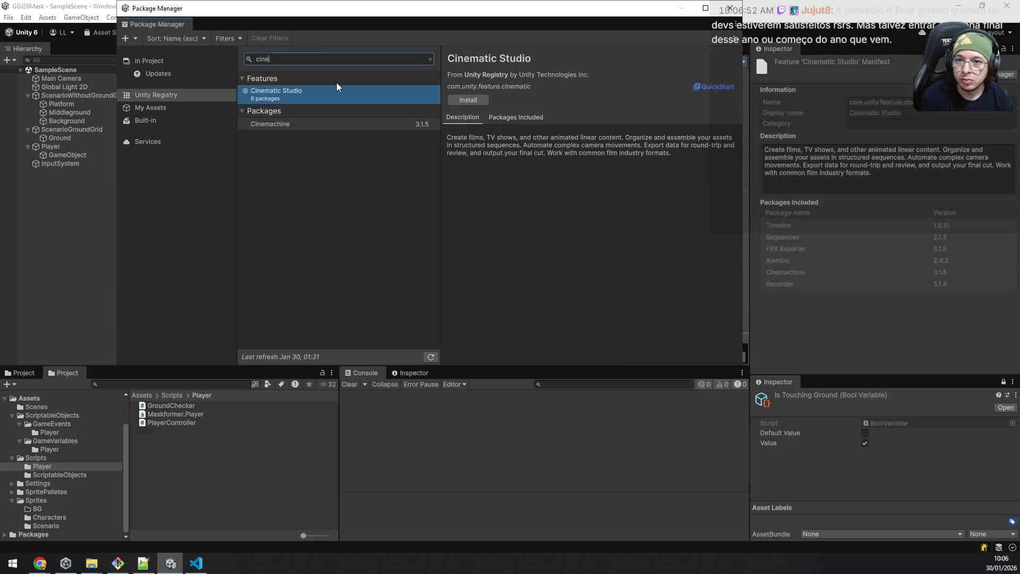
type("m")
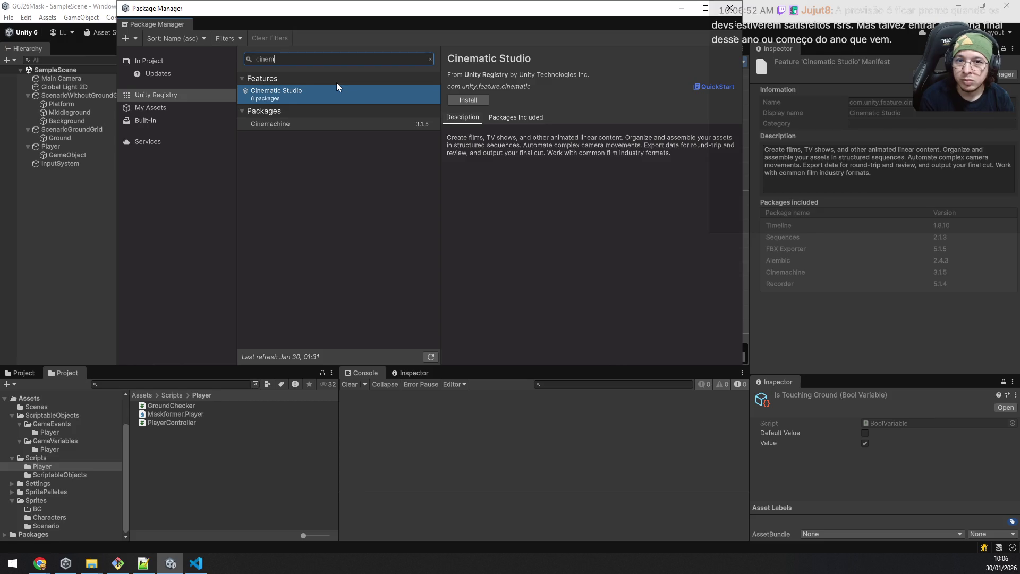
left_click(306, 124)
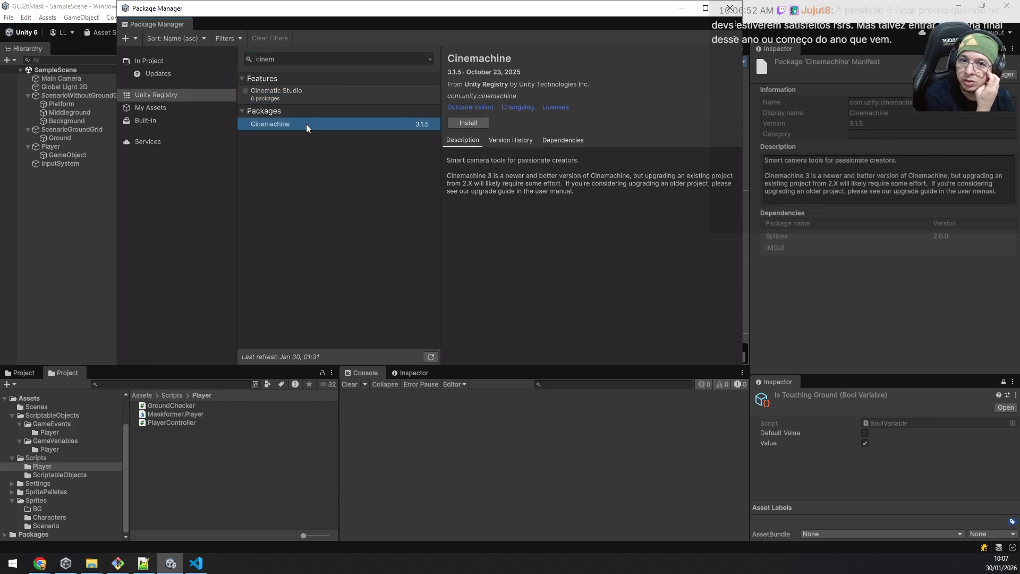
left_click(464, 121)
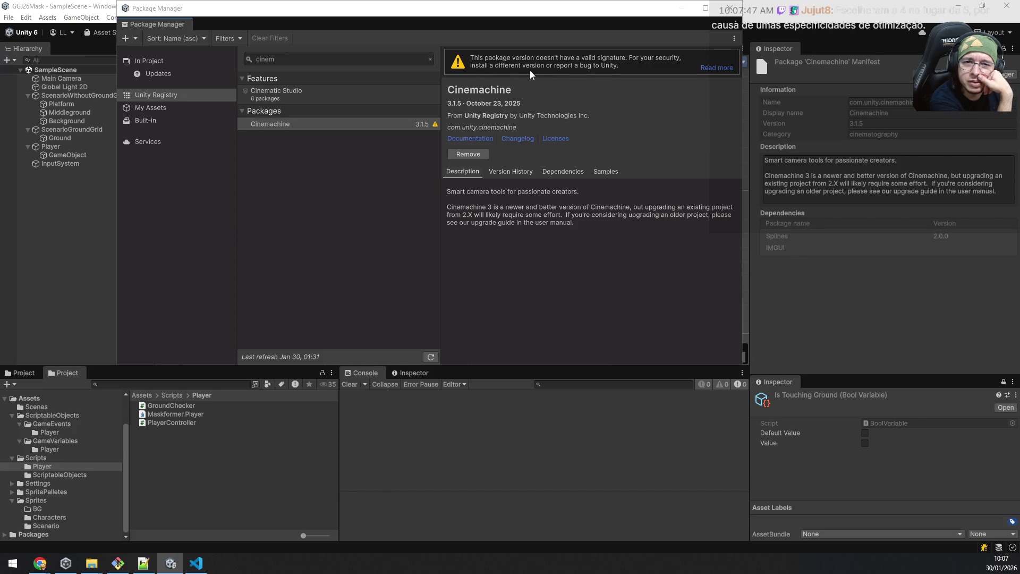
Step: Close Package Manager and add a Cinemachine Camera component to Main Camera
left_click(19, 254)
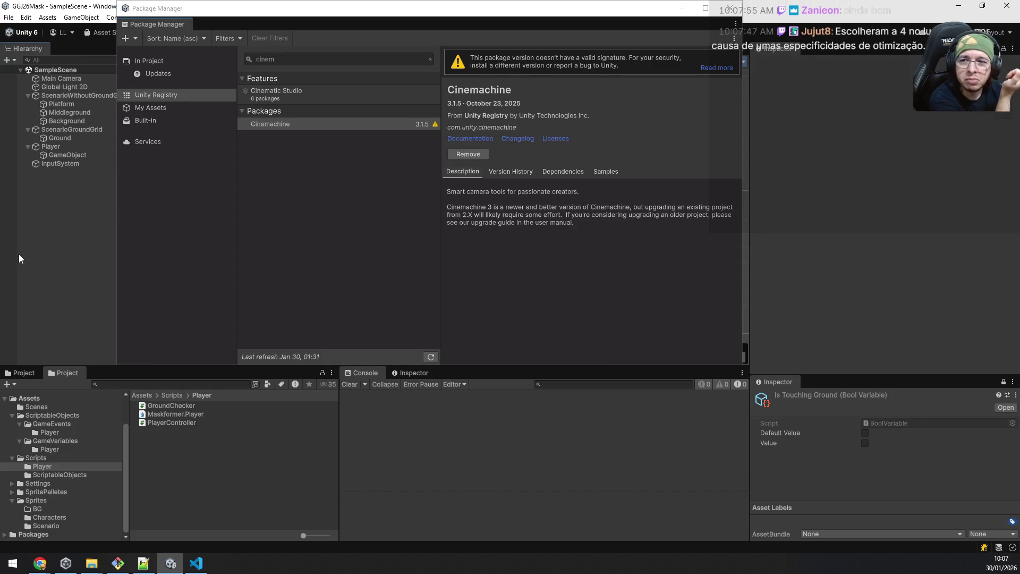
left_click(728, 9)
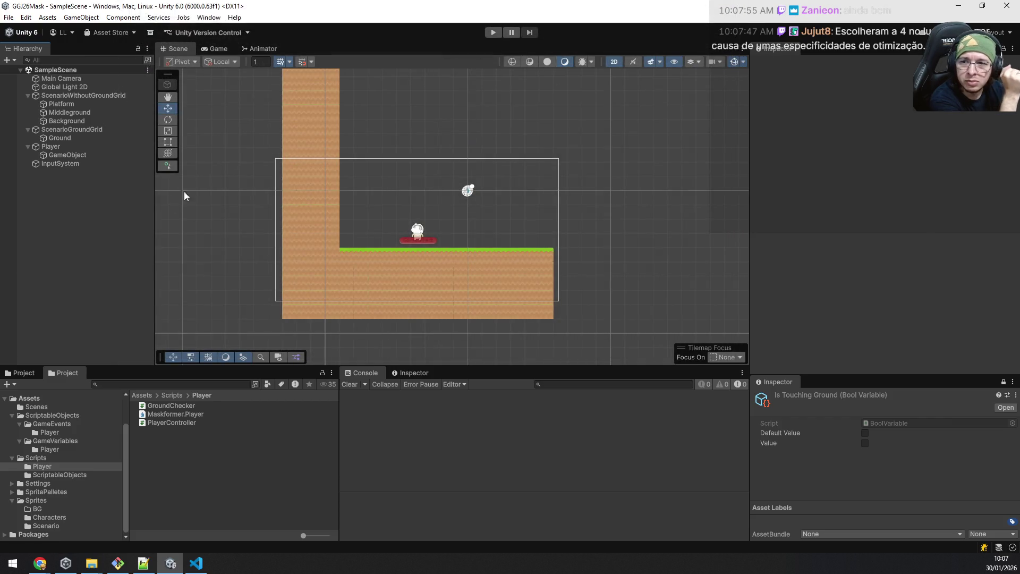
left_click(78, 78)
scroll(882, 185, "down", 2)
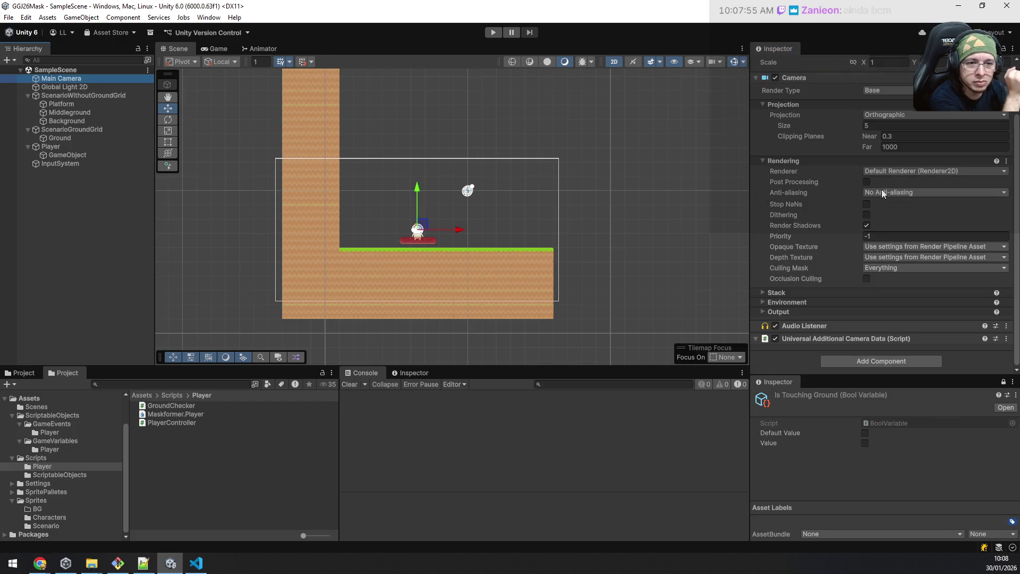
left_click(863, 361)
type("rigid")
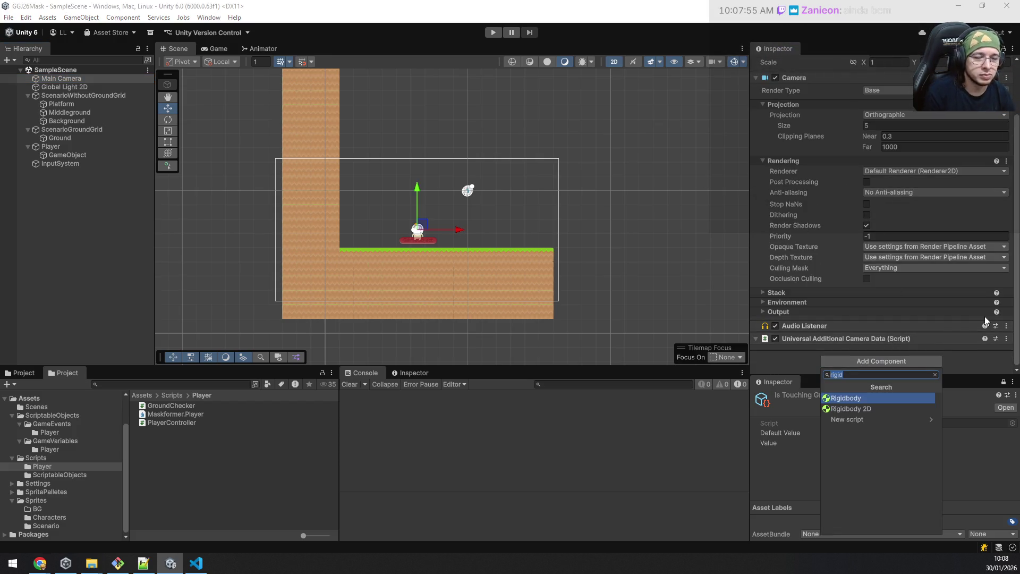
type("cinemac")
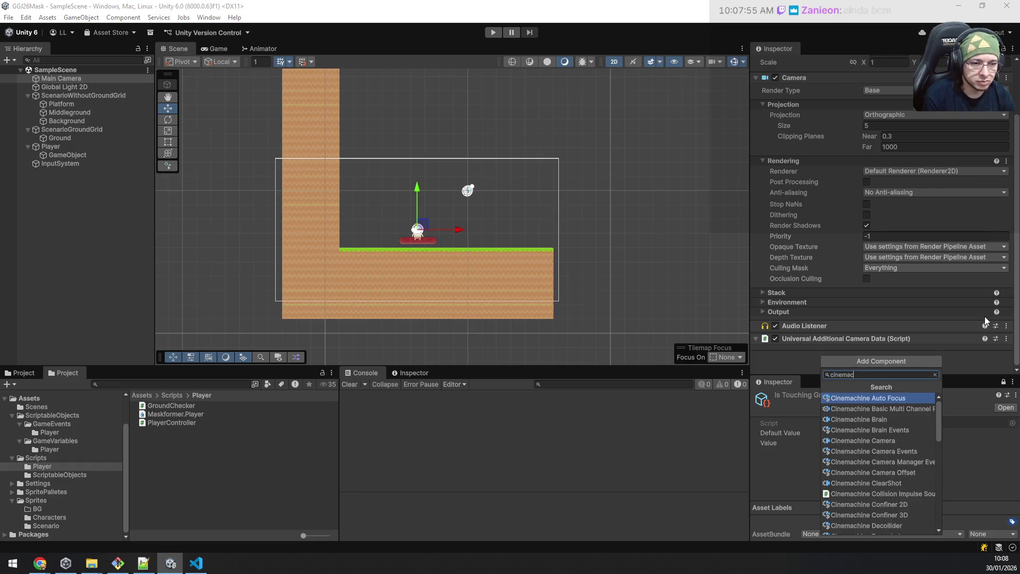
type("hine")
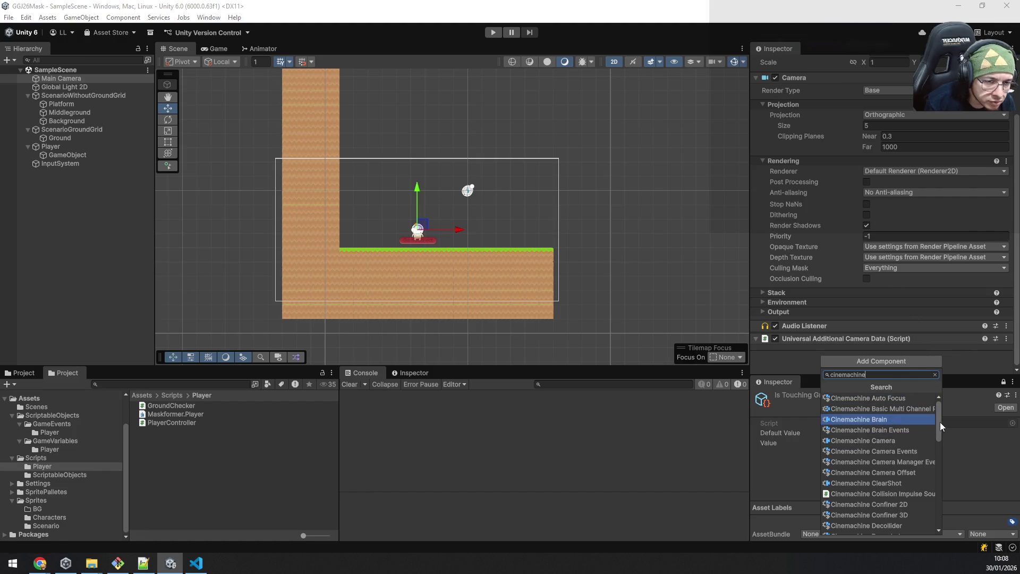
left_click(895, 441)
scroll(921, 242, "down", 3)
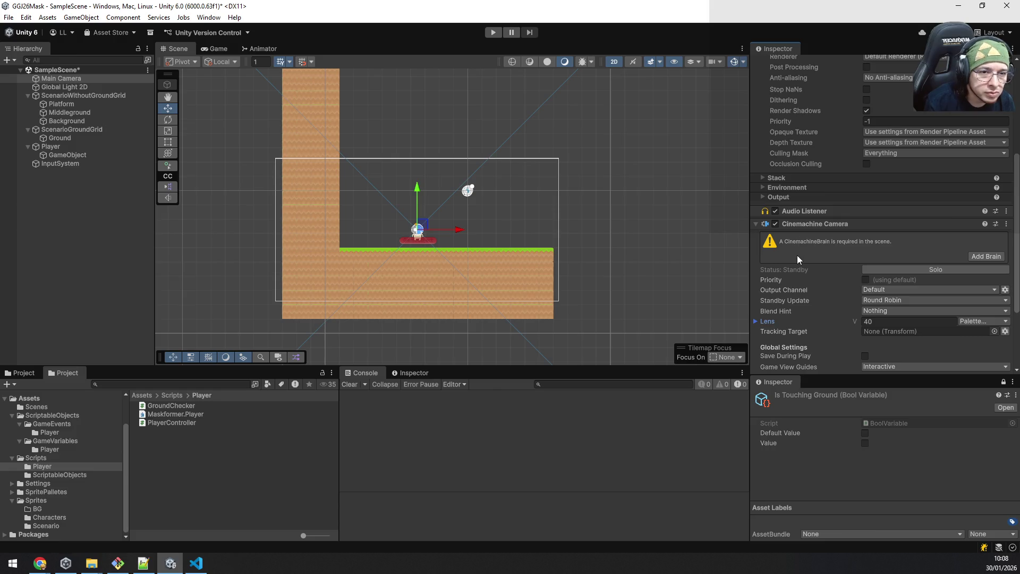
scroll(799, 255, "down", 3)
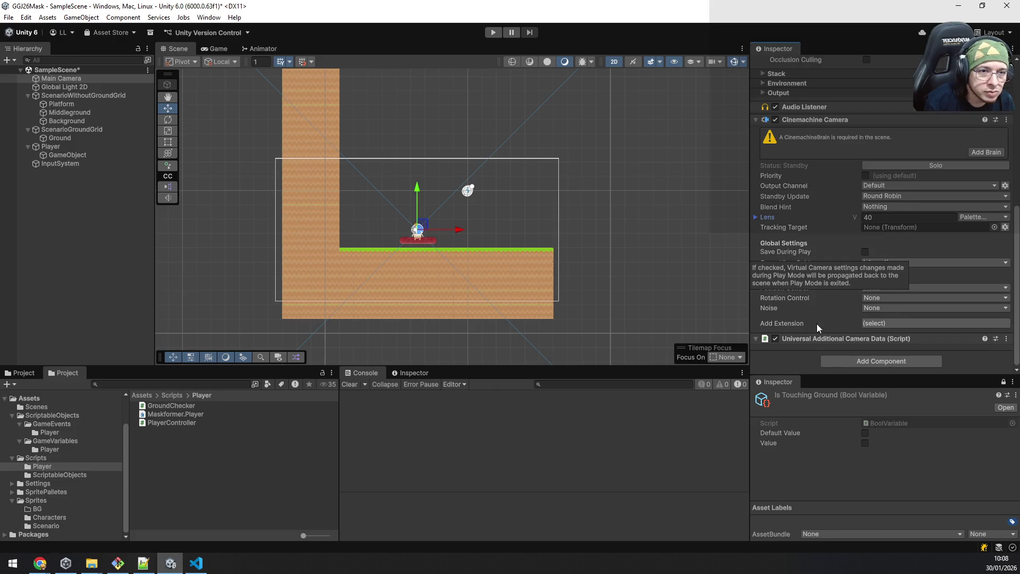
Step: Add a Cinemachine Brain to Main Camera, undo it, and deselect the camera
left_click(845, 360)
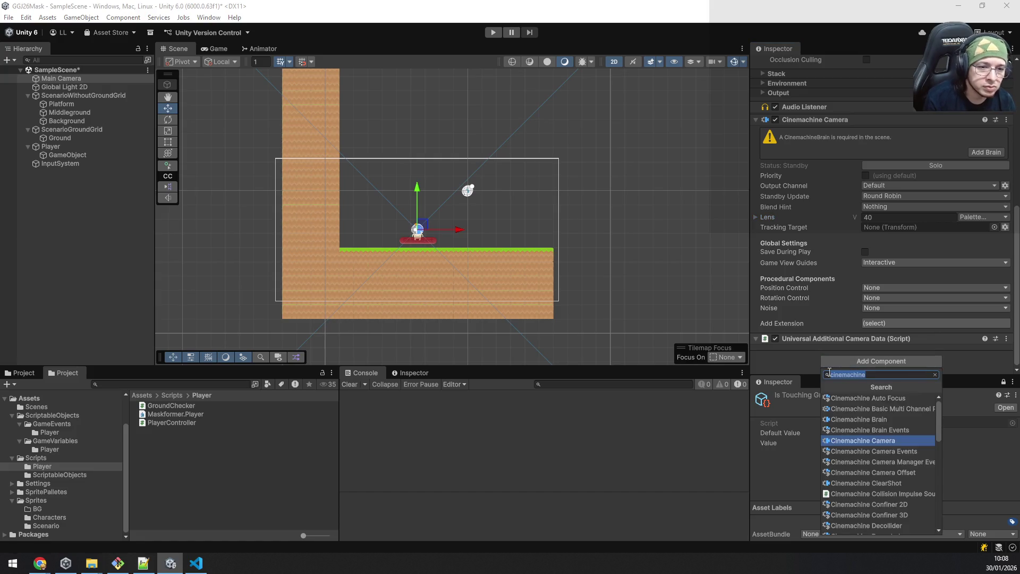
type("cine")
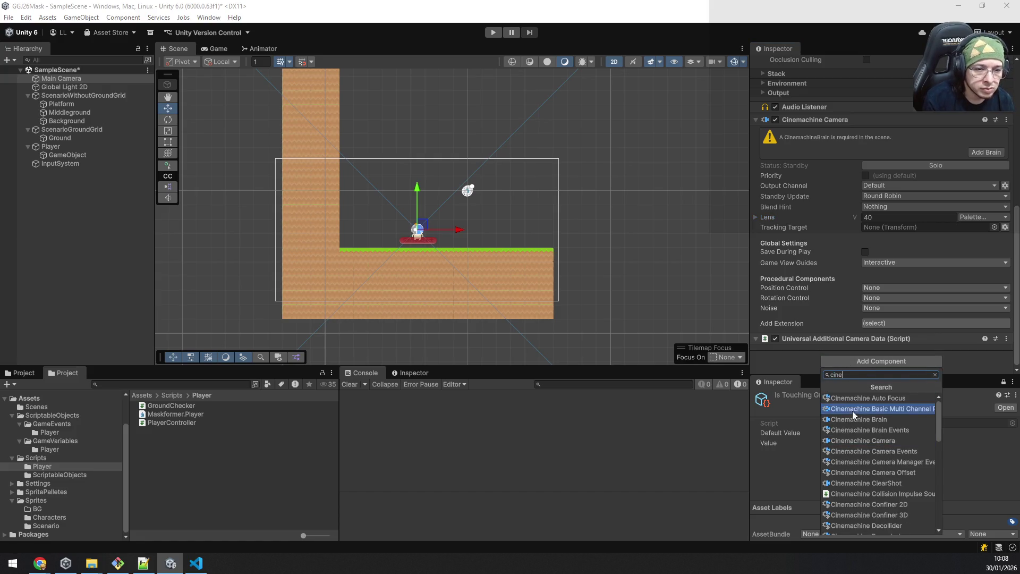
key("Escape")
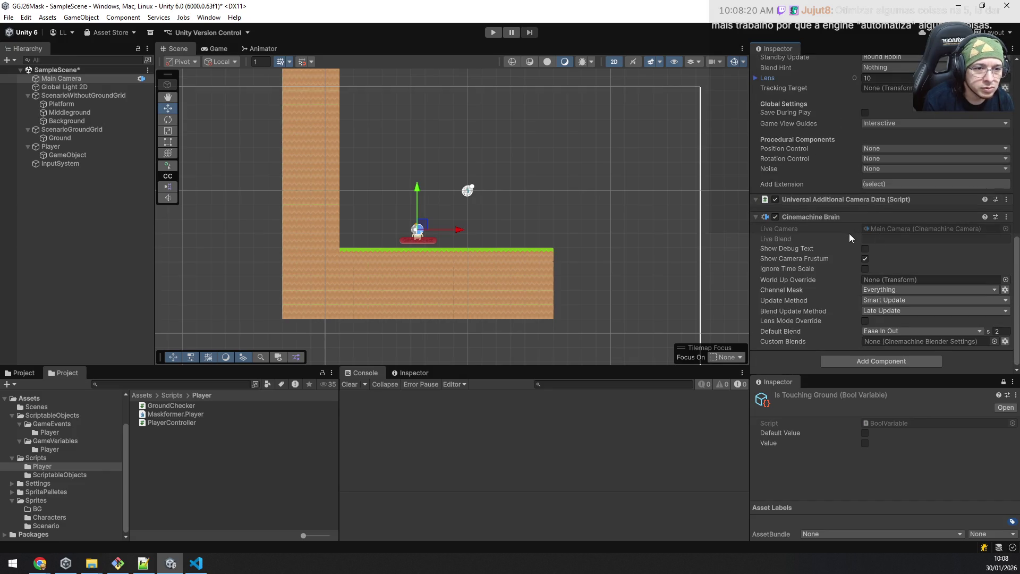
scroll(877, 250, "up", 1)
scroll(878, 250, "up", 2)
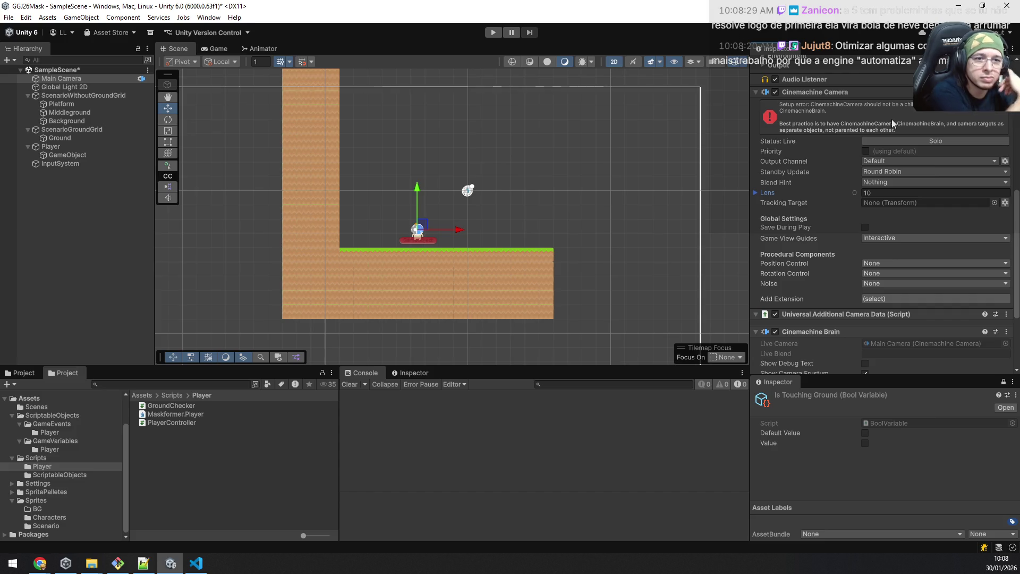
key("ctrl+z")
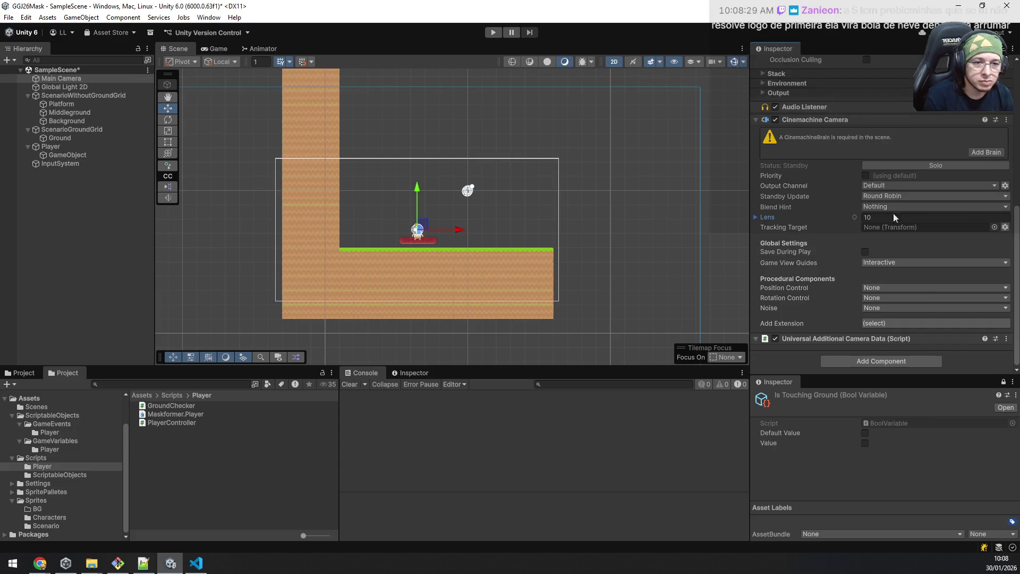
left_click(36, 185)
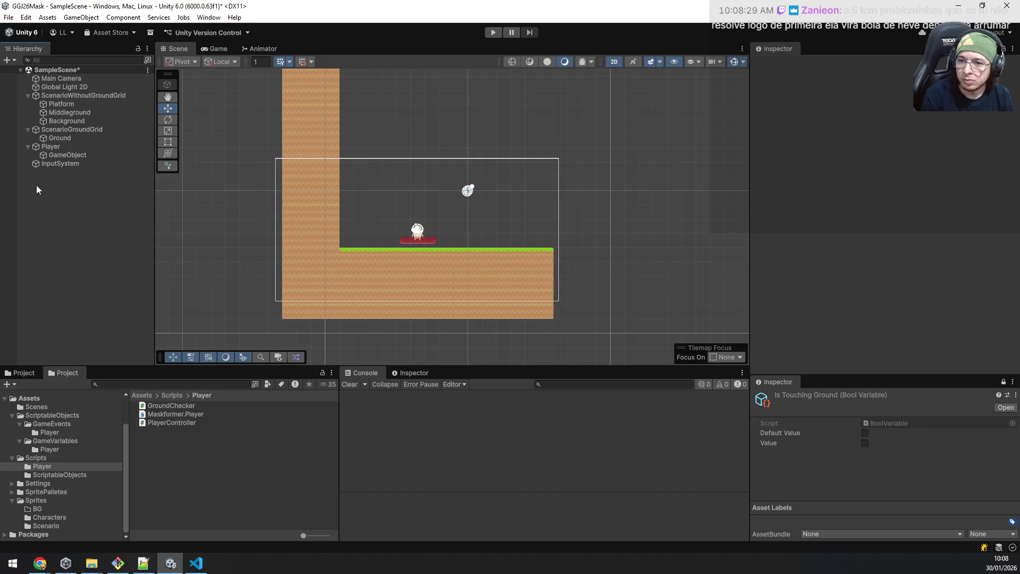
Step: Create a new CinemachineCamera object in the Hierarchy with its default name
left_click(51, 83)
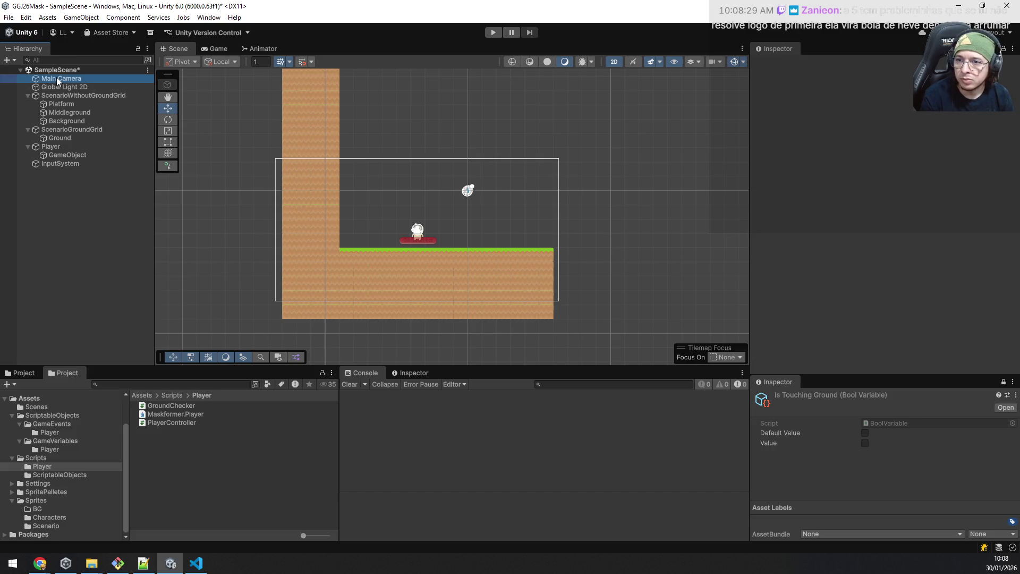
right_click(49, 209)
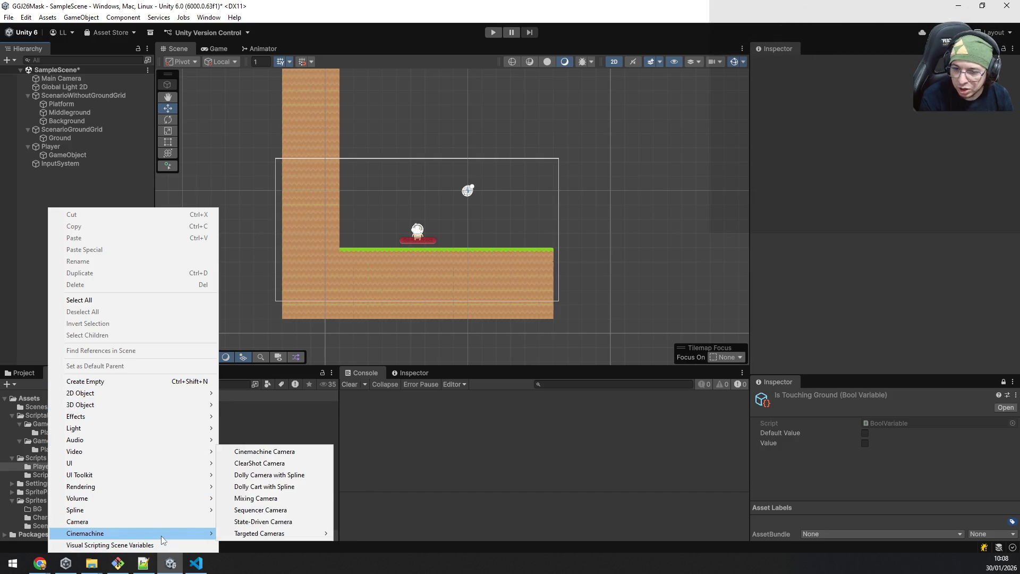
mouse_move(85, 533)
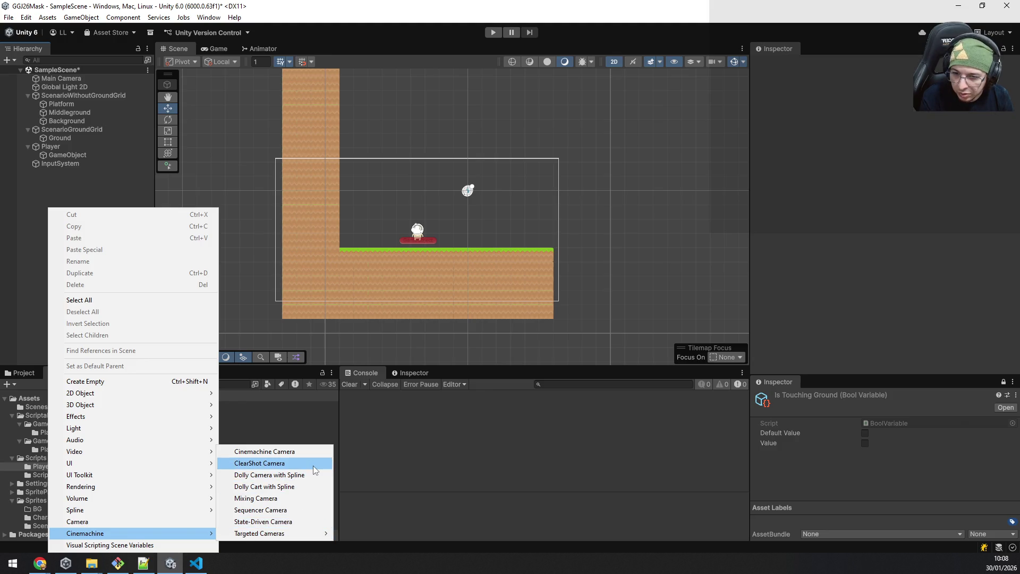
left_click(306, 454)
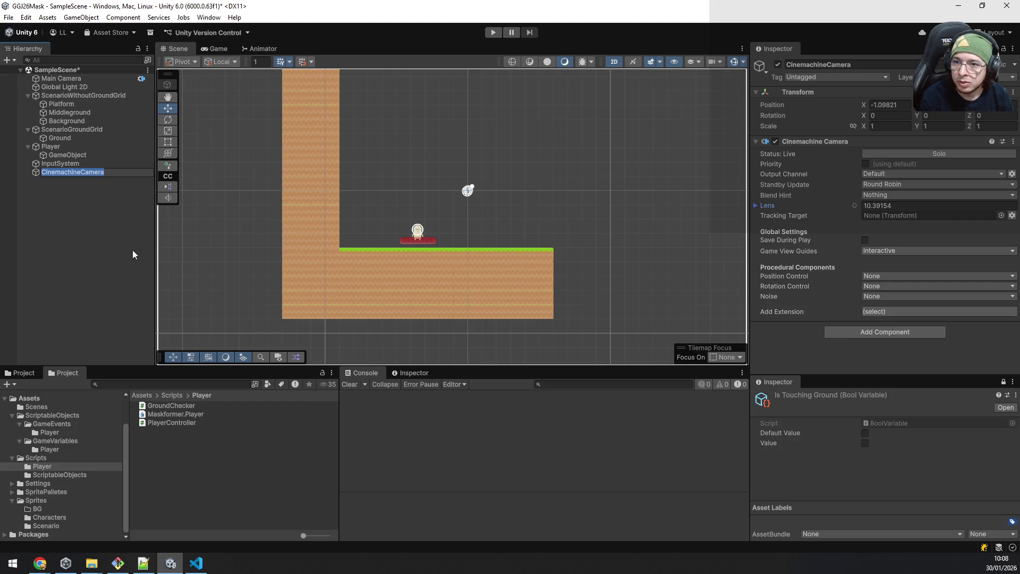
key("Return")
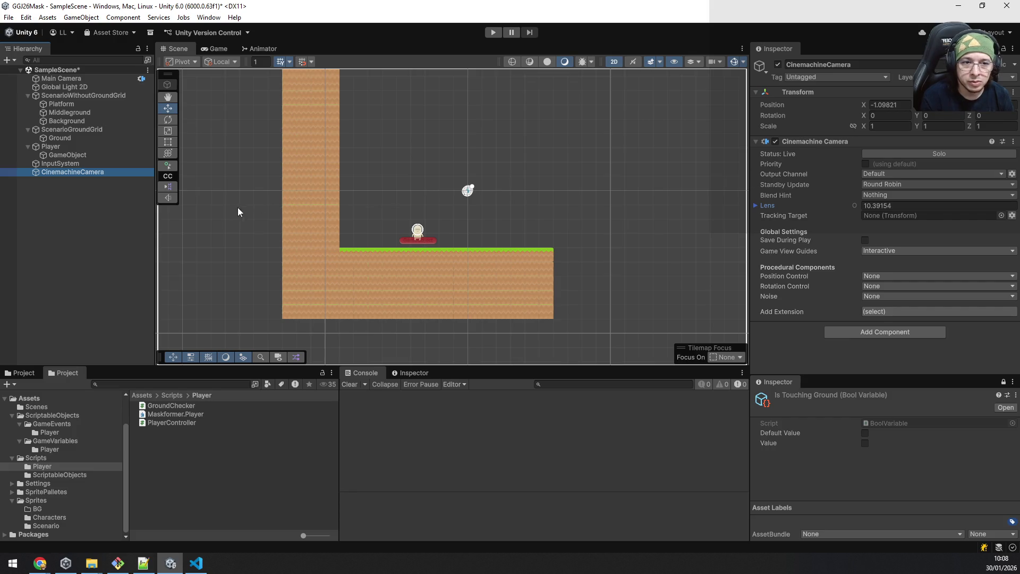
left_click(96, 80)
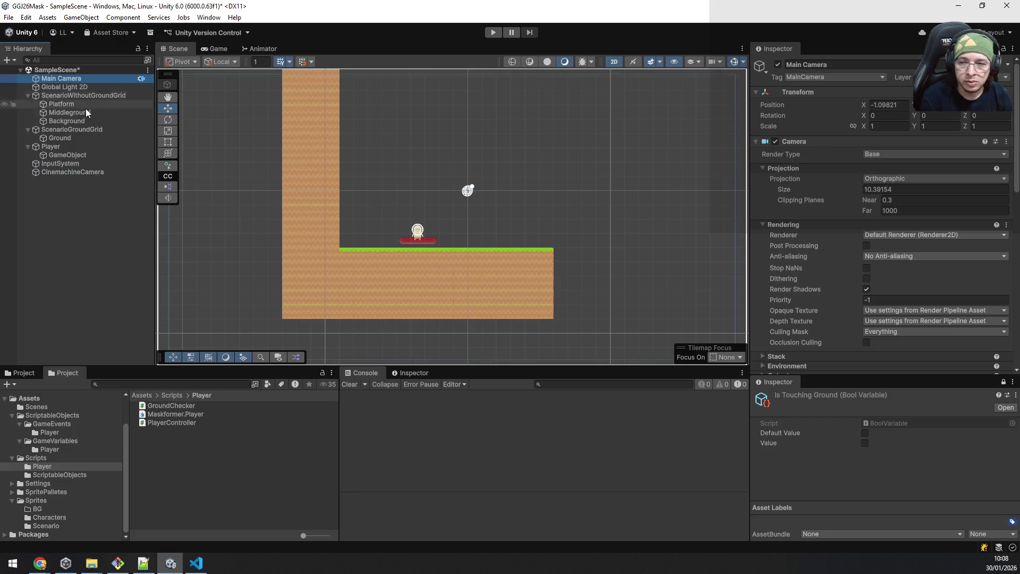
left_click(67, 171)
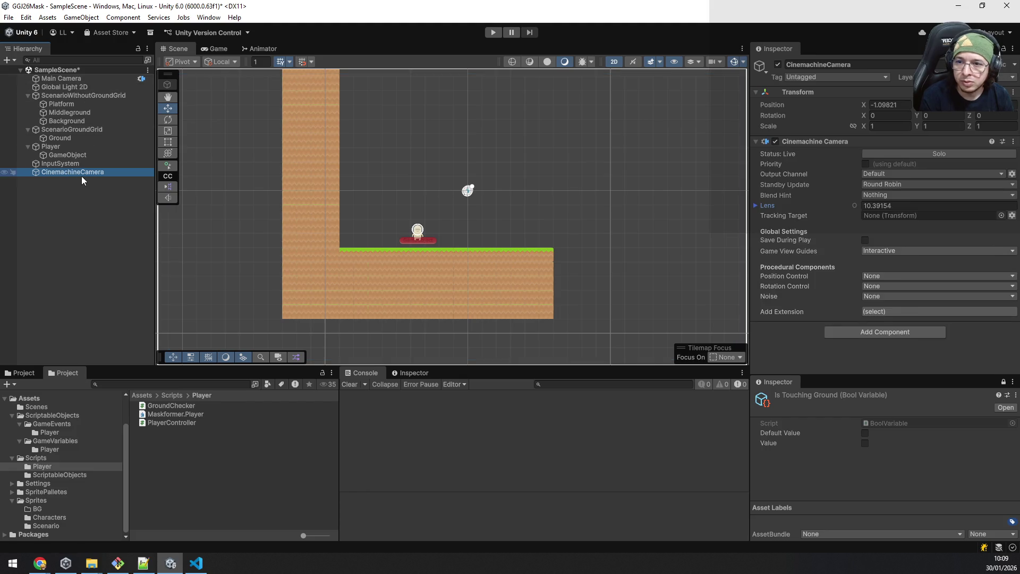
Step: Remove the Cinemachine Brain and Cinemachine Camera components from Main Camera
left_click(92, 79)
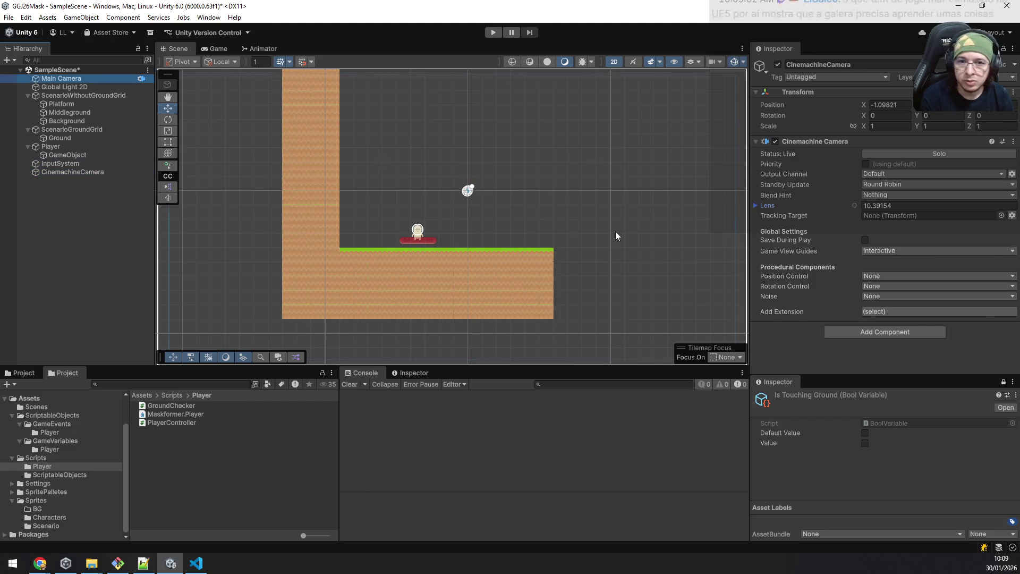
scroll(899, 211, "down", 10)
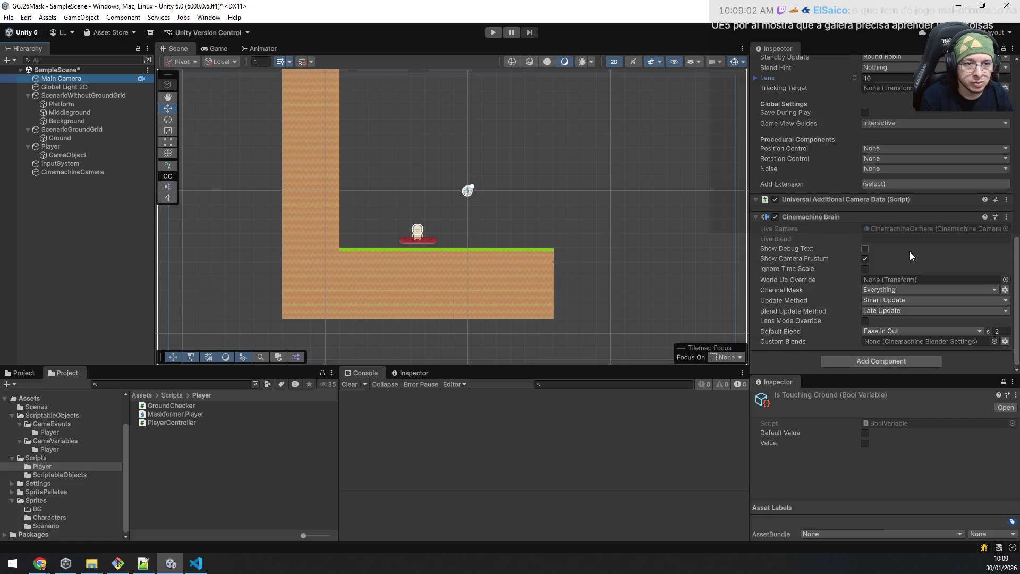
right_click(833, 221)
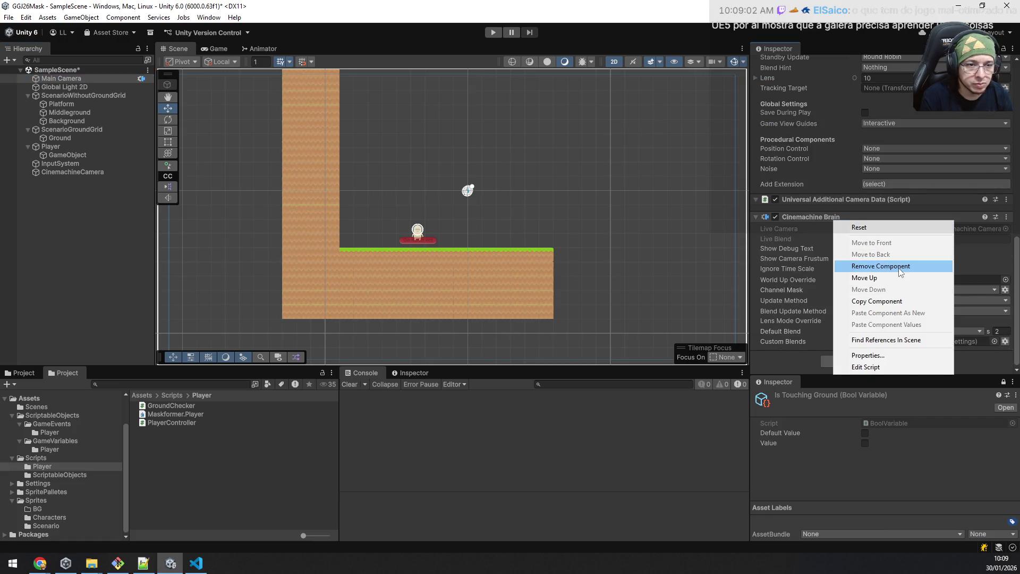
left_click(898, 269)
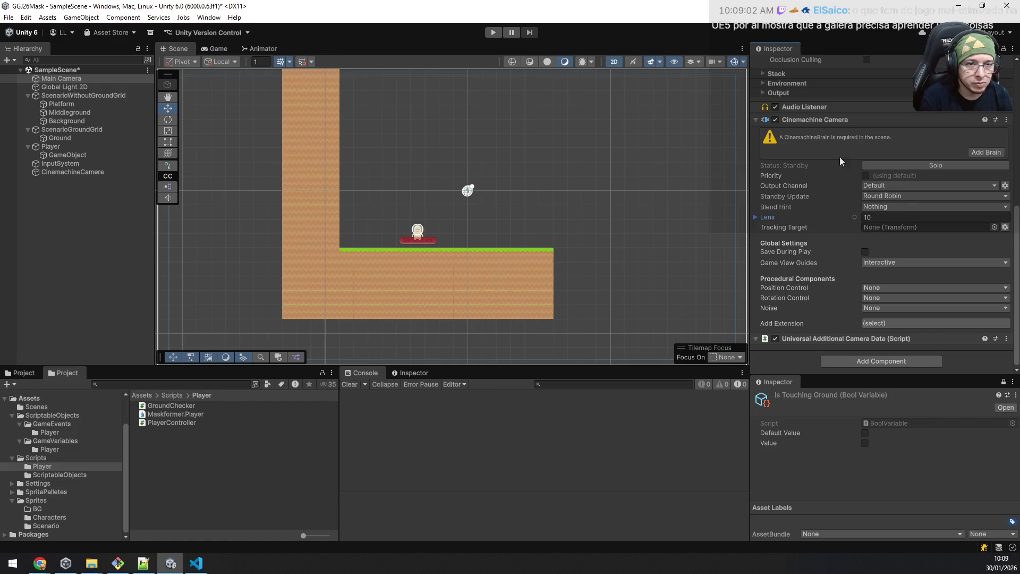
right_click(826, 115)
left_click(890, 166)
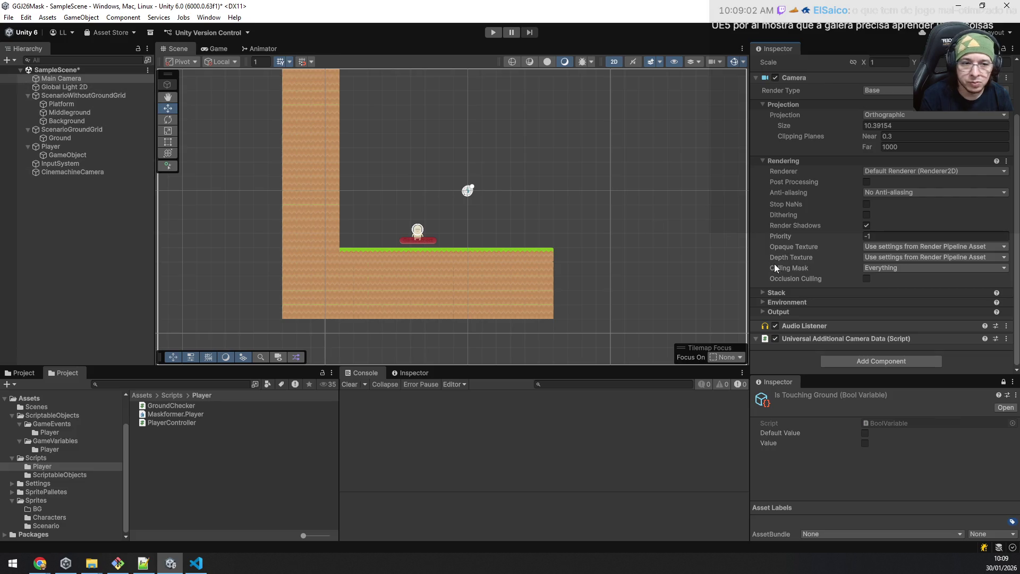
Step: Delete the CinemachineCamera object, save the scene, and create a fresh Cinemachine Camera
left_click(91, 173)
key("Delete")
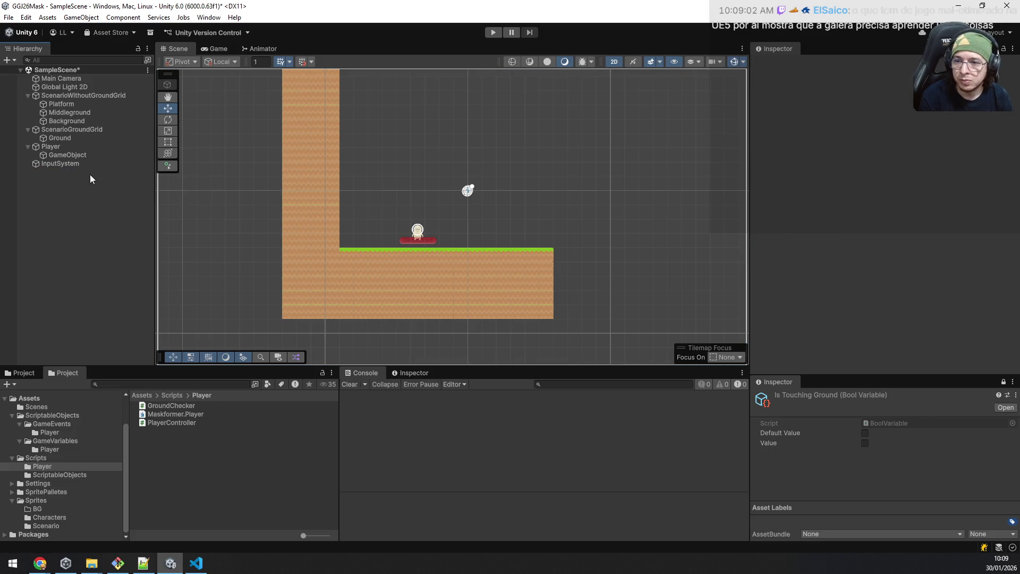
key("ctrl+s")
right_click(59, 181)
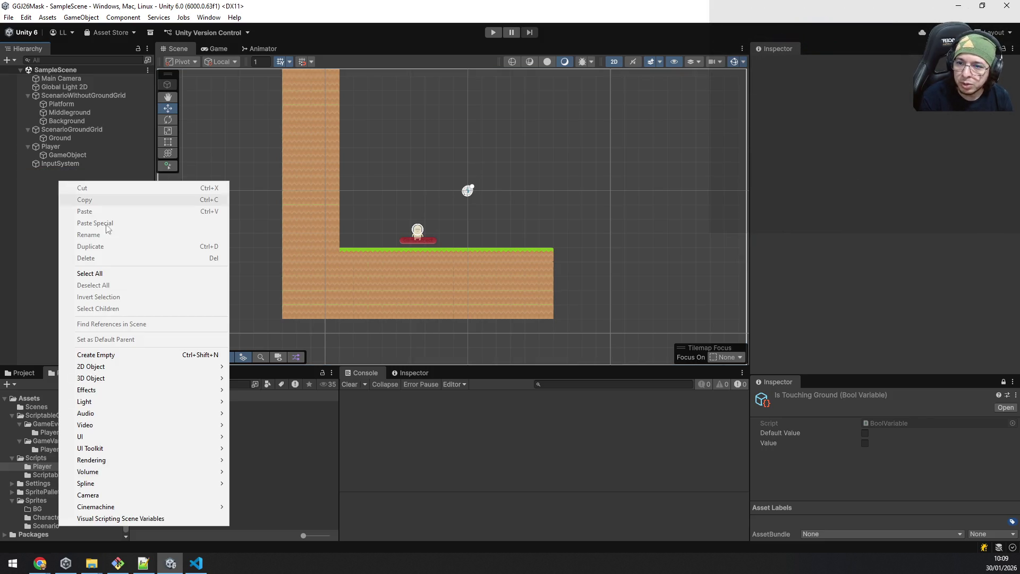
mouse_move(96, 507)
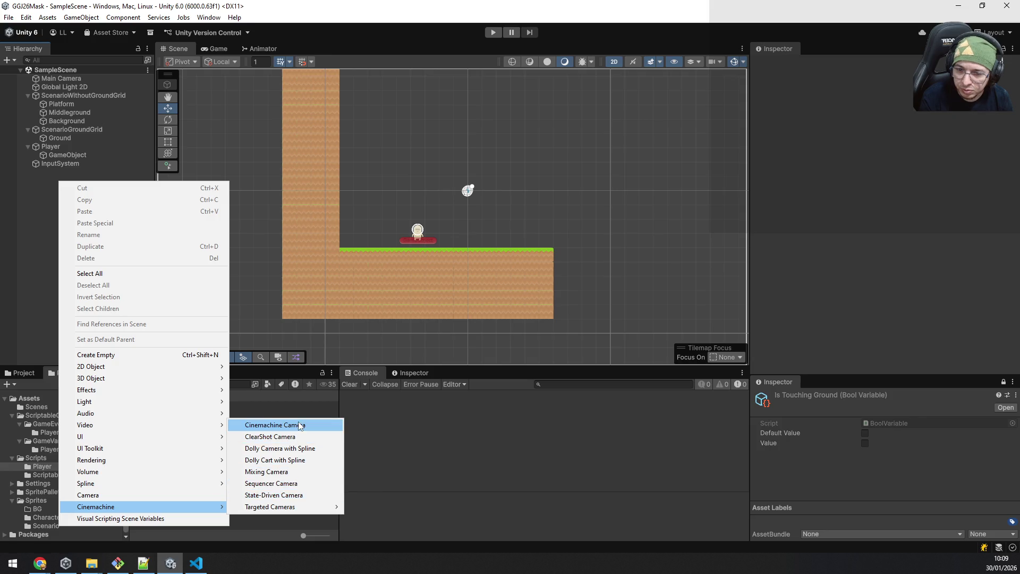
left_click(299, 424)
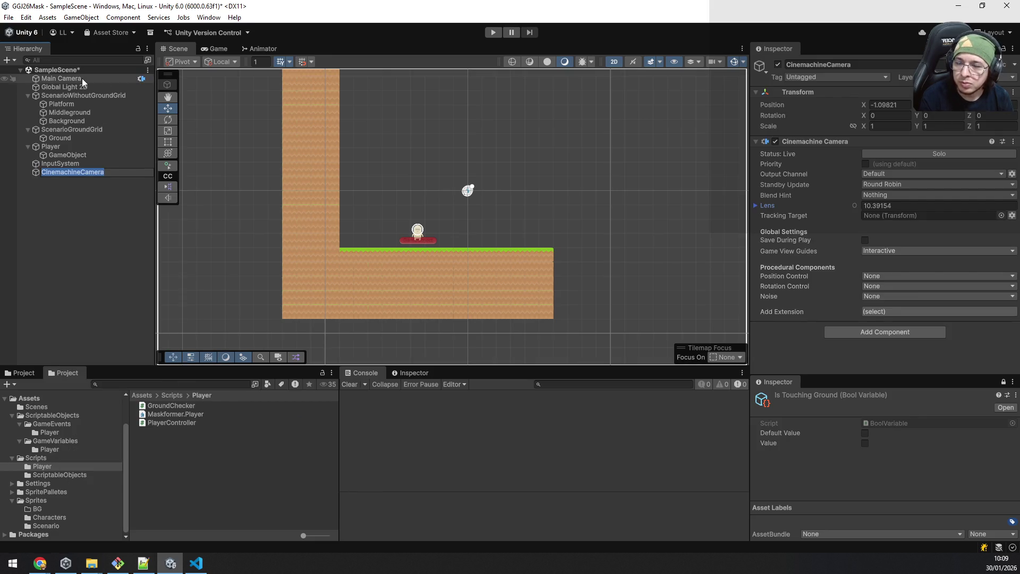
left_click(119, 236)
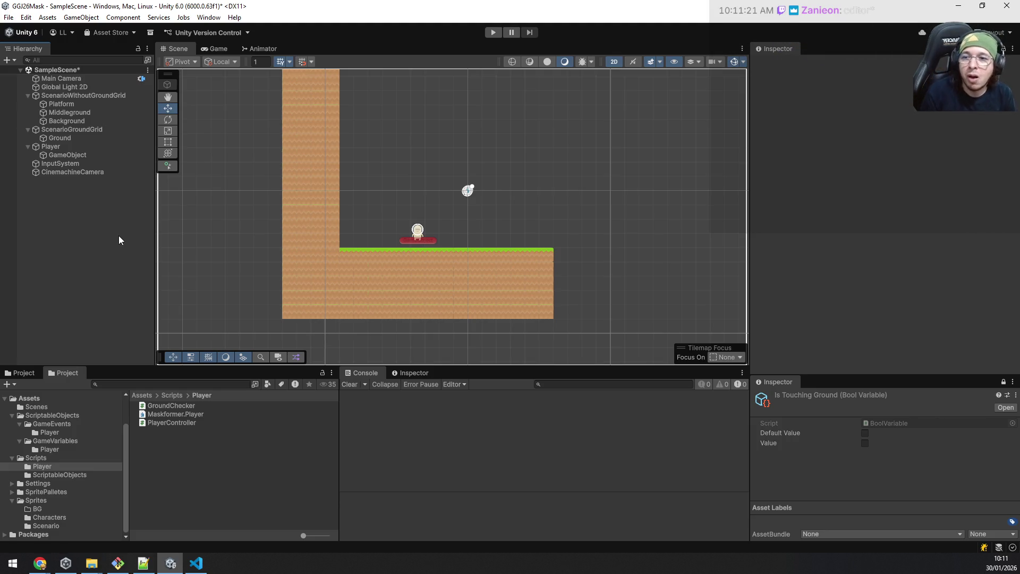
Step: Set CinemachineCamera's Position Control to Follow, adding a Cinemachine Follow component
left_click(93, 175)
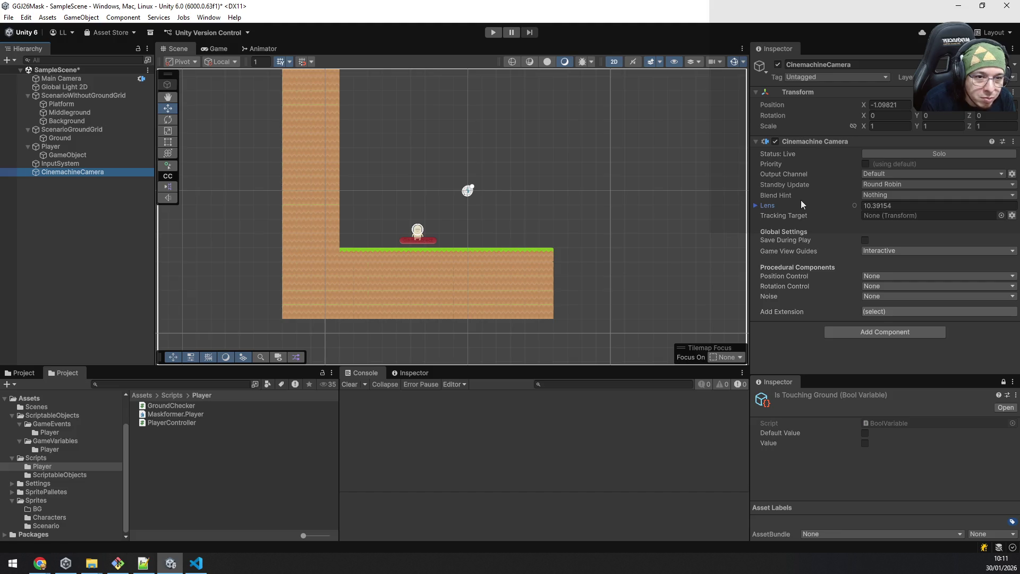
left_click(864, 276)
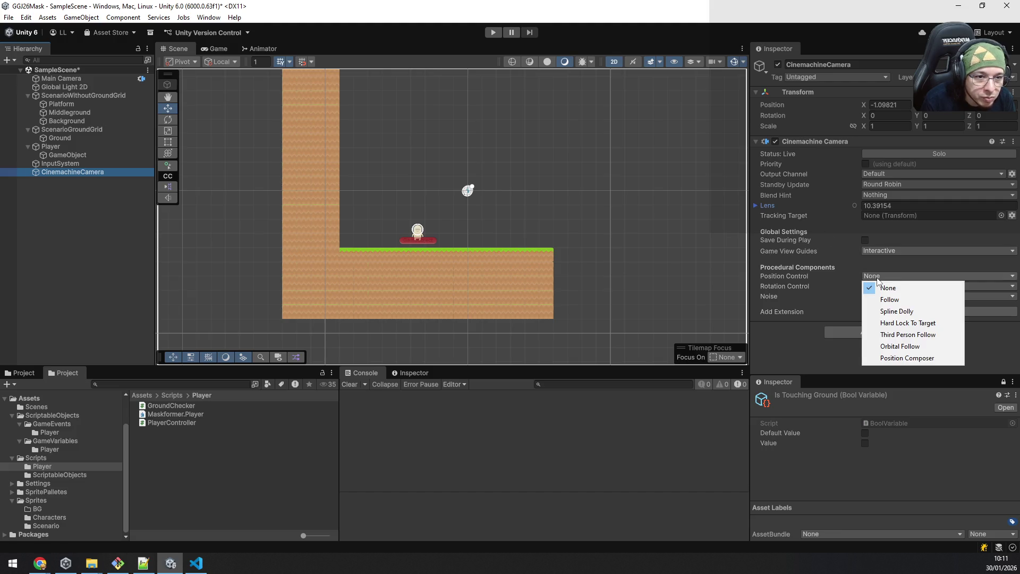
left_click(904, 298)
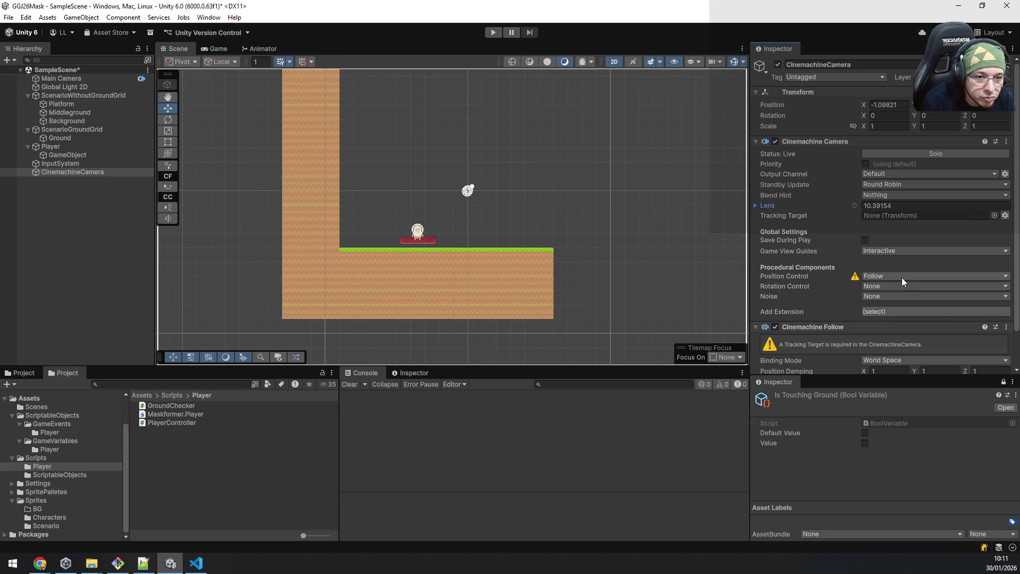
scroll(900, 278, "down", 2)
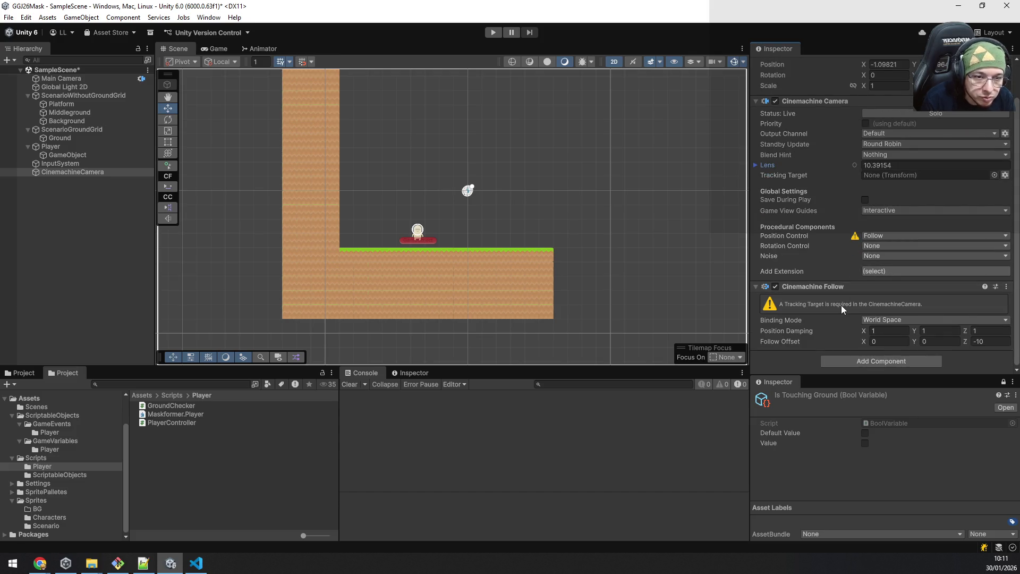
left_click(57, 147)
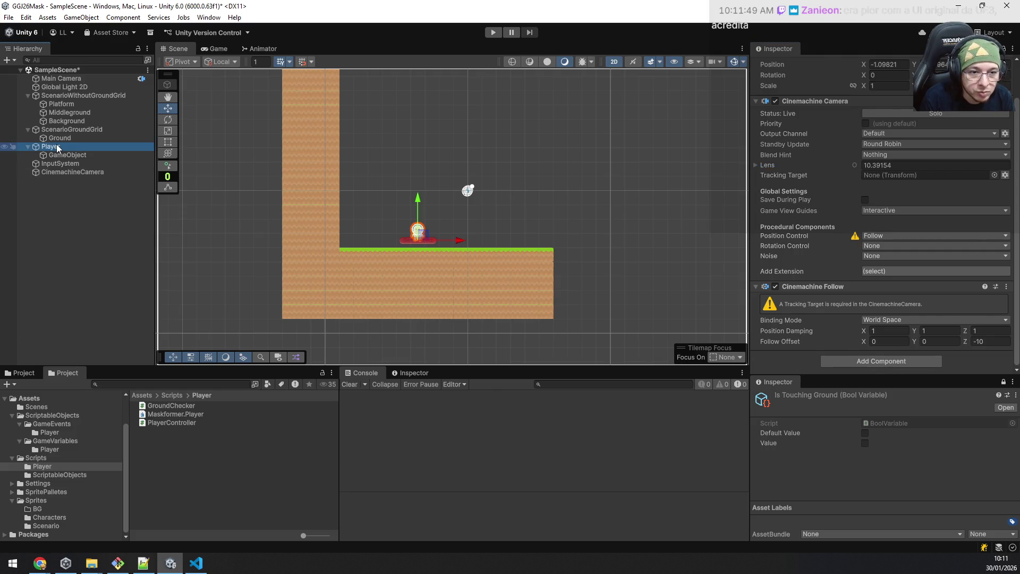
scroll(744, 227, "down", 3)
scroll(890, 262, "down", 5)
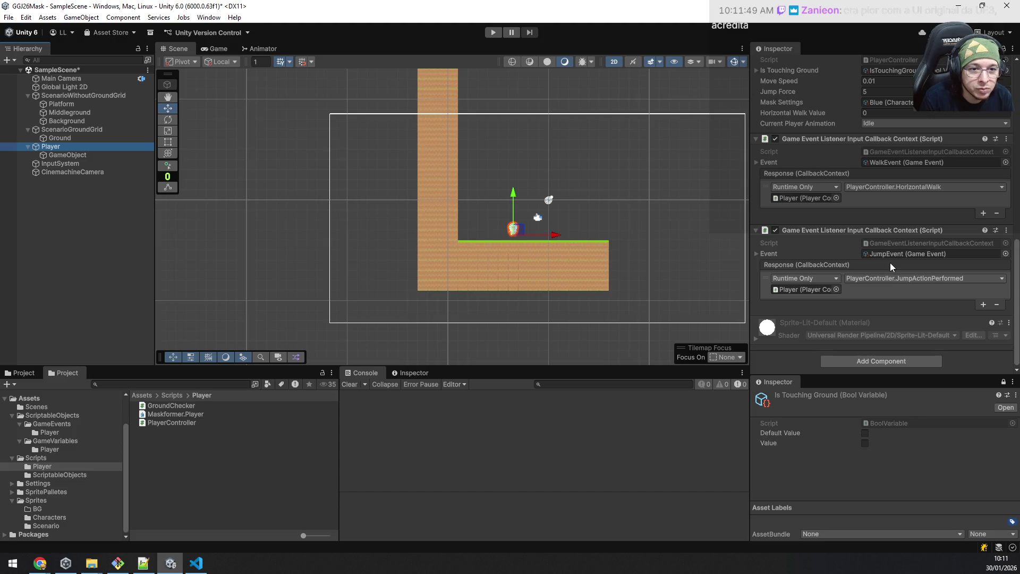
left_click(876, 365)
type("cine")
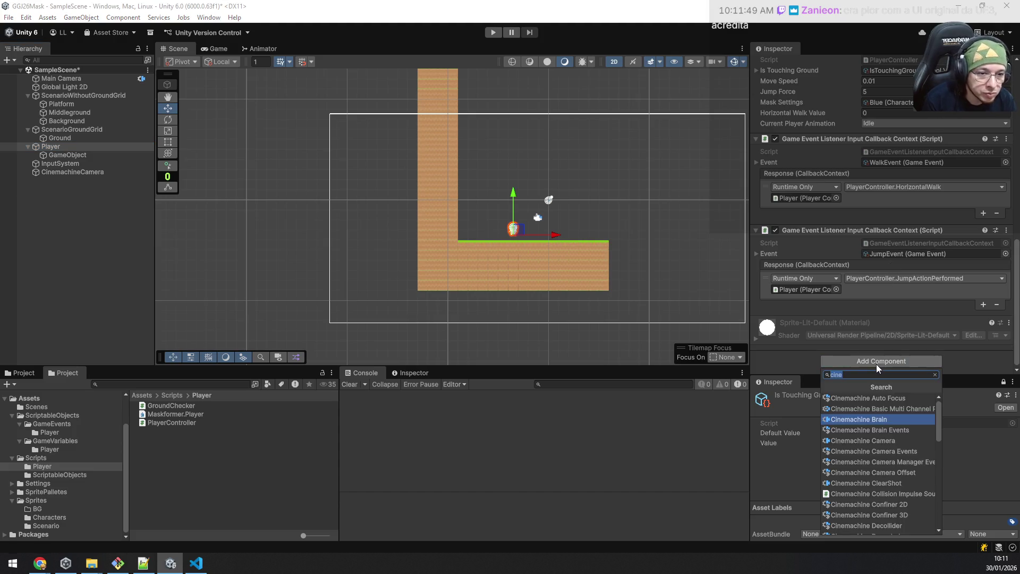
scroll(902, 420, "down", 5)
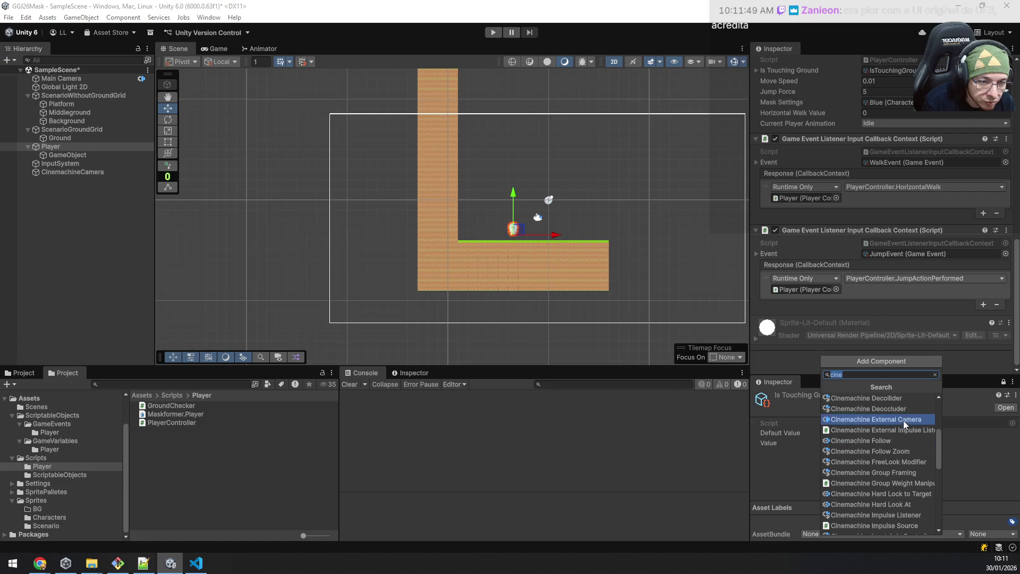
scroll(913, 440, "down", 5)
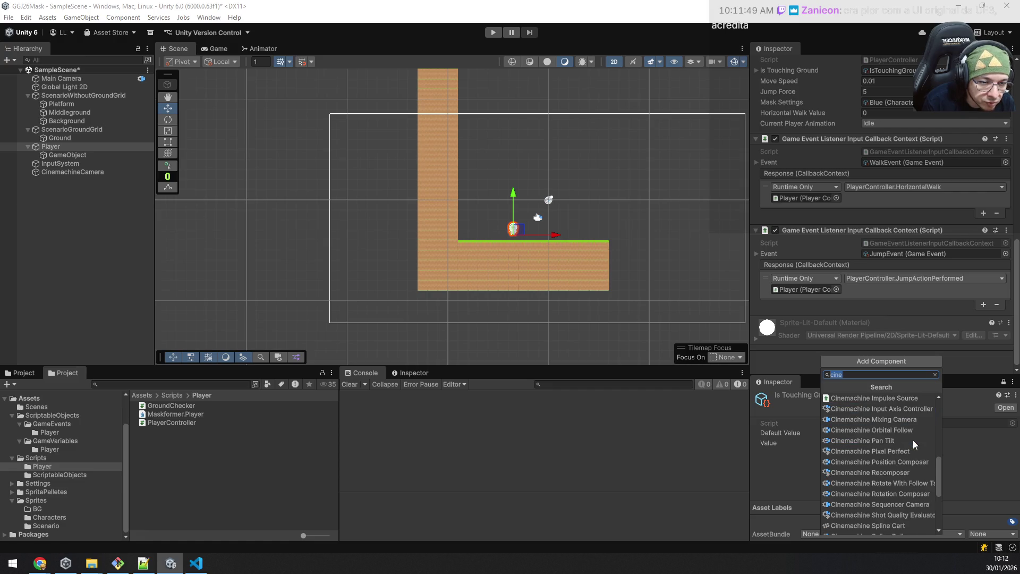
scroll(913, 440, "down", 5)
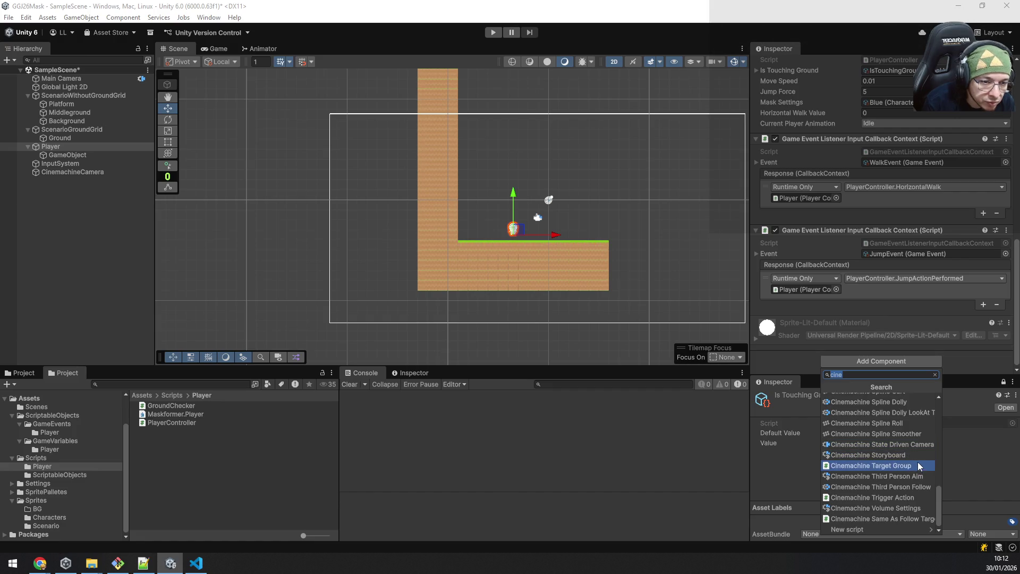
mouse_move(939, 498)
left_mouse_down()
mouse_move(937, 476)
mouse_move(937, 498)
left_mouse_up()
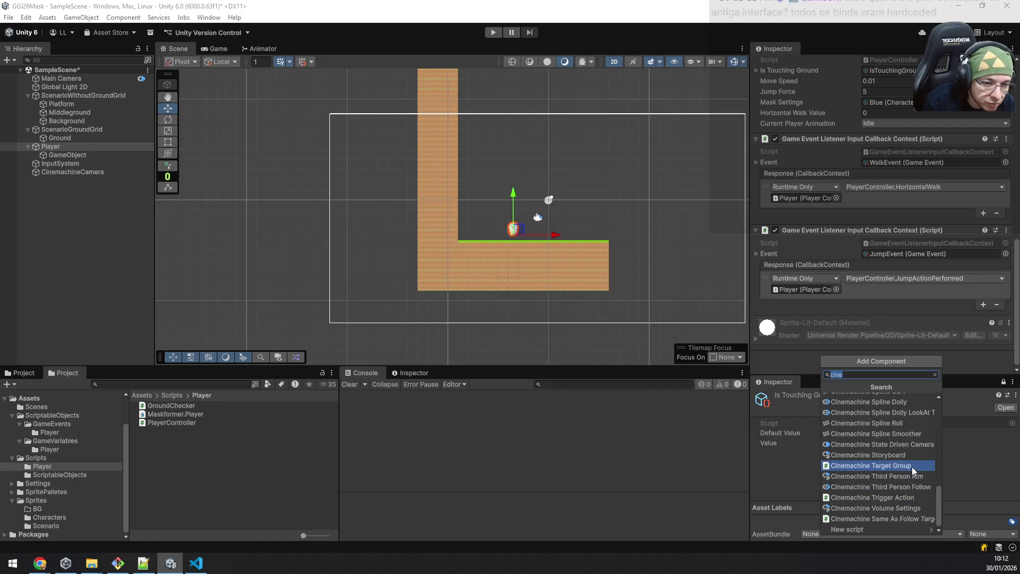
mouse_move(938, 495)
left_mouse_down()
mouse_move(930, 405)
mouse_move(932, 429)
left_mouse_up()
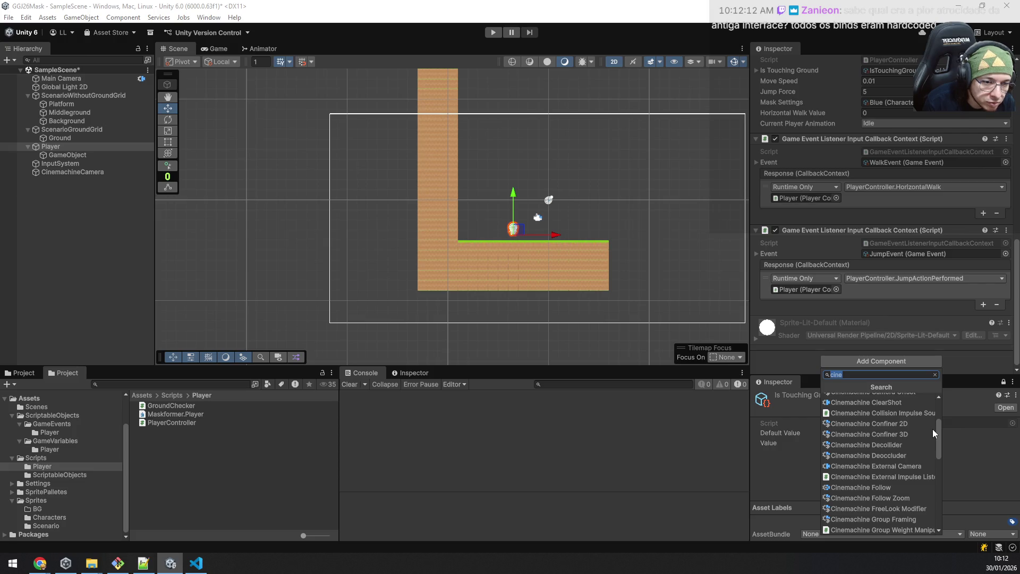
left_click_drag(933, 429, 935, 443)
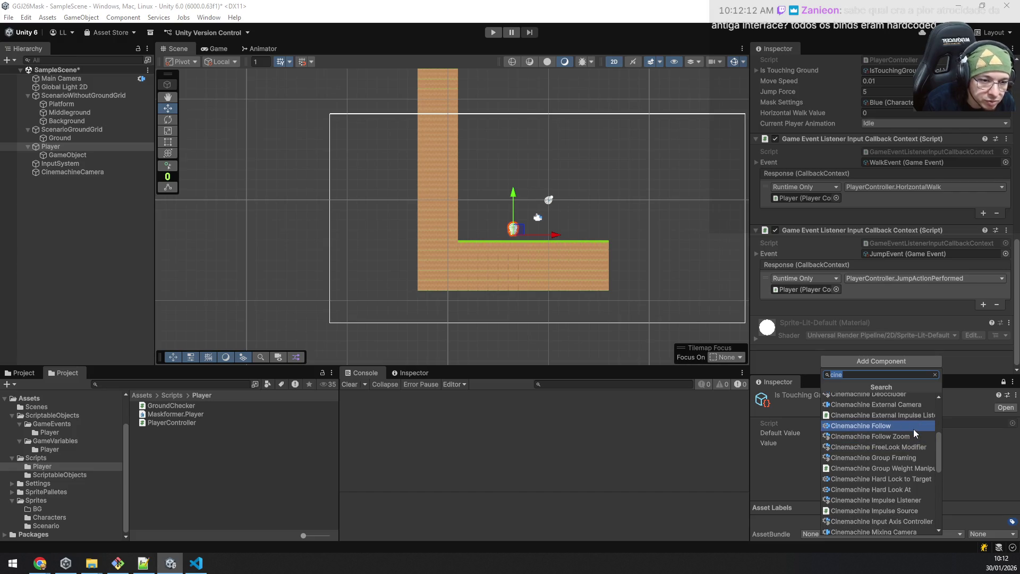
left_click(73, 172)
scroll(867, 197, "up", 2)
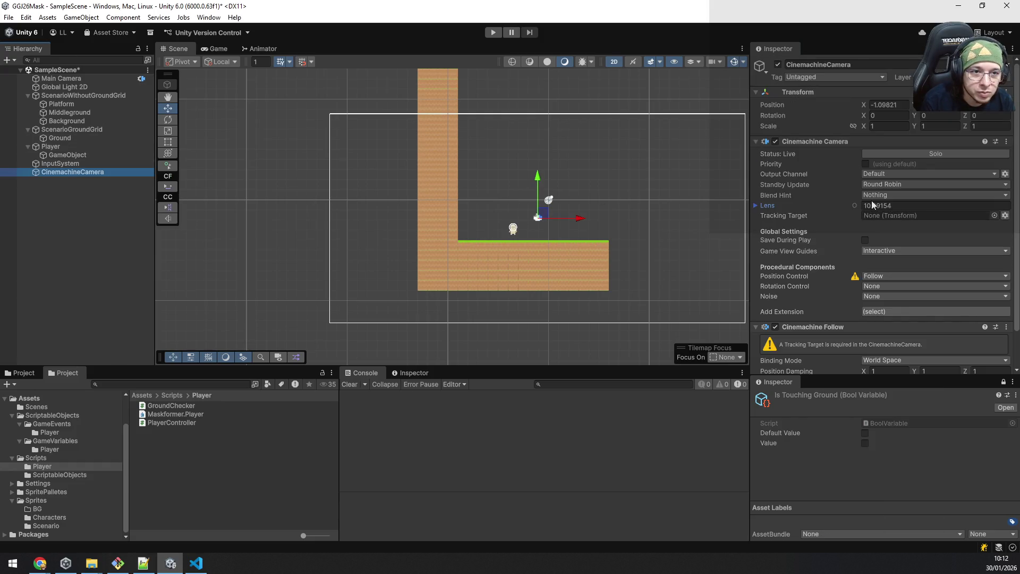
scroll(874, 201, "down", 2)
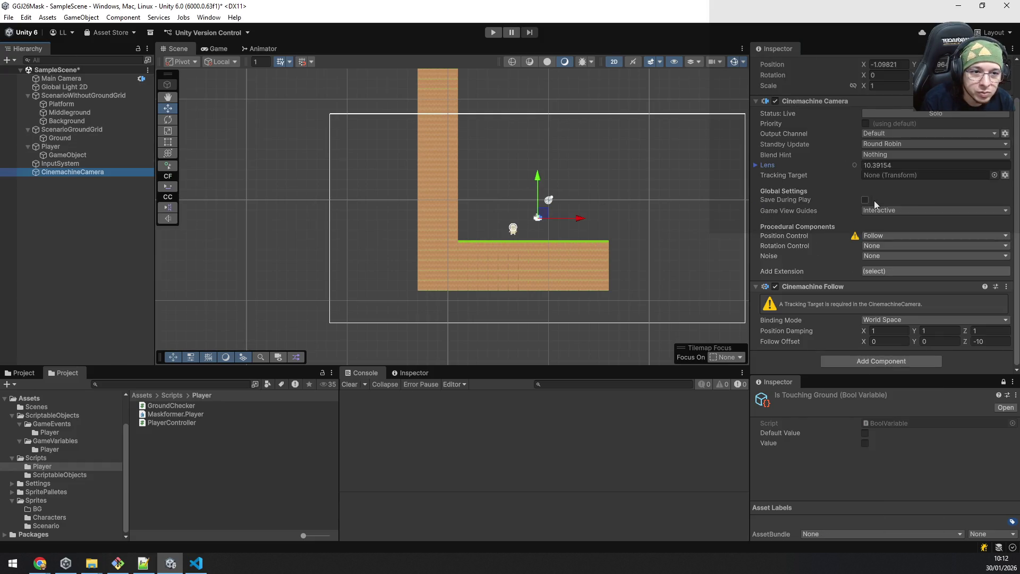
left_click(821, 307)
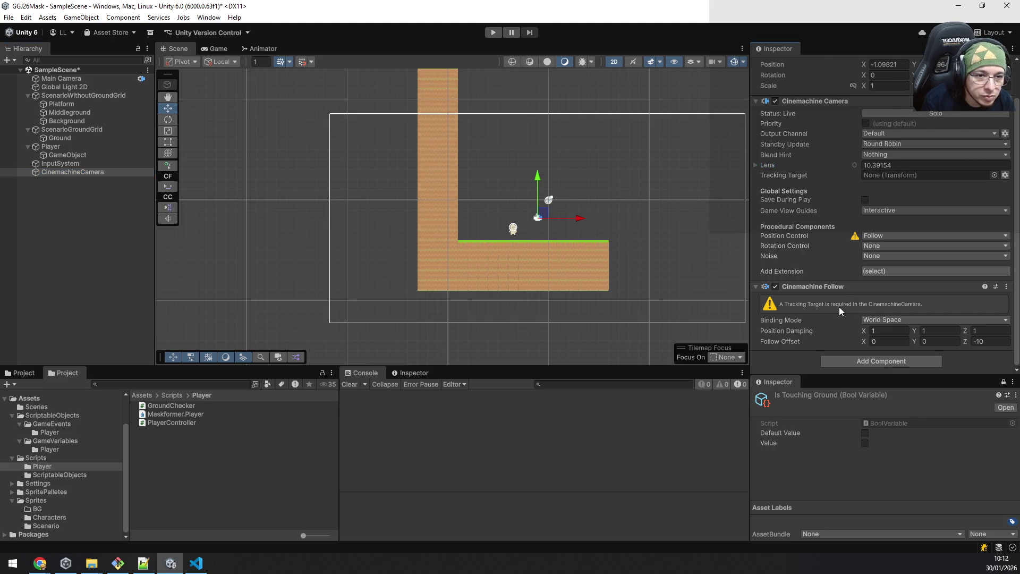